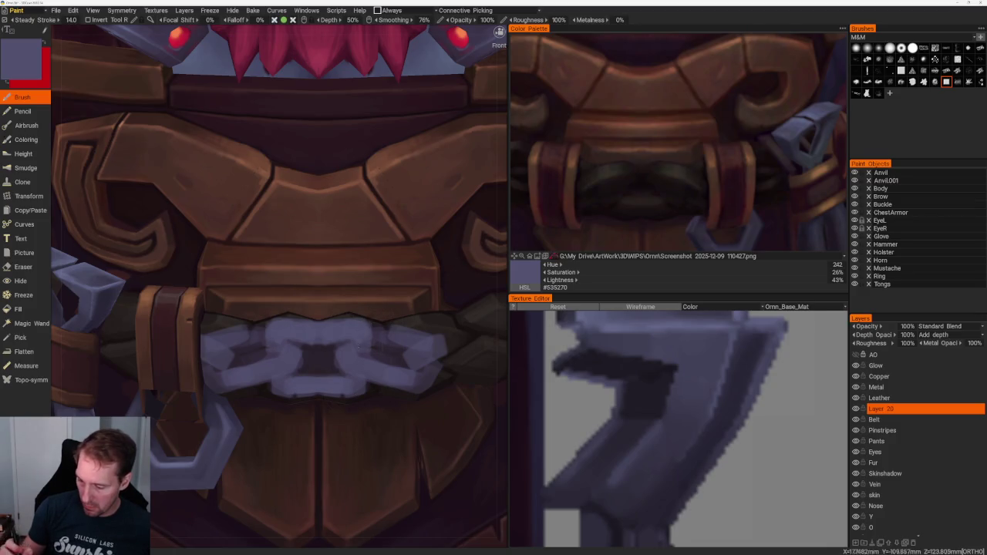
Sample a dark colour from the reference and paint mirrored shading strokes into the belt chain links.
{"action": "left_click", "coordinate": [696, 248]}
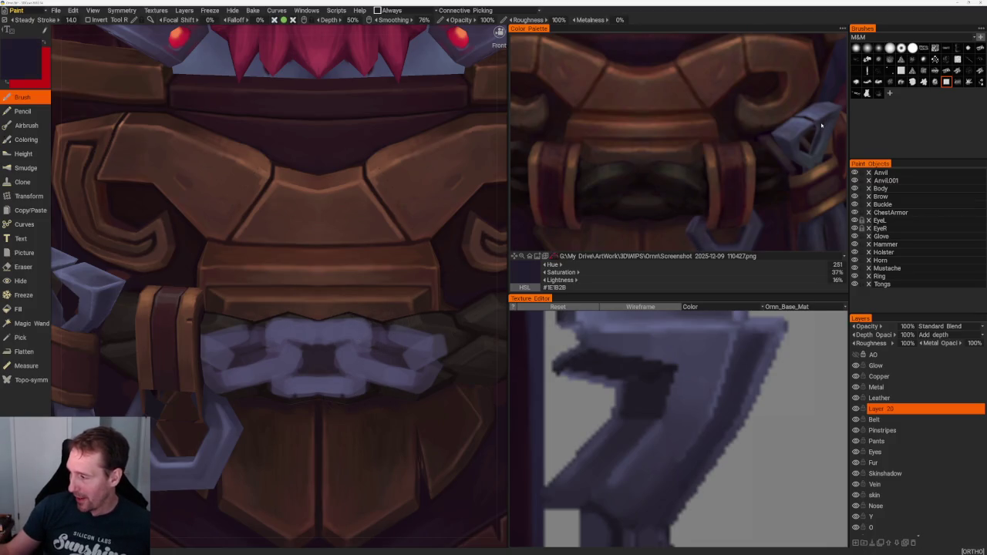
{"action": "mouse_move", "coordinate": [354, 343]}
{"action": "left_mouse_down"}
{"action": "mouse_move", "coordinate": [353, 351]}
{"action": "mouse_move", "coordinate": [371, 350]}
{"action": "mouse_move", "coordinate": [319, 344]}
{"action": "left_mouse_up"}
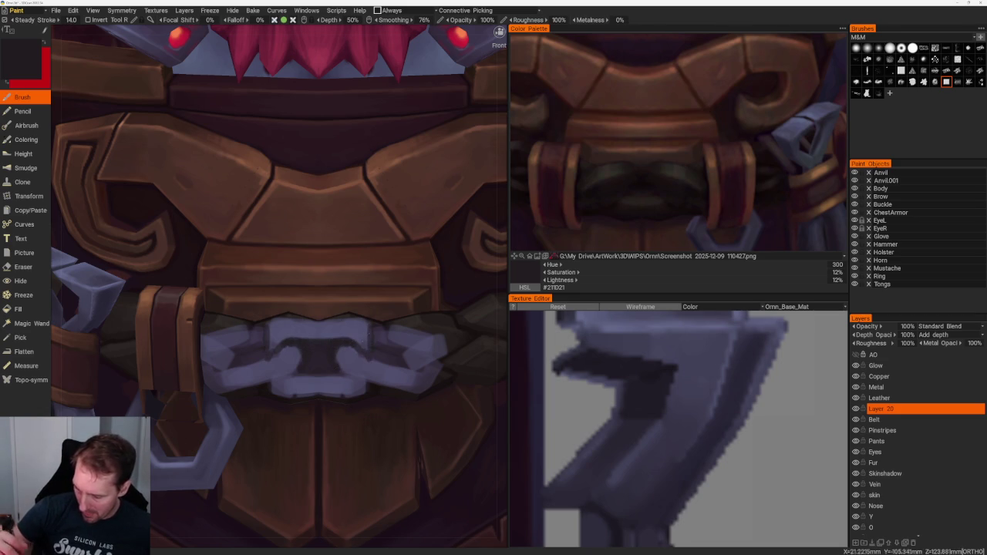
{"action": "left_click_drag", "start_coordinate": [344, 376], "coordinate": [320, 376]}
{"action": "key", "text": "f"}
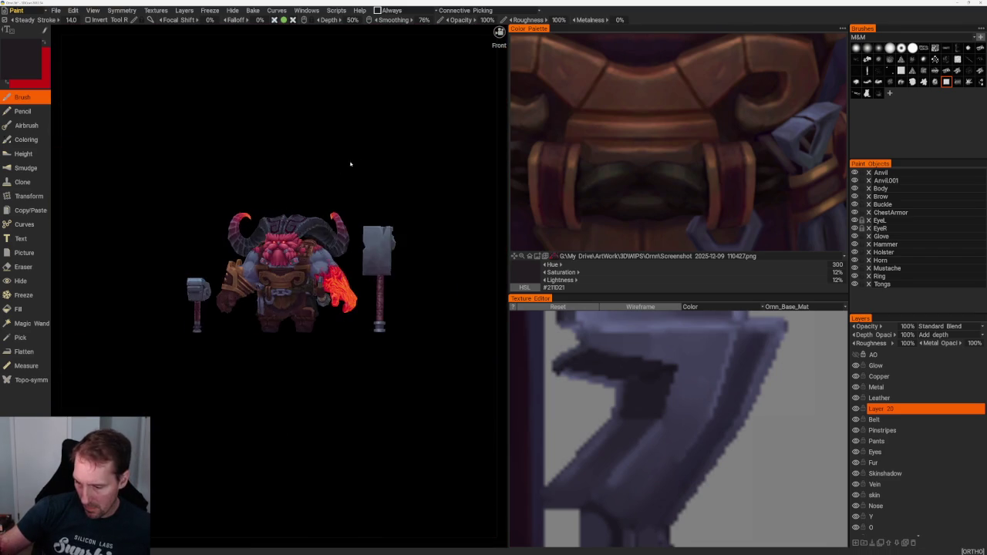
{"action": "right_click_drag", "start_coordinate": [361, 200], "coordinate": [350, 468]}
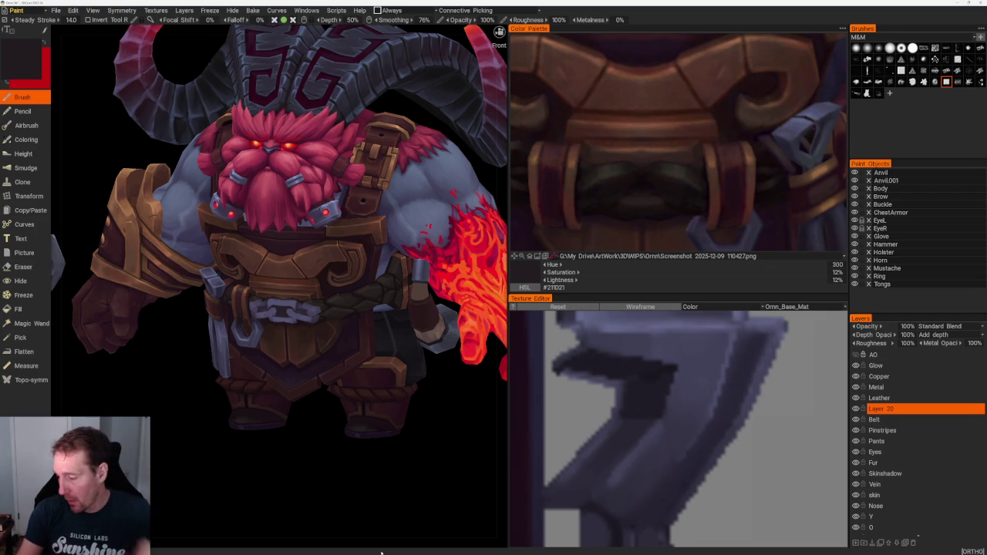
{"action": "left_click_drag", "start_coordinate": [437, 437], "coordinate": [414, 456]}
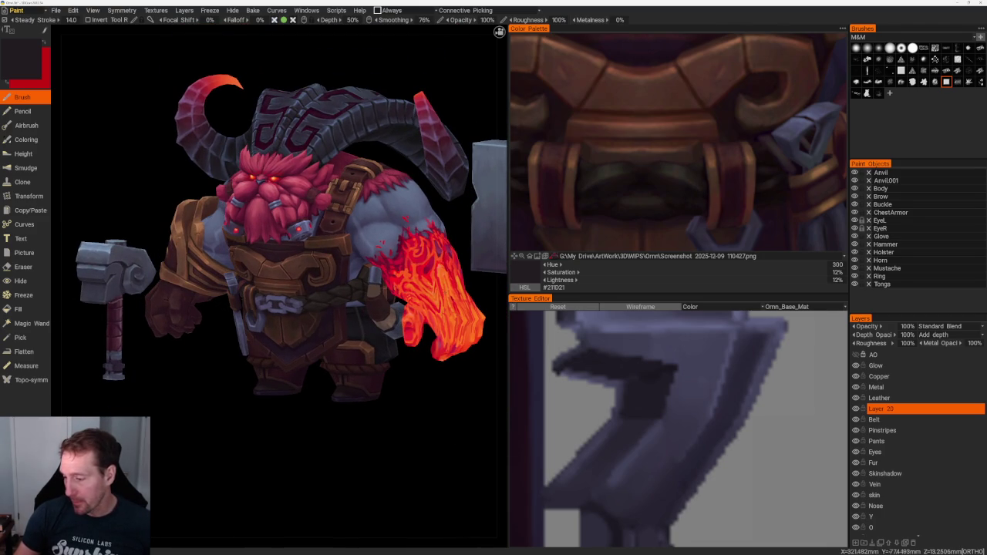
{"action": "left_click_drag", "start_coordinate": [355, 436], "coordinate": [377, 425]}
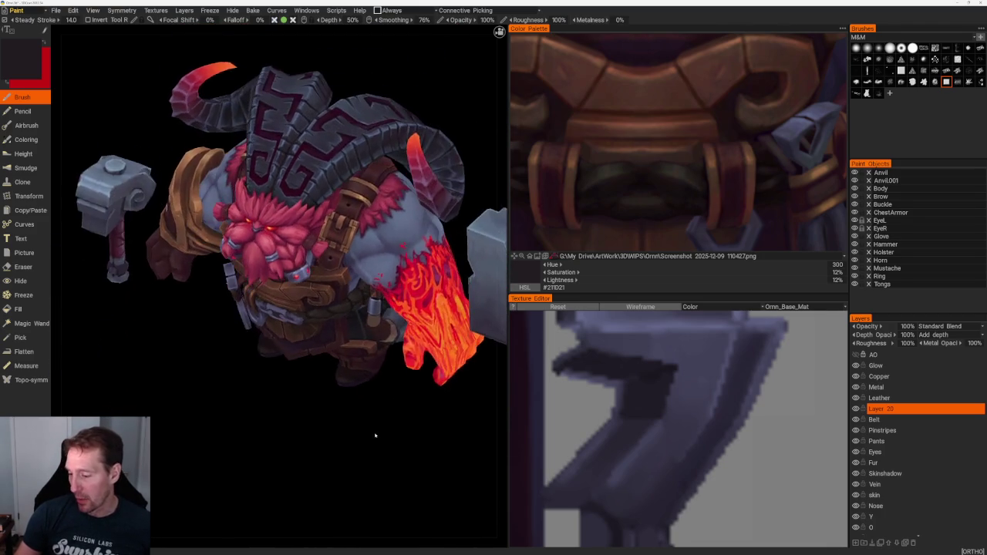
{"action": "scroll", "coordinate": [323, 378], "scroll_direction": "down", "scroll_amount": 5}
{"action": "scroll", "coordinate": [316, 378], "scroll_direction": "up", "scroll_amount": 3}
{"action": "scroll", "coordinate": [348, 398], "scroll_direction": "up", "scroll_amount": 3}
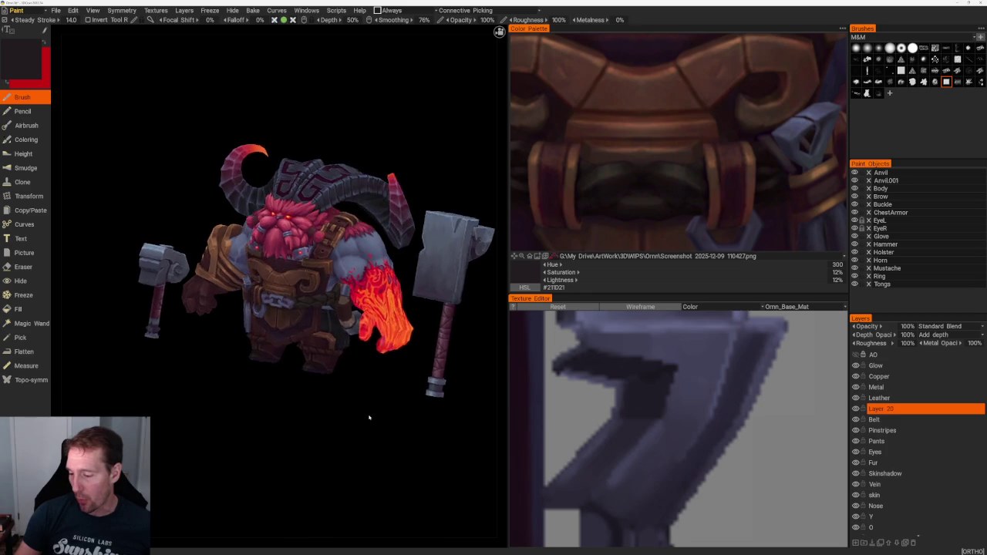
{"action": "scroll", "coordinate": [401, 417], "scroll_direction": "up", "scroll_amount": 4}
{"action": "scroll", "coordinate": [752, 217], "scroll_direction": "down", "scroll_amount": 3}
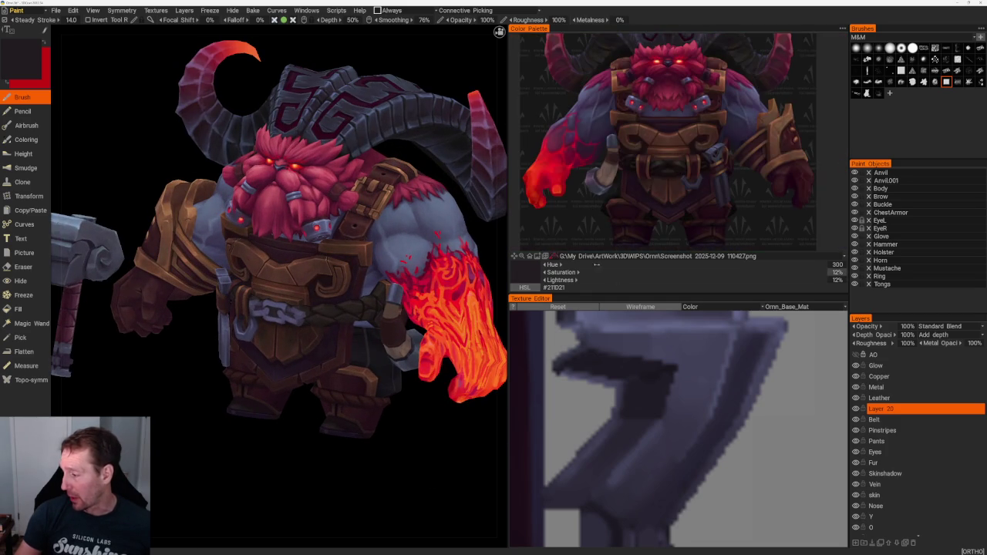
{"action": "left_click", "coordinate": [584, 256]}
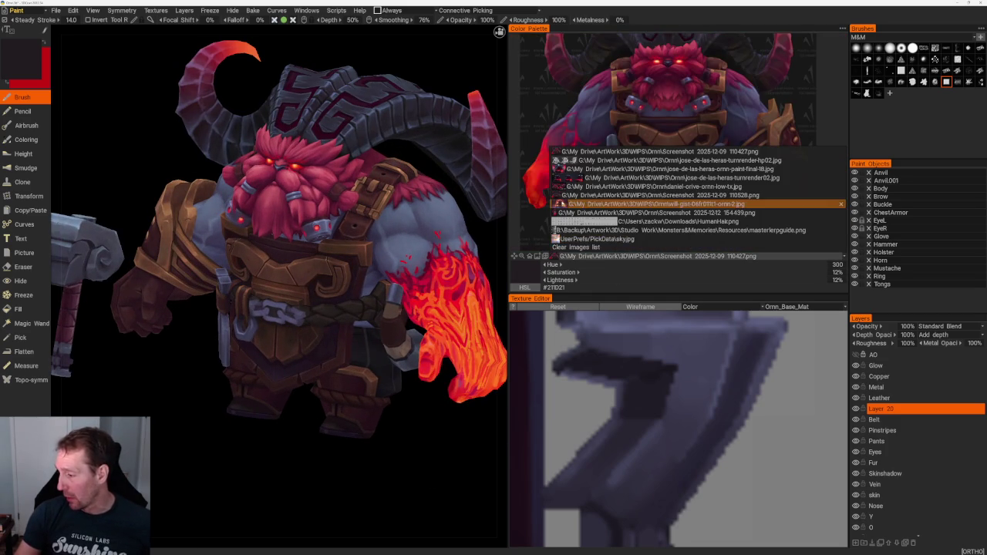
Load will-gist-06fr011t1-ornn-2.jpg as the reference image and frame it on the belly and buckle.
{"action": "left_click", "coordinate": [663, 203]}
{"action": "scroll", "coordinate": [678, 139], "scroll_direction": "up", "scroll_amount": 3}
{"action": "scroll", "coordinate": [694, 154], "scroll_direction": "down", "scroll_amount": 3}
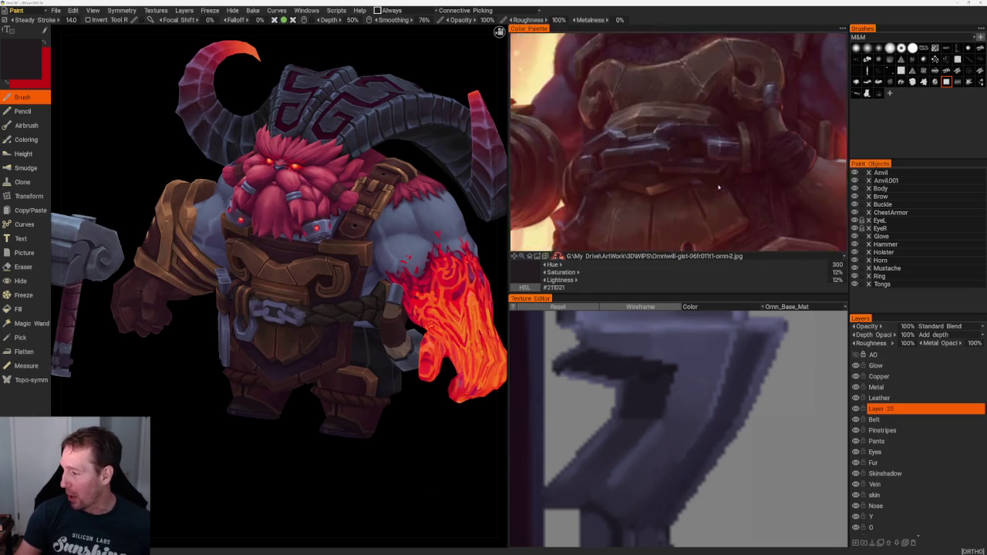
{"action": "scroll", "coordinate": [725, 187], "scroll_direction": "up", "scroll_amount": 2}
{"action": "scroll", "coordinate": [694, 196], "scroll_direction": "down", "scroll_amount": 4}
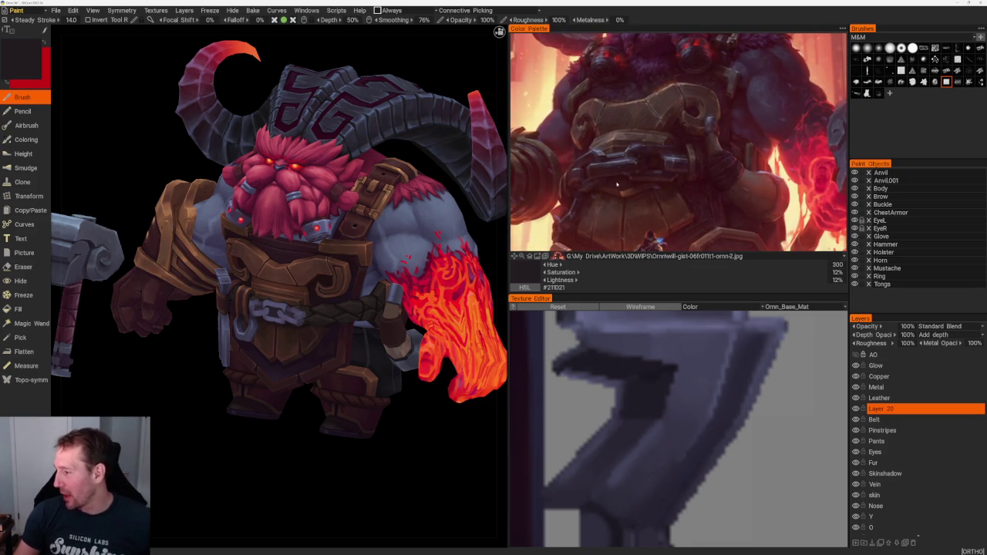
{"action": "scroll", "coordinate": [656, 171], "scroll_direction": "down", "scroll_amount": 3}
{"action": "scroll", "coordinate": [679, 177], "scroll_direction": "up", "scroll_amount": 3}
{"action": "right_click_drag", "start_coordinate": [690, 180], "coordinate": [675, 122]}
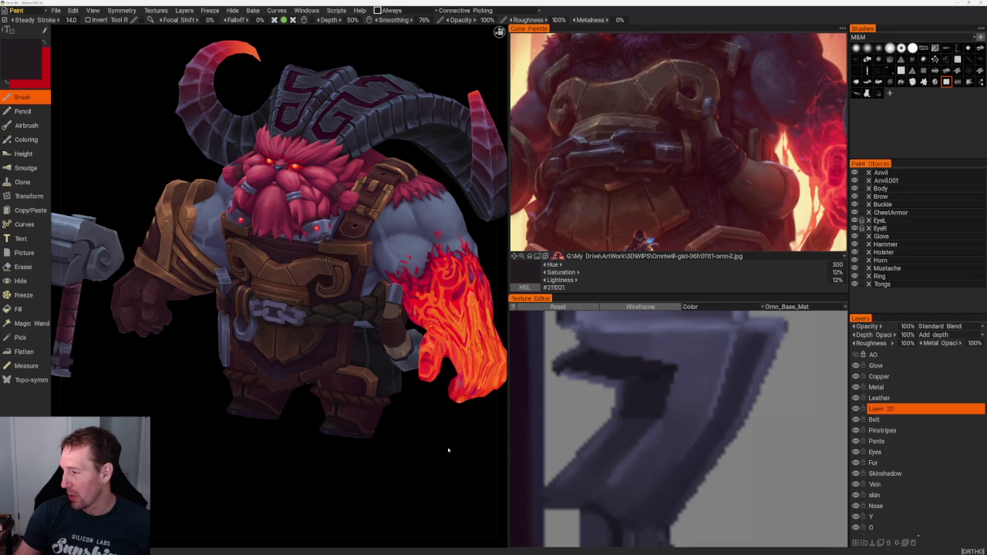
Orbit the dwarf model between front and three-quarter views to compare it with the reference.
{"action": "left_click_drag", "start_coordinate": [448, 450], "coordinate": [461, 444], "text": "shift"}
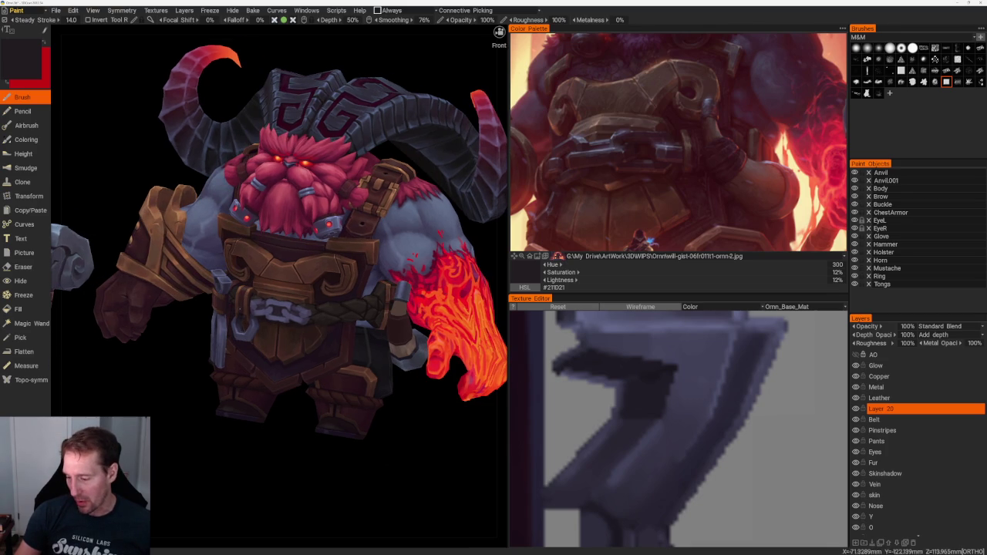
{"action": "mouse_move", "coordinate": [386, 458]}
{"action": "left_mouse_down"}
{"action": "mouse_move", "coordinate": [430, 445]}
{"action": "mouse_move", "coordinate": [395, 462]}
{"action": "mouse_move", "coordinate": [395, 435]}
{"action": "left_mouse_up"}
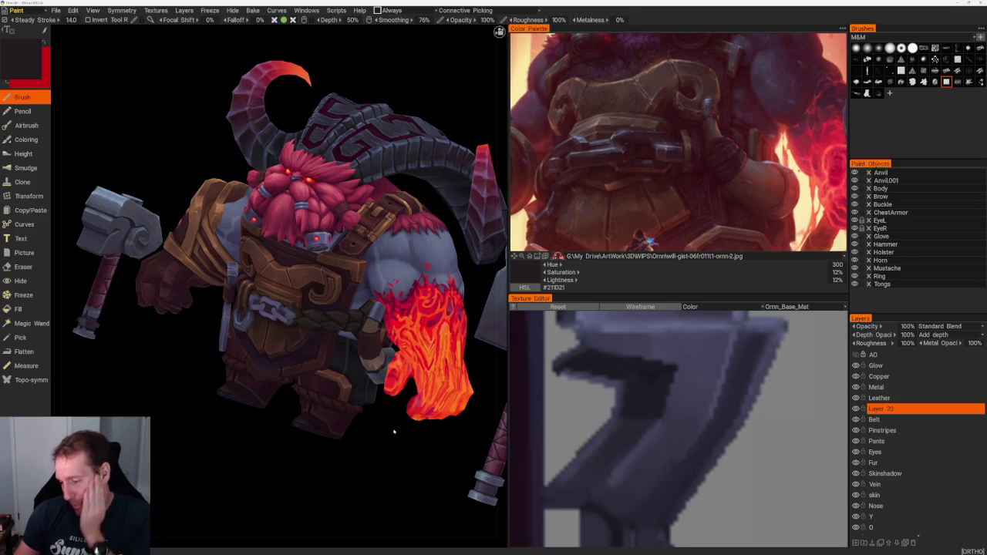
{"action": "mouse_move", "coordinate": [377, 440]}
{"action": "left_mouse_down", "text": "shift"}
{"action": "mouse_move", "coordinate": [403, 447]}
{"action": "mouse_move", "coordinate": [393, 449]}
{"action": "left_mouse_up", "text": "shift"}
{"action": "scroll", "coordinate": [398, 411], "scroll_direction": "up", "scroll_amount": 5}
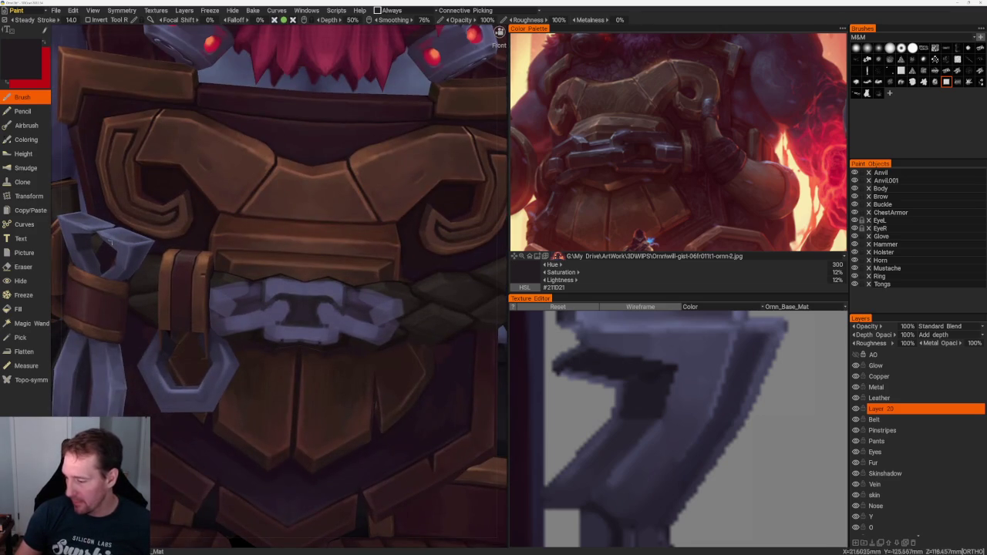
{"action": "scroll", "coordinate": [431, 436], "scroll_direction": "down", "scroll_amount": 3}
{"action": "mouse_move", "coordinate": [451, 446]}
{"action": "left_mouse_down"}
{"action": "mouse_move", "coordinate": [480, 396]}
{"action": "mouse_move", "coordinate": [467, 381]}
{"action": "left_mouse_up"}
{"action": "scroll", "coordinate": [434, 425], "scroll_direction": "down", "scroll_amount": 2}
{"action": "scroll", "coordinate": [440, 461], "scroll_direction": "up", "scroll_amount": 2}
{"action": "scroll", "coordinate": [441, 461], "scroll_direction": "up", "scroll_amount": 1}
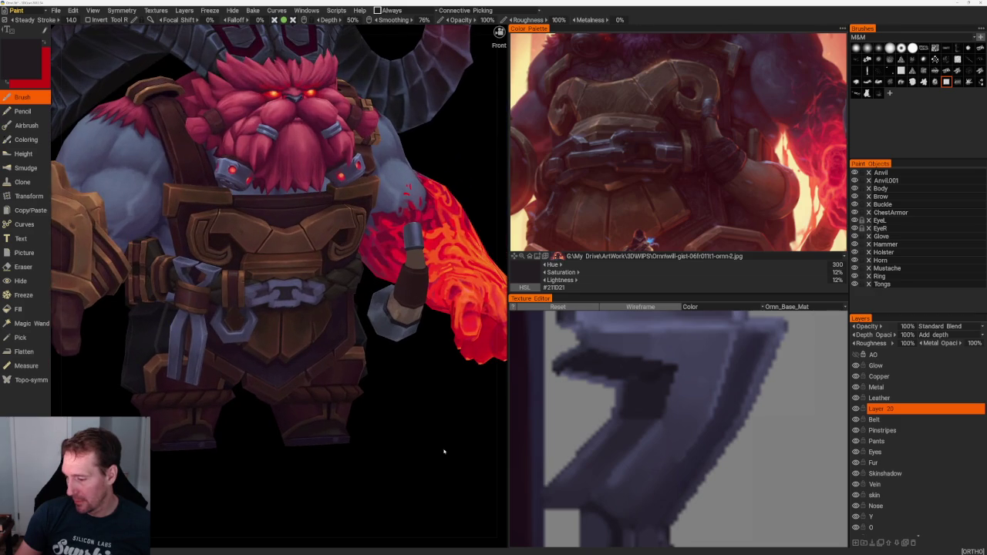
{"action": "scroll", "coordinate": [441, 455], "scroll_direction": "up", "scroll_amount": 1}
{"action": "scroll", "coordinate": [440, 455], "scroll_direction": "up", "scroll_amount": 2}
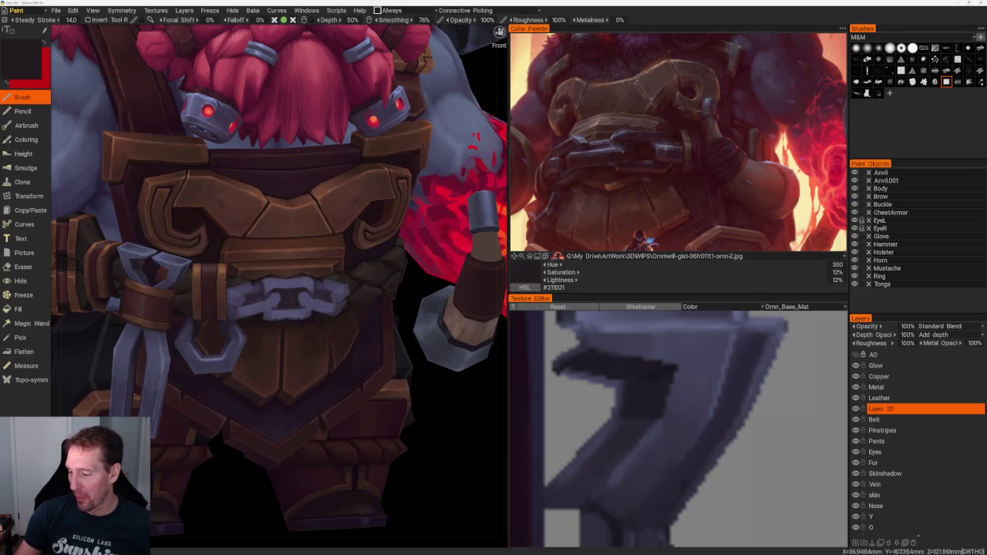
{"action": "scroll", "coordinate": [447, 398], "scroll_direction": "down", "scroll_amount": 1}
{"action": "scroll", "coordinate": [462, 416], "scroll_direction": "down", "scroll_amount": 2}
{"action": "scroll", "coordinate": [454, 398], "scroll_direction": "up", "scroll_amount": 1}
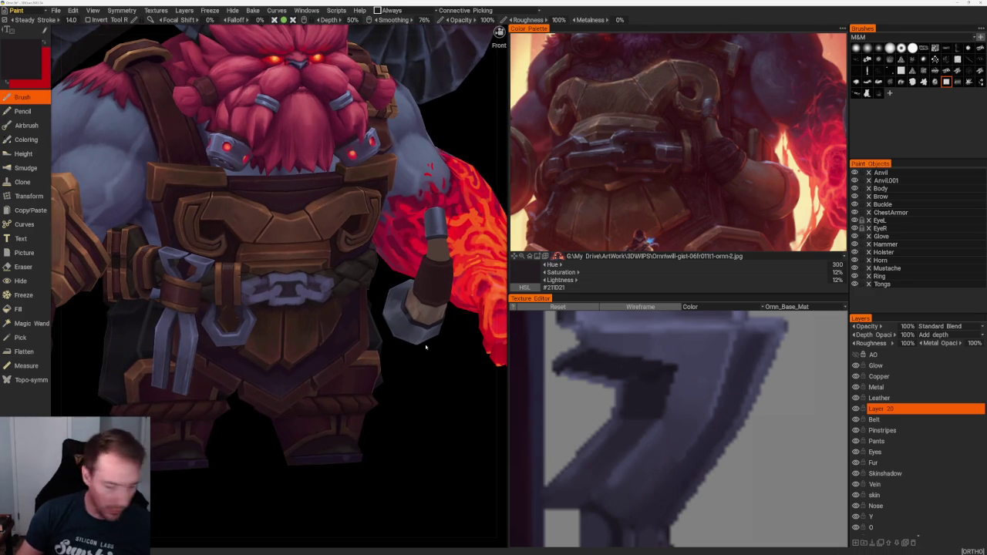
{"action": "left_click", "coordinate": [57, 11]}
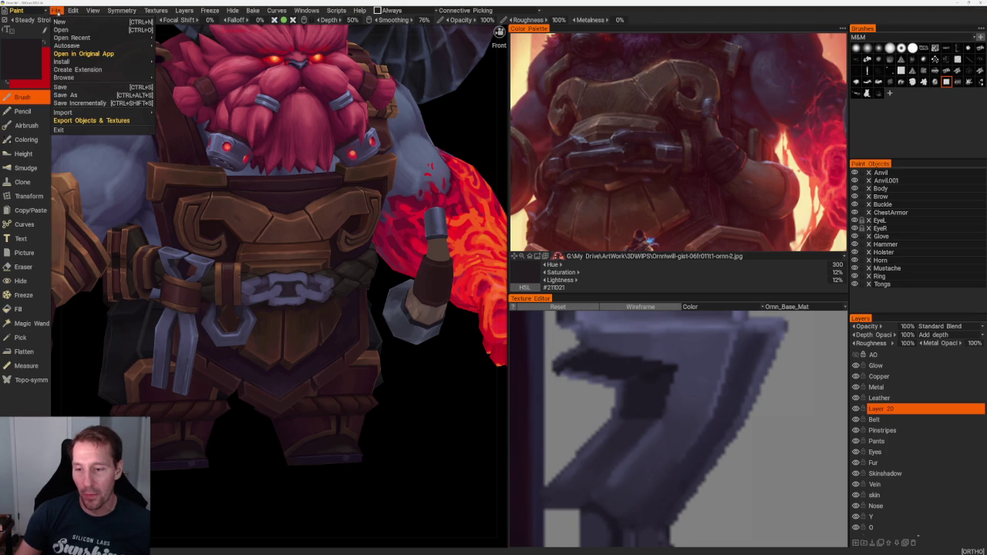
Dismiss the File menu and bring the Blender window to the front, maximized to fill the screen.
{"action": "key", "text": "Escape"}
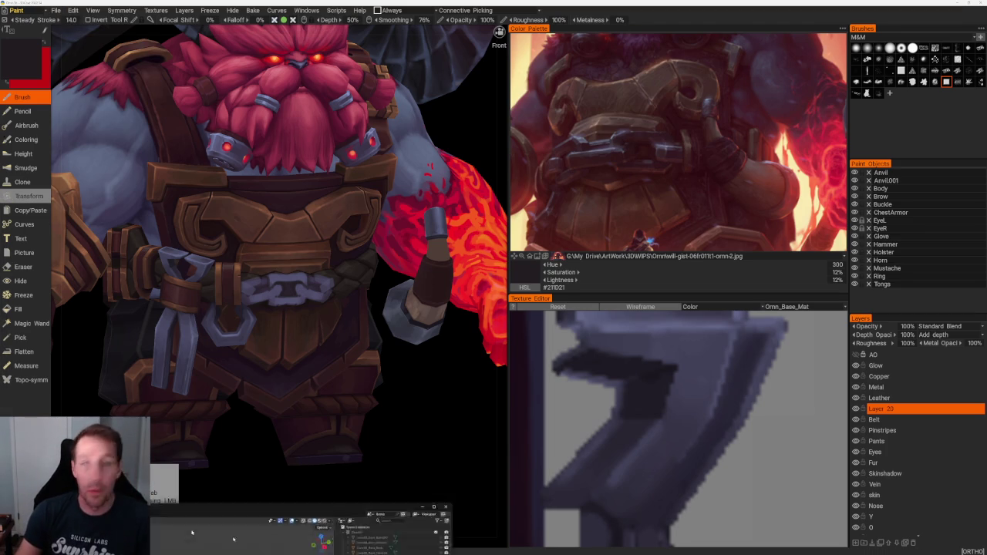
{"action": "left_click", "coordinate": [227, 494]}
{"action": "double_click", "coordinate": [582, 63]}
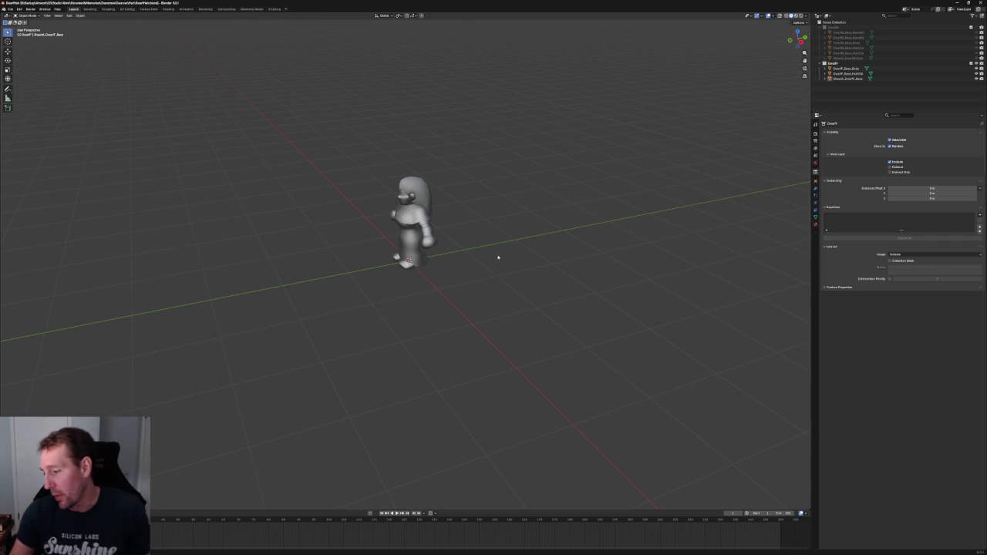
Switch to front orthographic view and drop the hairstyle reference sheet into the scene behind the dwarf.
{"action": "mouse_move", "coordinate": [501, 208]}
{"action": "middle_mouse_down"}
{"action": "mouse_move", "coordinate": [505, 278]}
{"action": "mouse_move", "coordinate": [496, 245]}
{"action": "mouse_move", "coordinate": [558, 224]}
{"action": "middle_mouse_up"}
{"action": "scroll", "coordinate": [531, 286], "scroll_direction": "up", "scroll_amount": 6}
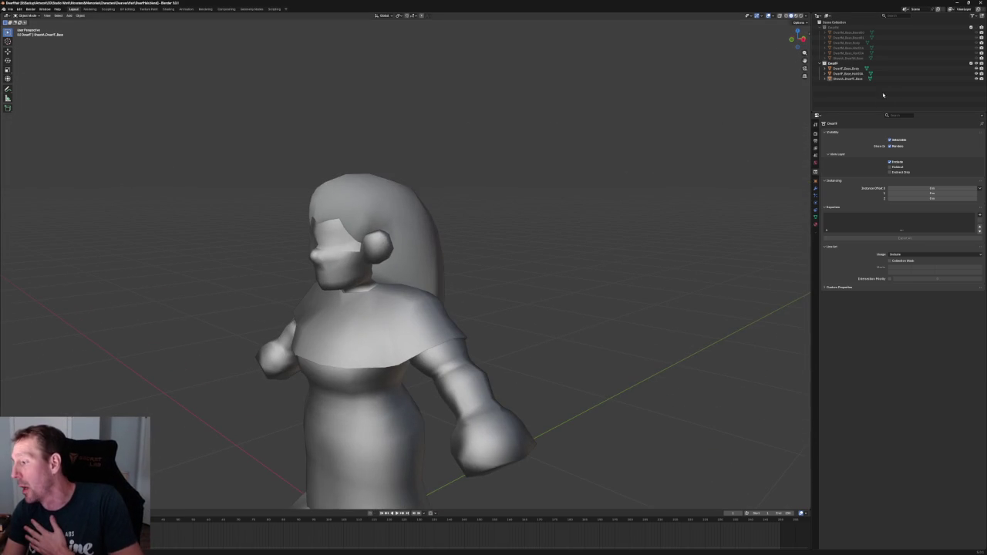
{"action": "left_click", "coordinate": [852, 73]}
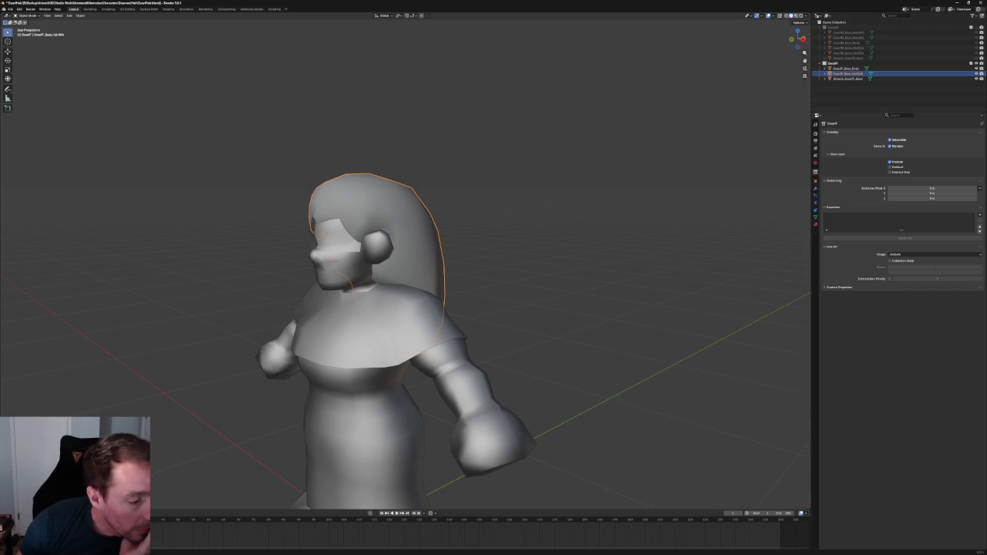
{"action": "left_click", "coordinate": [588, 244]}
{"action": "key", "text": "KP_1"}
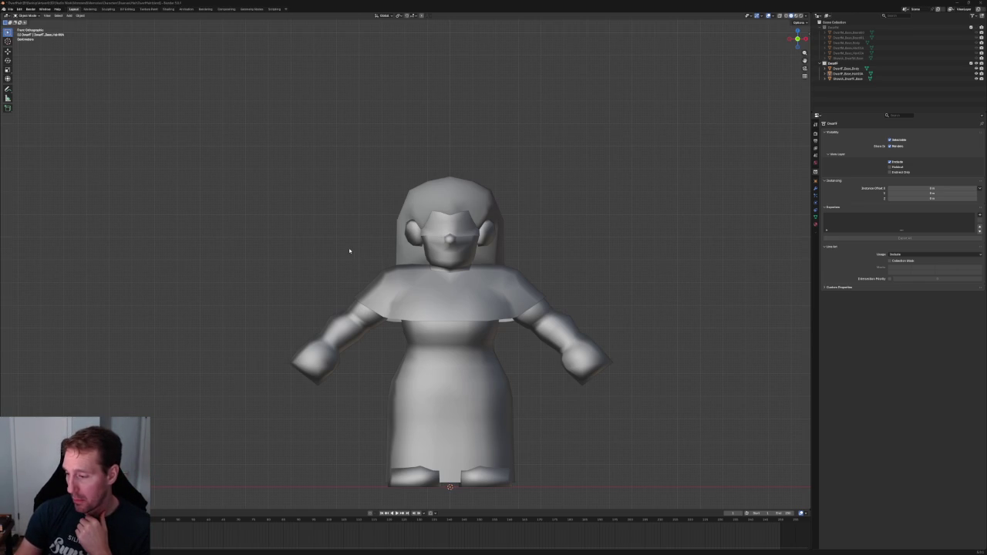
{"action": "left_click_drag", "start_coordinate": [349, 251], "coordinate": [349, 251]}
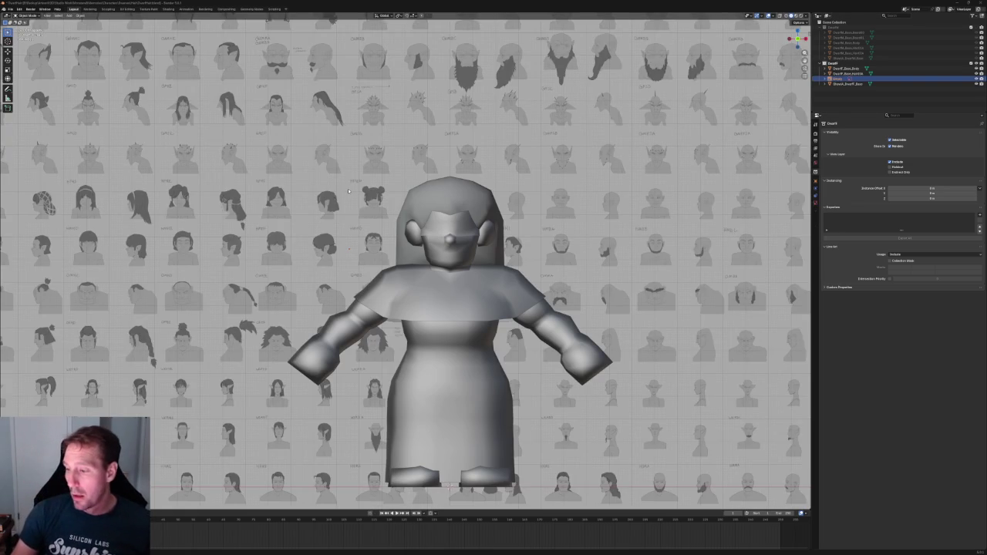
Scale the hair reference sheet up around the dwarf character.
{"action": "scroll", "coordinate": [339, 193], "scroll_direction": "down", "scroll_amount": 4}
{"action": "scroll", "coordinate": [340, 192], "scroll_direction": "down", "scroll_amount": 2}
{"action": "scroll", "coordinate": [351, 189], "scroll_direction": "up", "scroll_amount": 3}
{"action": "scroll", "coordinate": [355, 189], "scroll_direction": "down", "scroll_amount": 3}
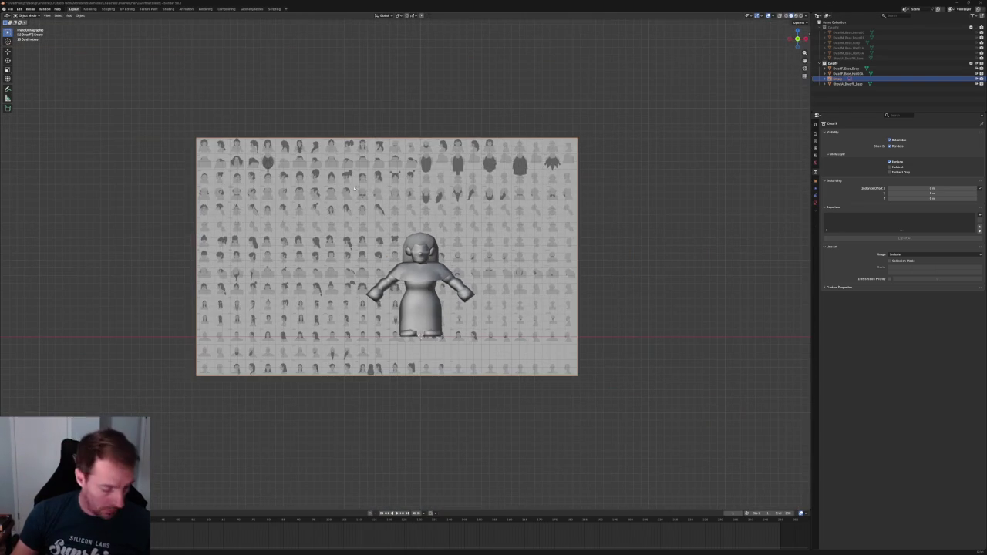
{"action": "key", "text": "shift+space"}
{"action": "key", "text": "t"}
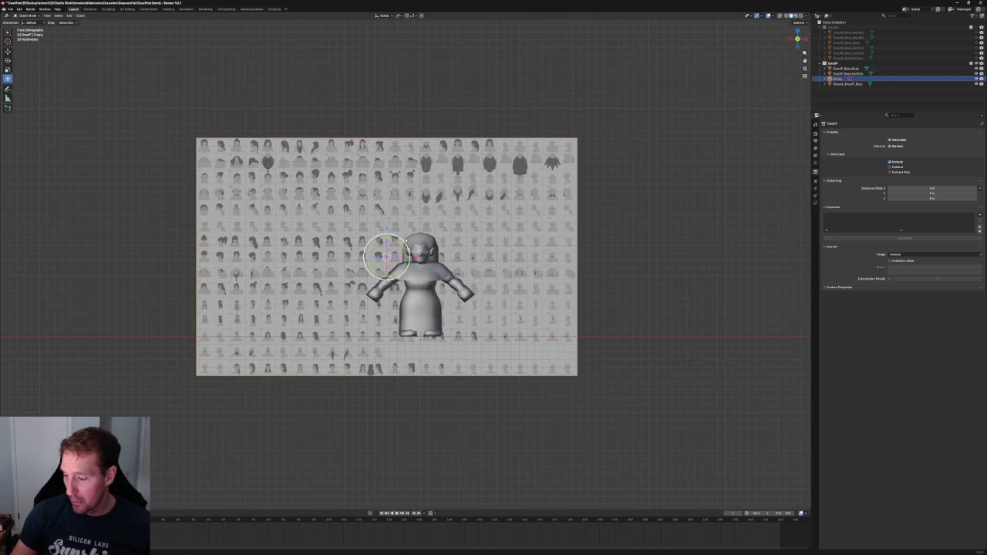
{"action": "key", "text": "shift+space"}
{"action": "key", "text": "s"}
{"action": "left_click_drag", "start_coordinate": [387, 256], "coordinate": [468, 195]}
Reposition the hair reference sheet with several G moves.
{"action": "scroll", "coordinate": [462, 198], "scroll_direction": "down", "scroll_amount": 3}
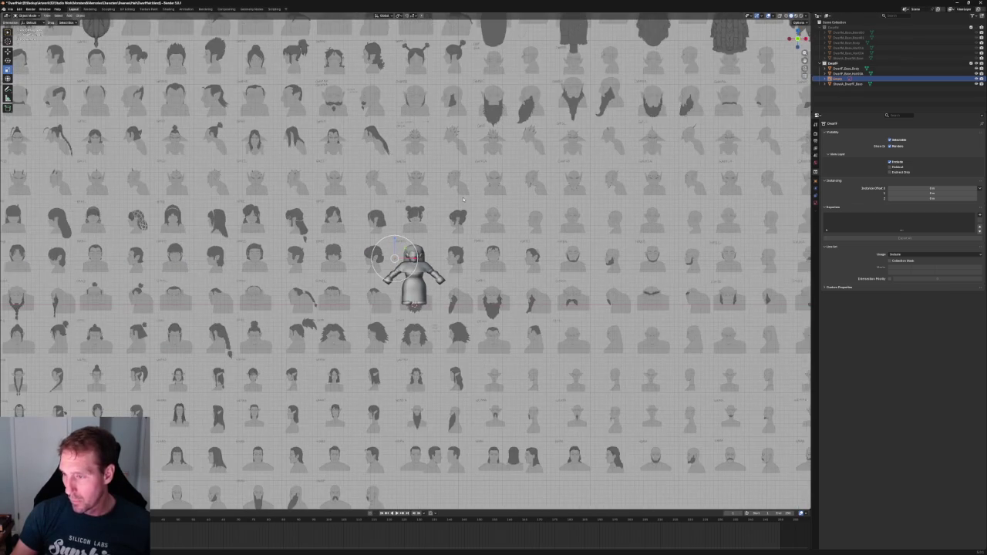
{"action": "scroll", "coordinate": [465, 201], "scroll_direction": "down", "scroll_amount": 2}
{"action": "scroll", "coordinate": [452, 212], "scroll_direction": "down", "scroll_amount": 2}
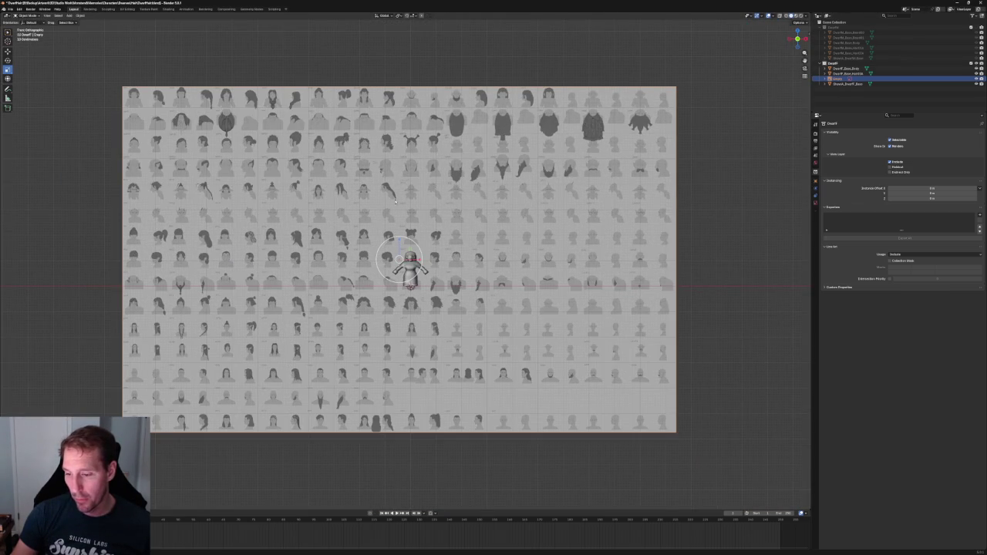
{"action": "scroll", "coordinate": [420, 202], "scroll_direction": "down", "scroll_amount": 2}
{"action": "scroll", "coordinate": [293, 242], "scroll_direction": "down", "scroll_amount": 2}
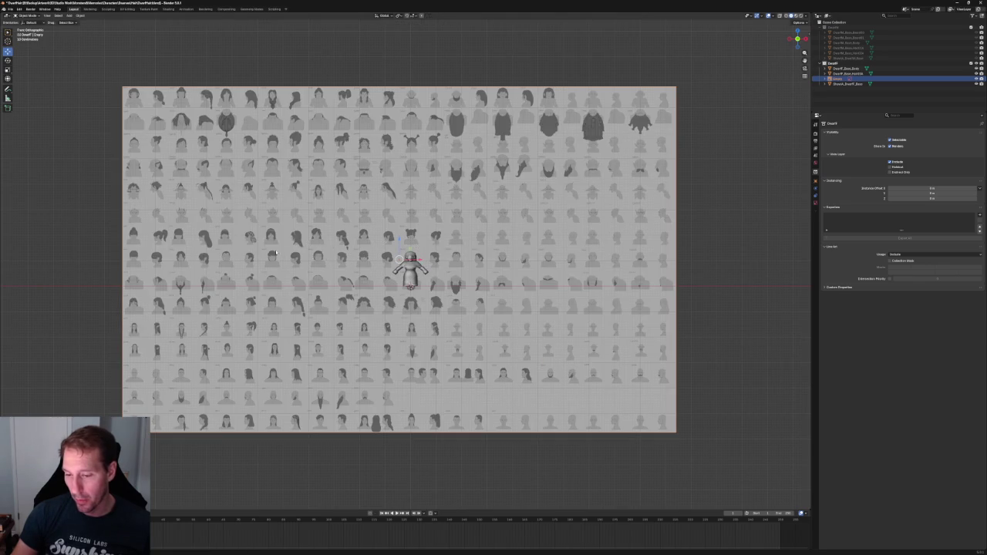
{"action": "key", "text": "g"}
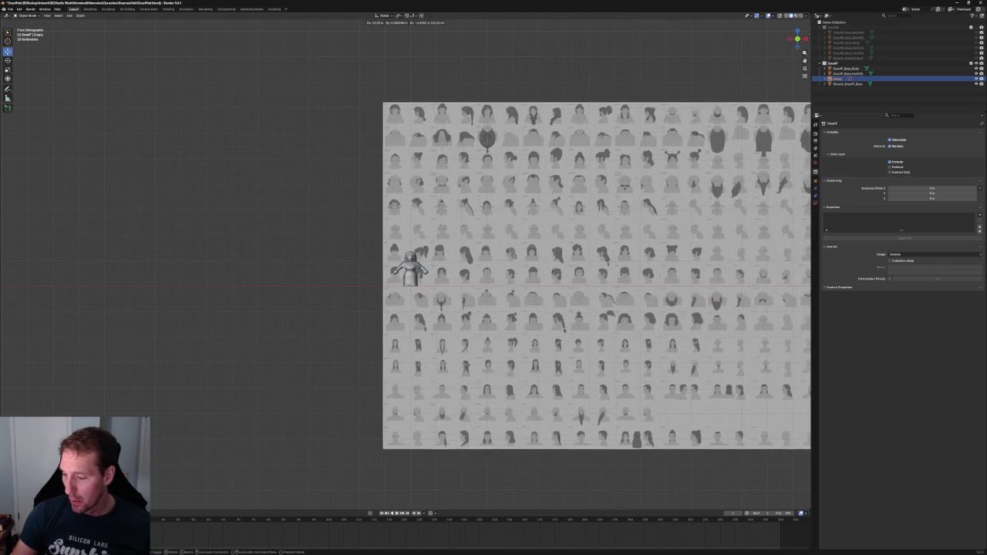
{"action": "left_click", "coordinate": [563, 276]}
{"action": "scroll", "coordinate": [509, 258], "scroll_direction": "up", "scroll_amount": 4}
{"action": "scroll", "coordinate": [465, 246], "scroll_direction": "up", "scroll_amount": 4}
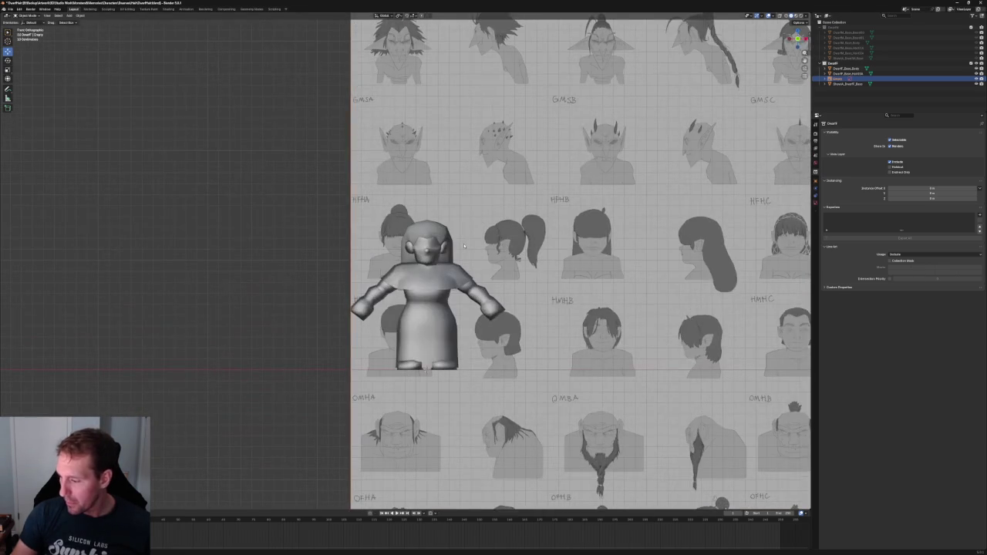
{"action": "key", "text": "g"}
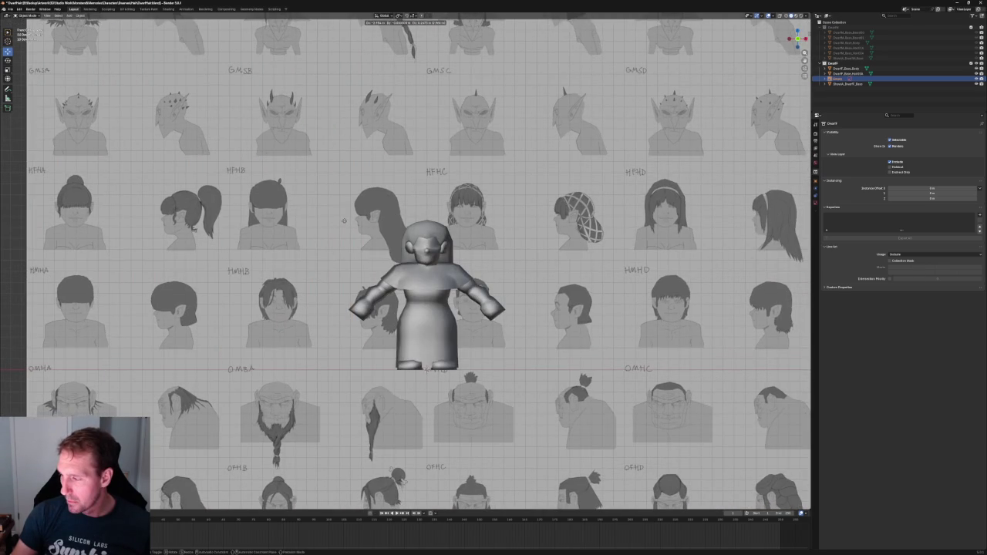
{"action": "scroll", "coordinate": [370, 212], "scroll_direction": "down", "scroll_amount": 2}
{"action": "left_click", "coordinate": [409, 196]}
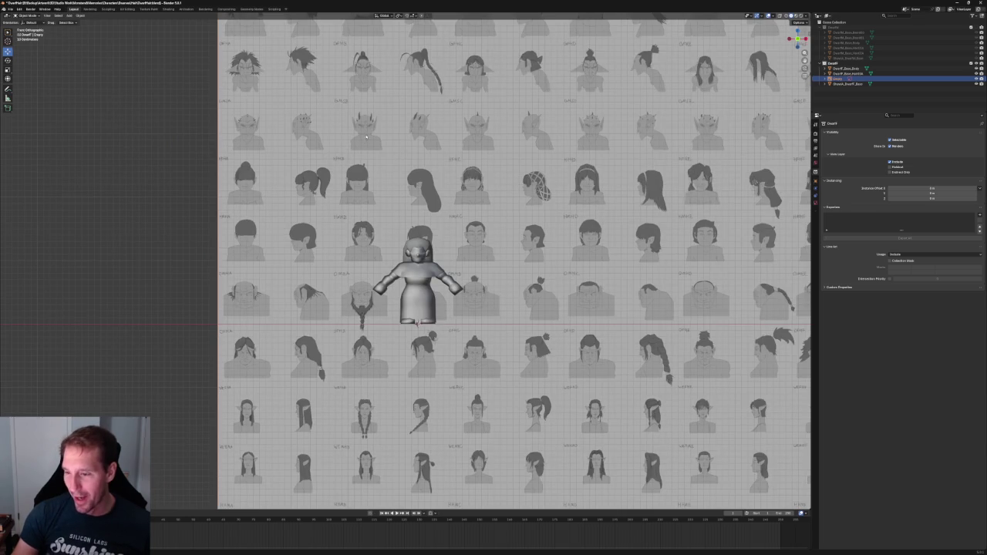
{"action": "key", "text": "g"}
{"action": "left_click", "coordinate": [316, 220]}
Pan across the whole sheet, then select its empty in the Outliner and delete it.
{"action": "left_click_drag", "start_coordinate": [301, 246], "coordinate": [450, 351]}
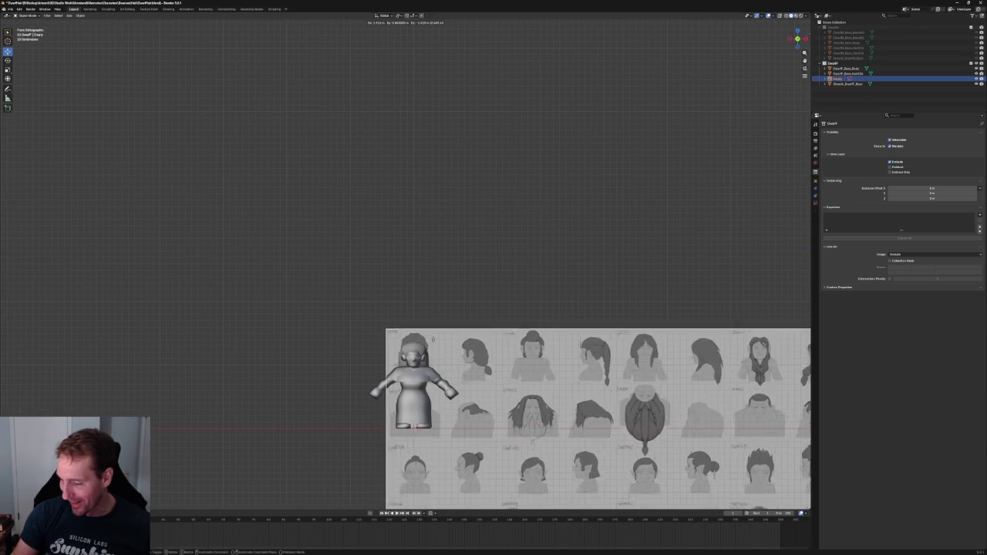
{"action": "scroll", "coordinate": [451, 351], "scroll_direction": "down", "scroll_amount": 5}
{"action": "scroll", "coordinate": [450, 351], "scroll_direction": "down", "scroll_amount": 3}
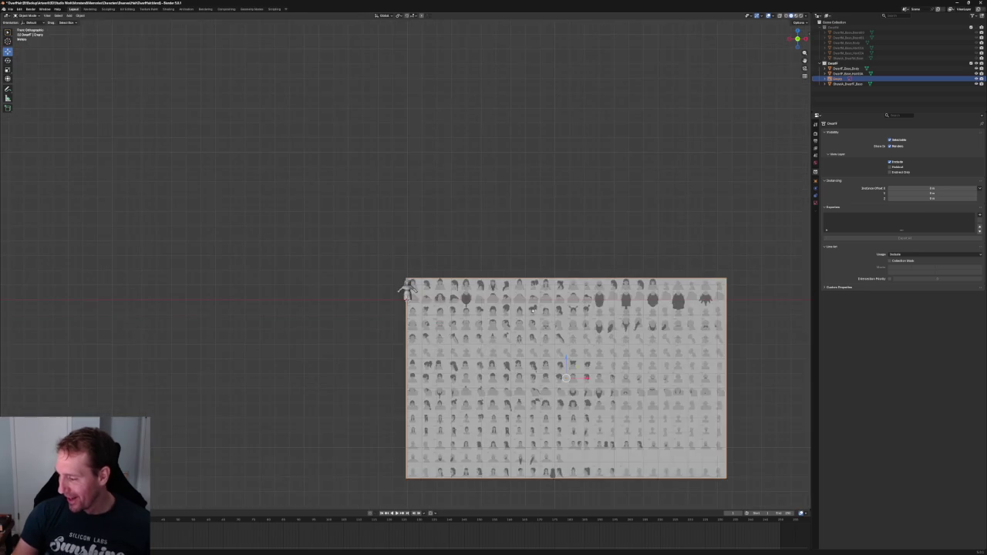
{"action": "middle_click_drag", "start_coordinate": [583, 303], "coordinate": [465, 262], "text": "shift"}
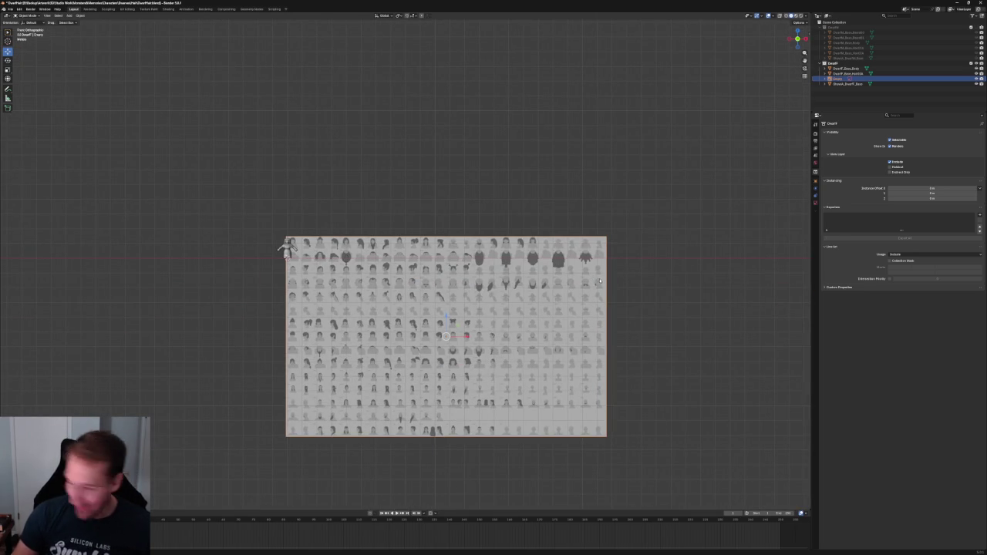
{"action": "left_click_drag", "start_coordinate": [659, 313], "coordinate": [165, 297]}
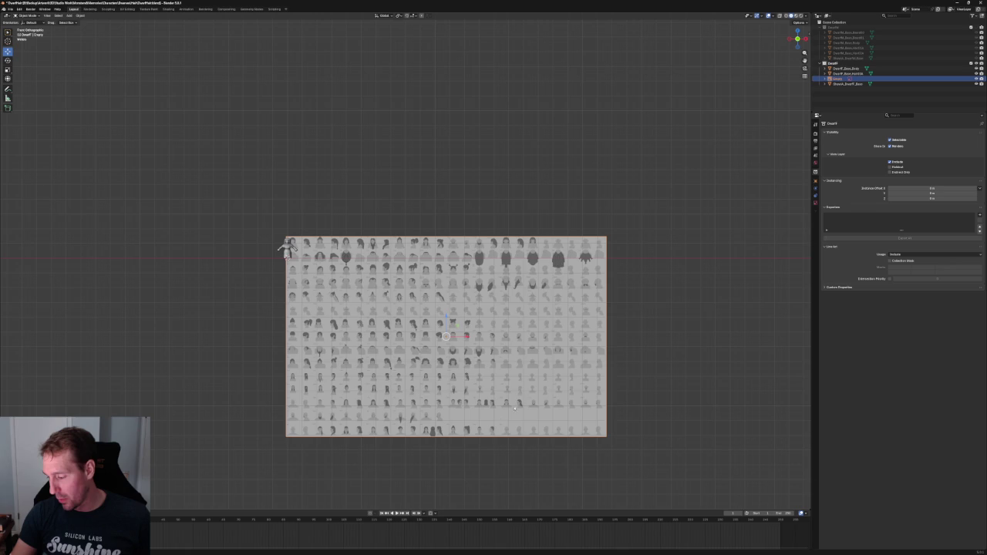
{"action": "left_click", "coordinate": [827, 79]}
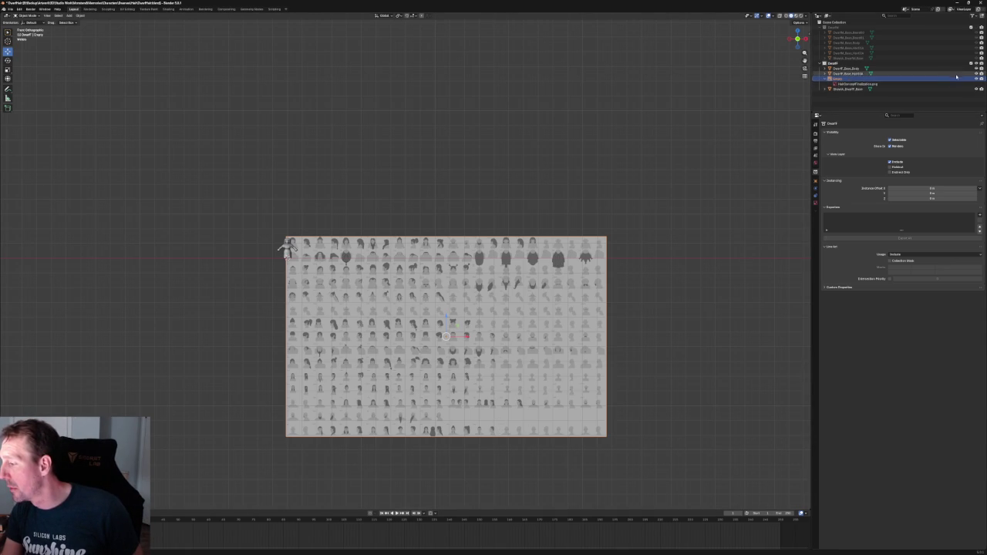
{"action": "right_click", "coordinate": [838, 80]}
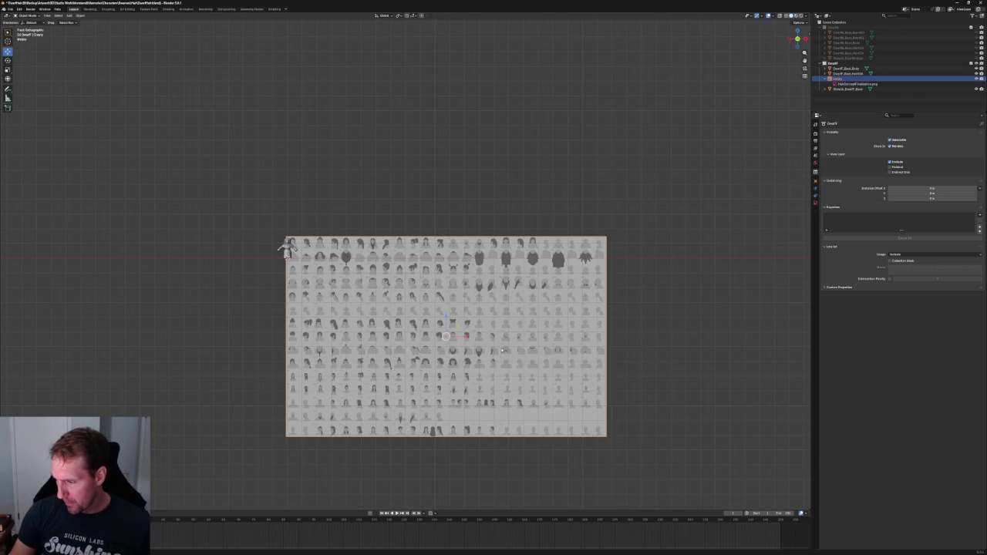
{"action": "key", "text": "Delete"}
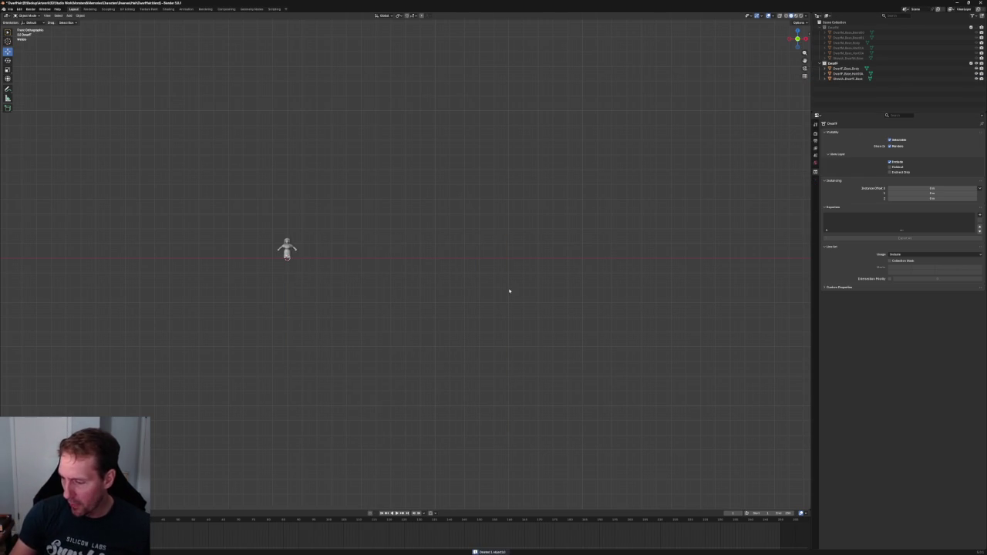
Scale the reference empty down to about 0.97 and nudge it slightly.
{"action": "scroll", "coordinate": [140, 282], "scroll_direction": "up", "scroll_amount": 5}
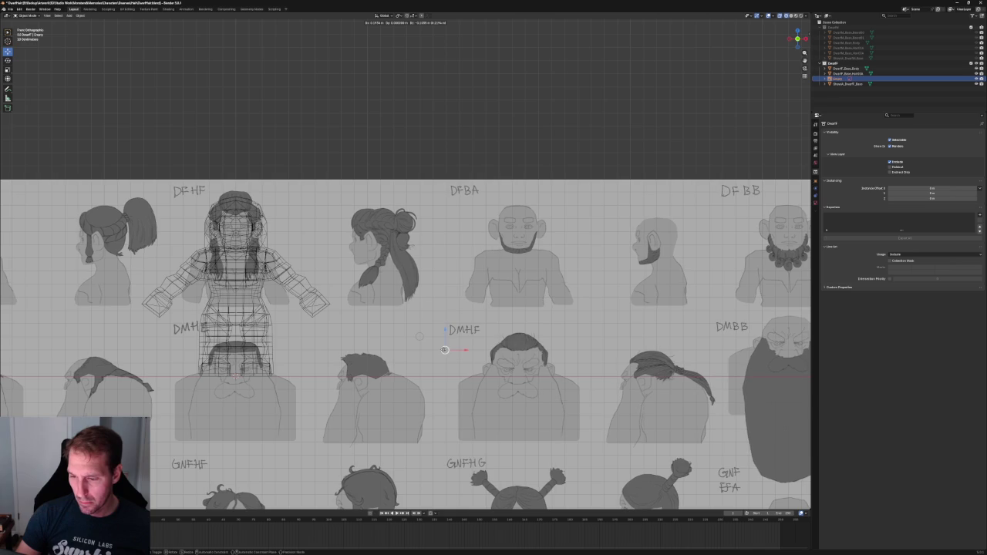
{"action": "key", "text": "shift+space"}
{"action": "key", "text": "s"}
{"action": "left_click_drag", "start_coordinate": [465, 337], "coordinate": [441, 347]}
{"action": "key", "text": "shift+space"}
{"action": "key", "text": "g"}
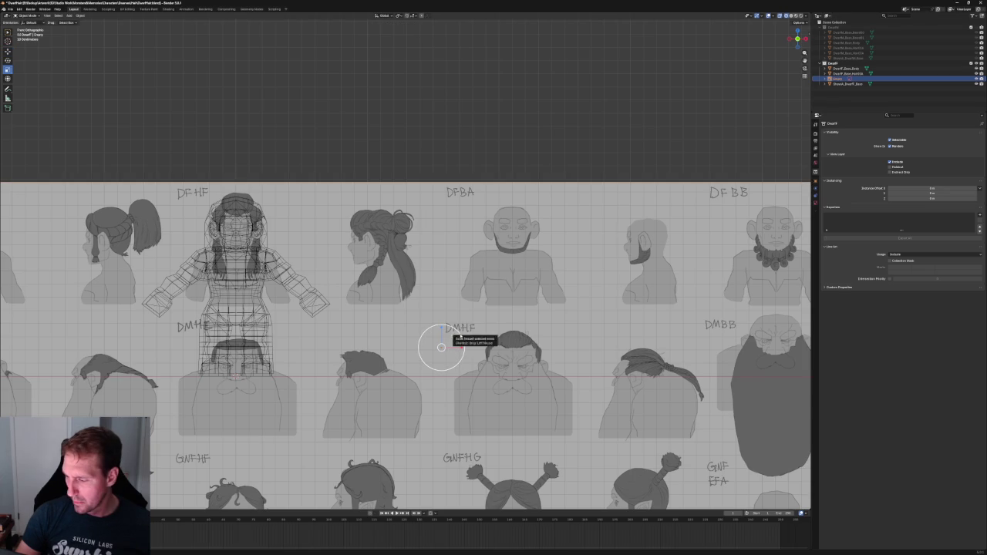
{"action": "key", "text": "ctrl+z"}
{"action": "key", "text": "shift+space"}
{"action": "key", "text": "g"}
{"action": "left_click_drag", "start_coordinate": [441, 347], "coordinate": [434, 342]}
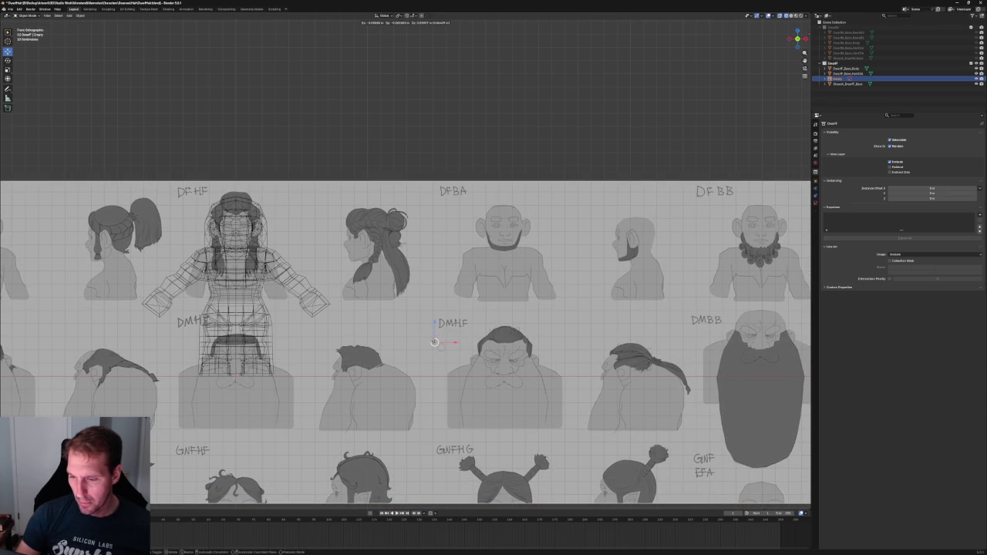
{"action": "left_click_drag", "start_coordinate": [435, 341], "coordinate": [435, 342]}
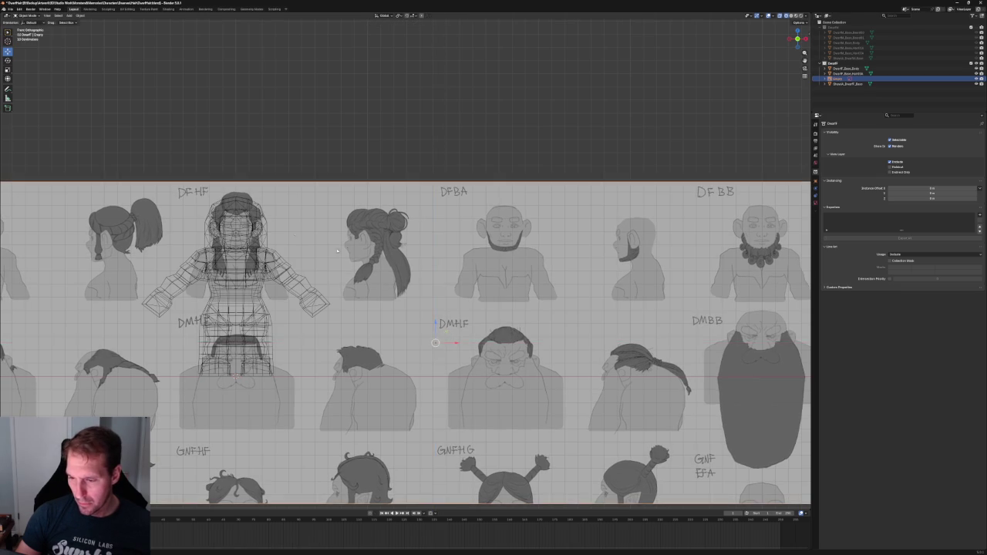
Move the reference sheet with G to a new position behind the dwarf.
{"action": "scroll", "coordinate": [188, 201], "scroll_direction": "up", "scroll_amount": 5}
{"action": "key", "text": "g"}
{"action": "scroll", "coordinate": [515, 294], "scroll_direction": "up", "scroll_amount": 2}
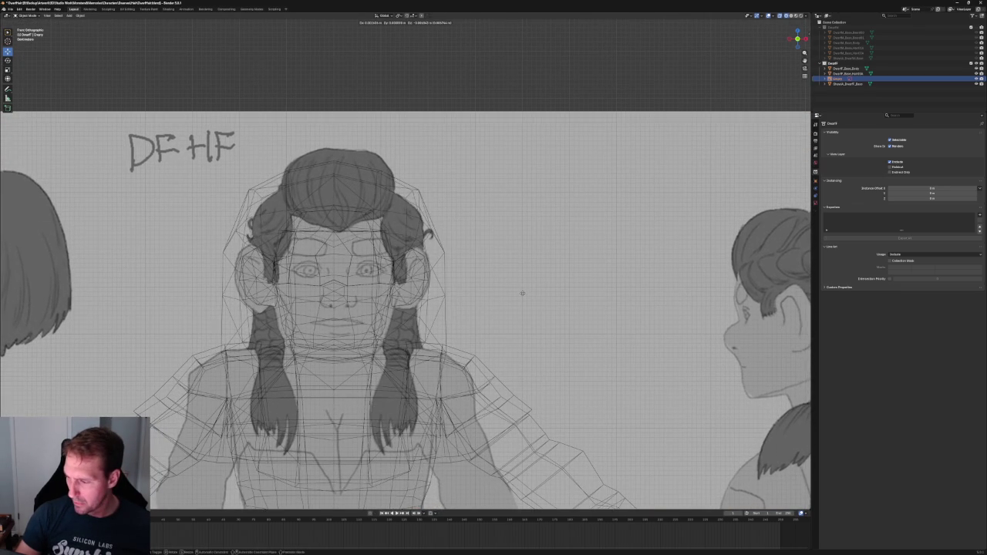
{"action": "left_click", "coordinate": [522, 293]}
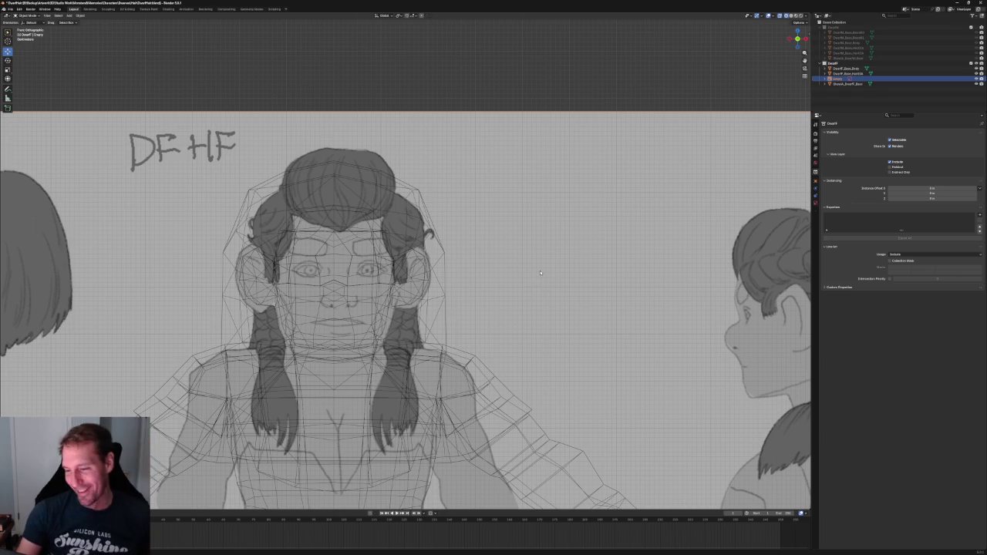
{"action": "key", "text": "g"}
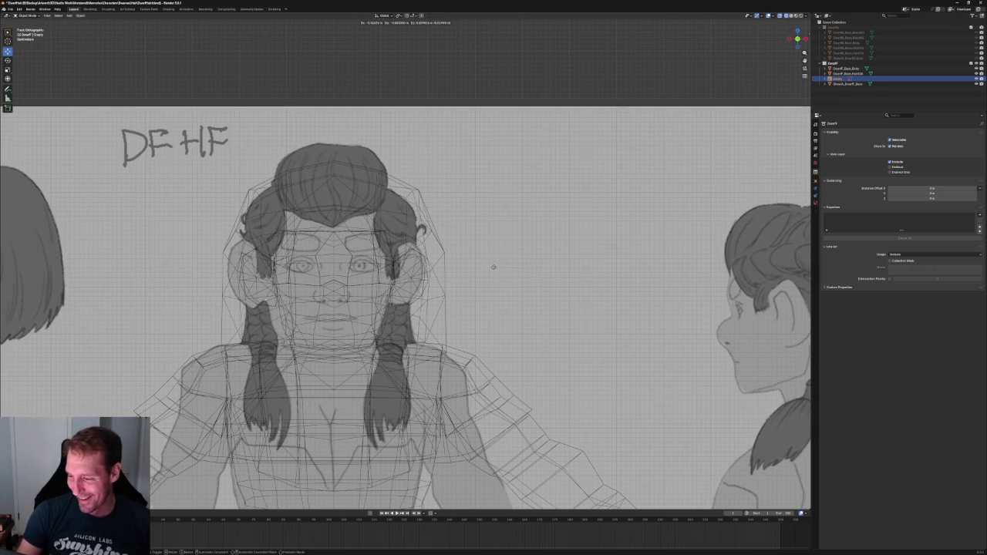
{"action": "left_click", "coordinate": [494, 267]}
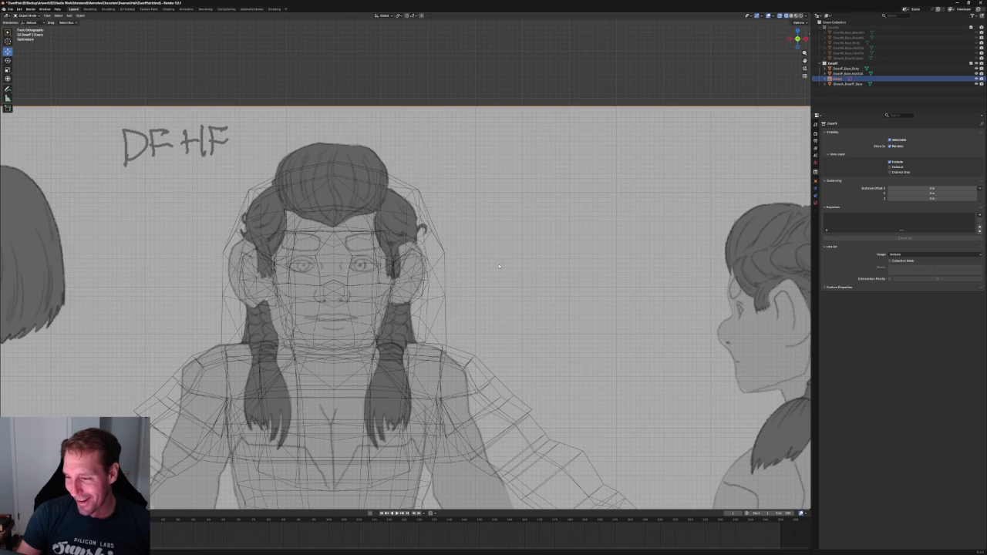
{"action": "scroll", "coordinate": [499, 267], "scroll_direction": "down", "scroll_amount": 5}
{"action": "scroll", "coordinate": [499, 267], "scroll_direction": "down", "scroll_amount": 4}
Slide the sheet until the DFHA hairstyle drawing sits behind the dwarf.
{"action": "key", "text": "g"}
{"action": "left_click", "coordinate": [673, 295]}
{"action": "scroll", "coordinate": [434, 275], "scroll_direction": "up", "scroll_amount": 4}
{"action": "scroll", "coordinate": [434, 275], "scroll_direction": "up", "scroll_amount": 6}
{"action": "scroll", "coordinate": [452, 277], "scroll_direction": "down", "scroll_amount": 2}
{"action": "scroll", "coordinate": [478, 262], "scroll_direction": "up", "scroll_amount": 2}
{"action": "scroll", "coordinate": [522, 238], "scroll_direction": "up", "scroll_amount": 2}
{"action": "key", "text": "g"}
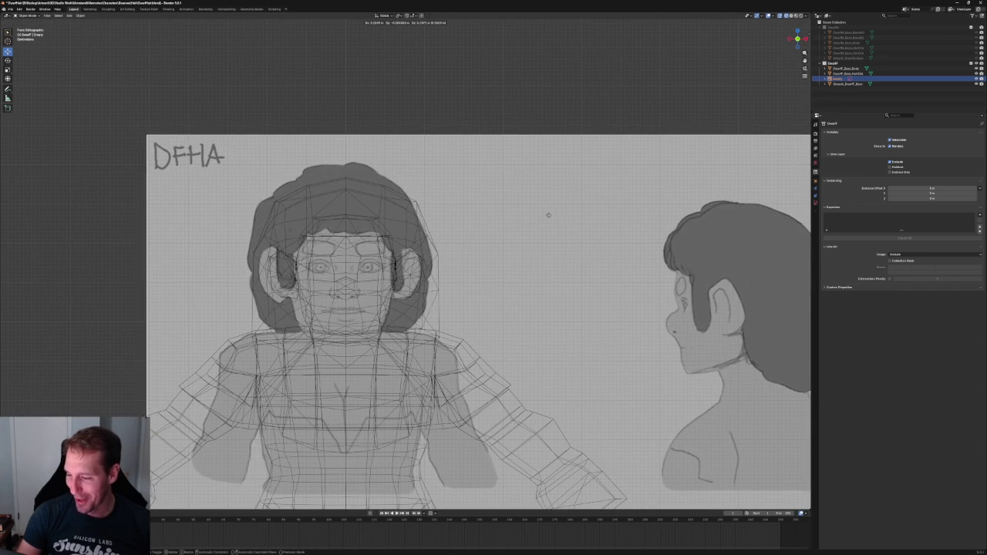
{"action": "scroll", "coordinate": [547, 215], "scroll_direction": "up", "scroll_amount": 2}
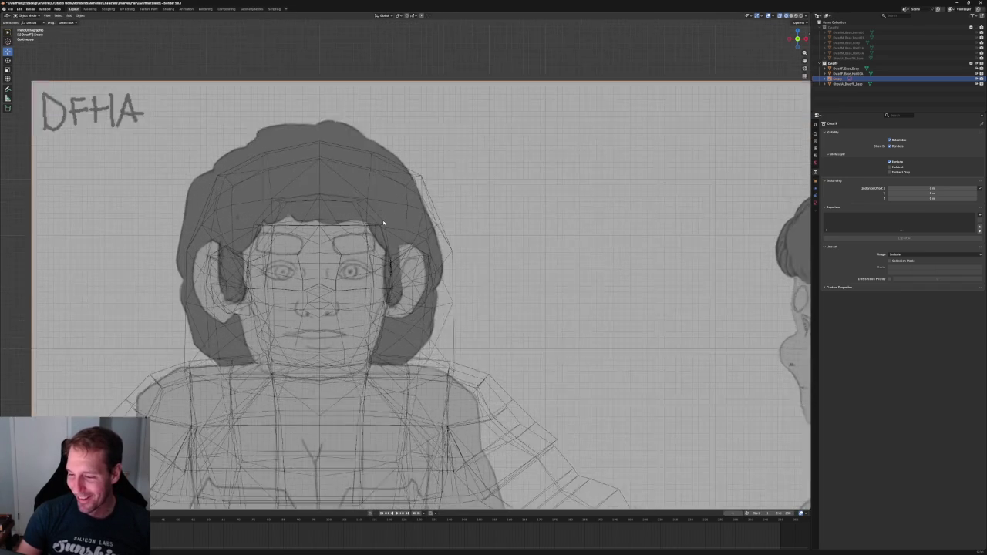
{"action": "scroll", "coordinate": [525, 239], "scroll_direction": "up", "scroll_amount": 1}
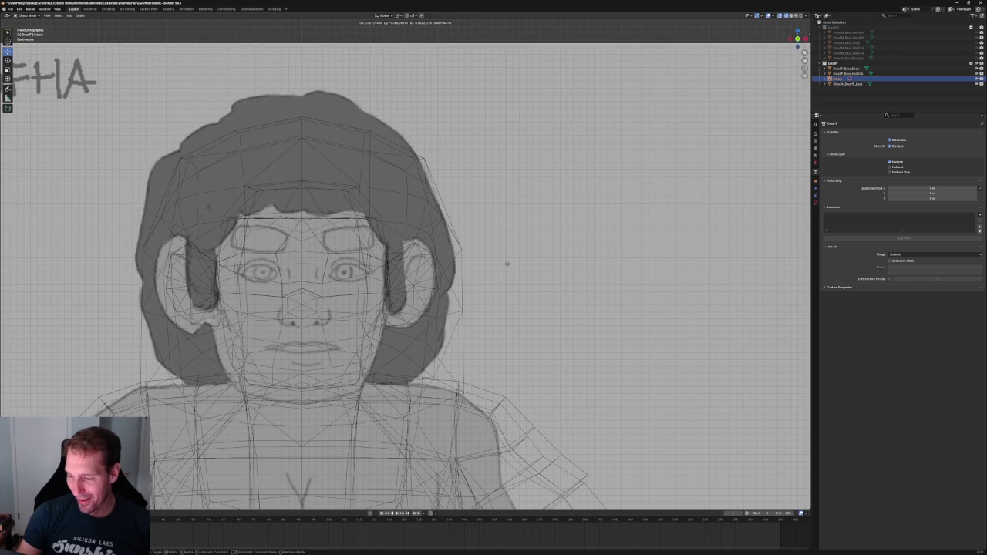
{"action": "left_click", "coordinate": [507, 264]}
{"action": "scroll", "coordinate": [507, 264], "scroll_direction": "down", "scroll_amount": 2}
Deselect the reference sheet and pan the view to the sheet's far end.
{"action": "scroll", "coordinate": [506, 264], "scroll_direction": "down", "scroll_amount": 3}
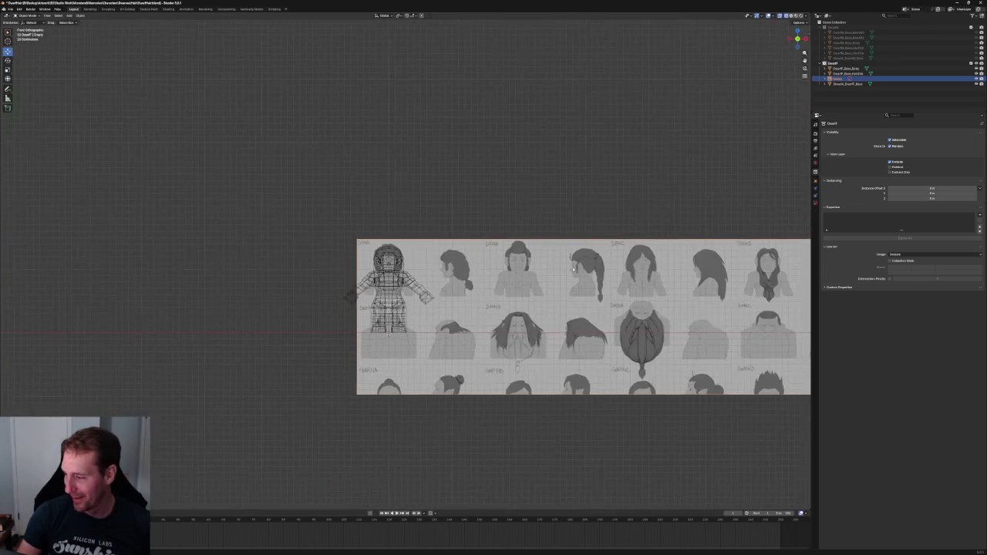
{"action": "middle_click_drag", "start_coordinate": [660, 285], "coordinate": [420, 247], "text": "shift"}
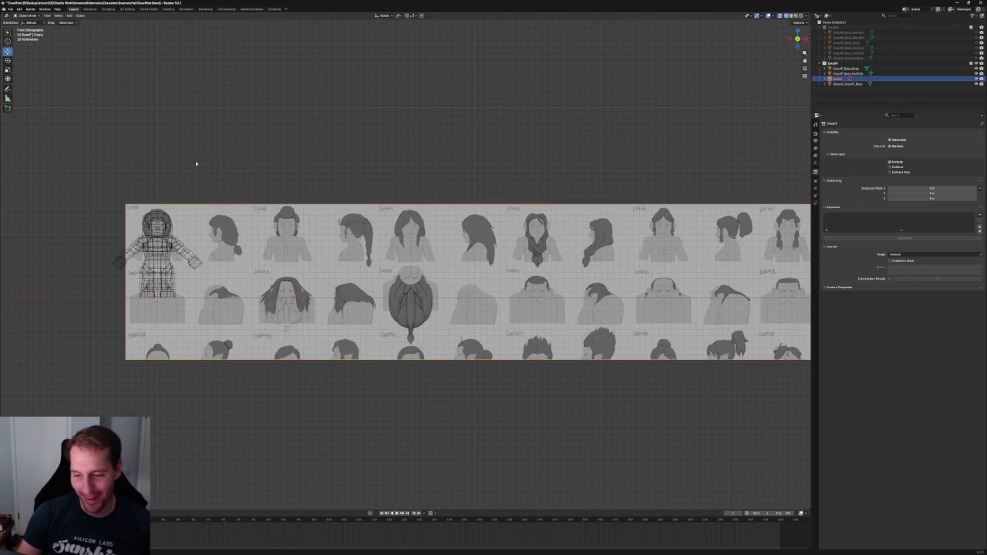
{"action": "left_click", "coordinate": [172, 170]}
{"action": "middle_click_drag", "start_coordinate": [172, 170], "coordinate": [320, 200], "text": "shift"}
{"action": "scroll", "coordinate": [538, 198], "scroll_direction": "down", "scroll_amount": 5}
{"action": "middle_click_drag", "start_coordinate": [538, 199], "coordinate": [298, 190], "text": "shift"}
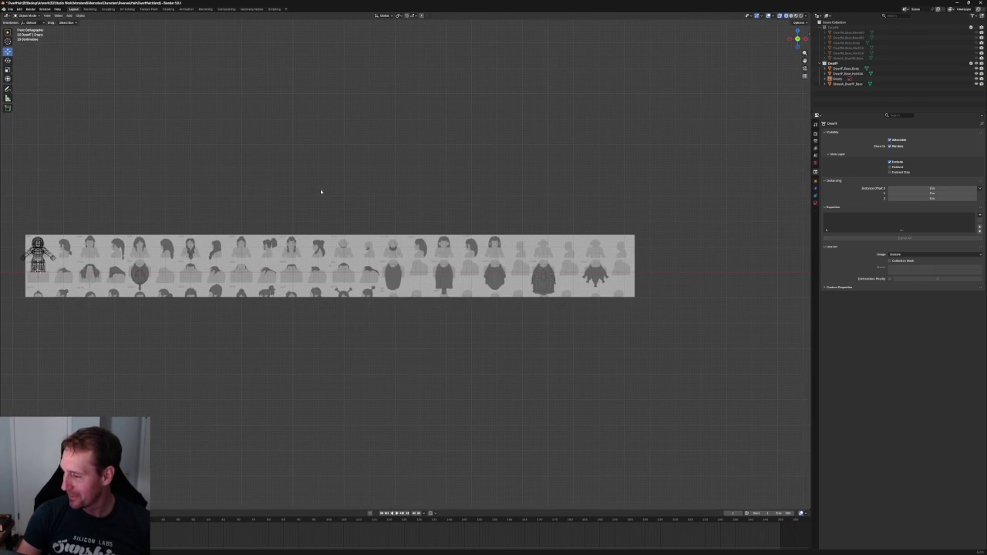
{"action": "scroll", "coordinate": [458, 230], "scroll_direction": "up", "scroll_amount": 6}
{"action": "scroll", "coordinate": [457, 230], "scroll_direction": "down", "scroll_amount": 6}
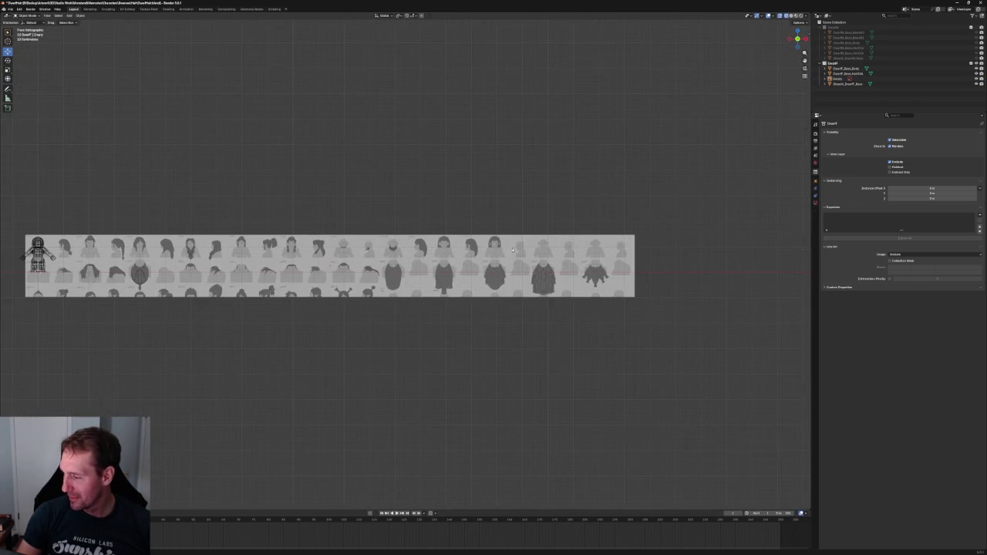
{"action": "scroll", "coordinate": [479, 239], "scroll_direction": "down", "scroll_amount": 1}
{"action": "scroll", "coordinate": [506, 251], "scroll_direction": "down", "scroll_amount": 1}
Slide the reference sheet so another set of drawings lines up behind the dwarf.
{"action": "left_click_drag", "start_coordinate": [360, 271], "coordinate": [171, 251]}
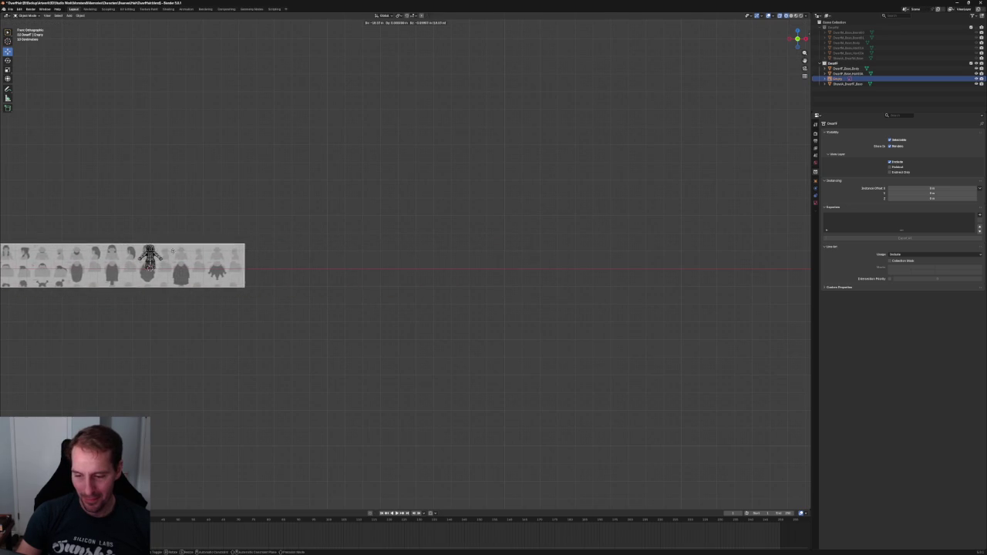
{"action": "scroll", "coordinate": [366, 283], "scroll_direction": "up", "scroll_amount": 2}
{"action": "scroll", "coordinate": [366, 283], "scroll_direction": "up", "scroll_amount": 7}
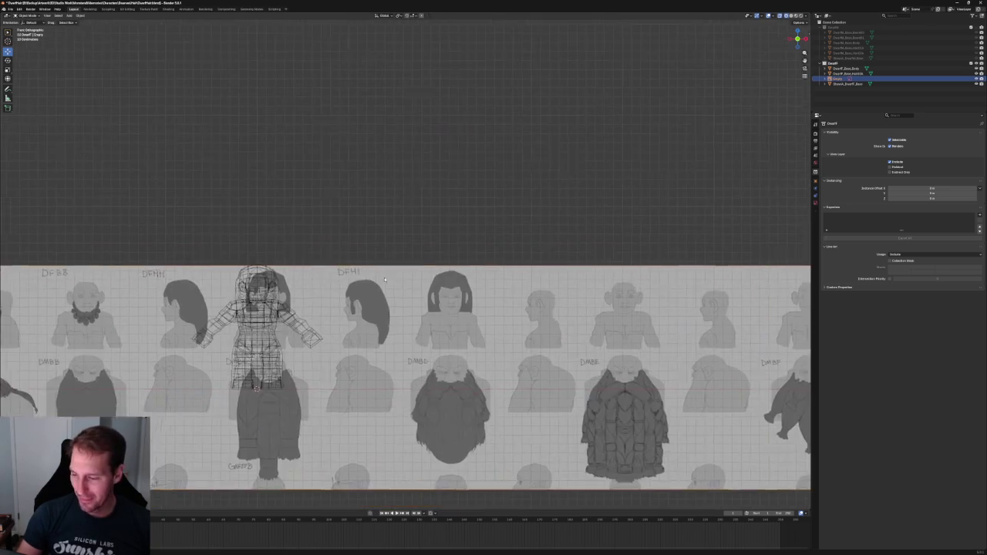
{"action": "scroll", "coordinate": [365, 283], "scroll_direction": "up", "scroll_amount": 4}
{"action": "left_click_drag", "start_coordinate": [365, 283], "coordinate": [268, 272]}
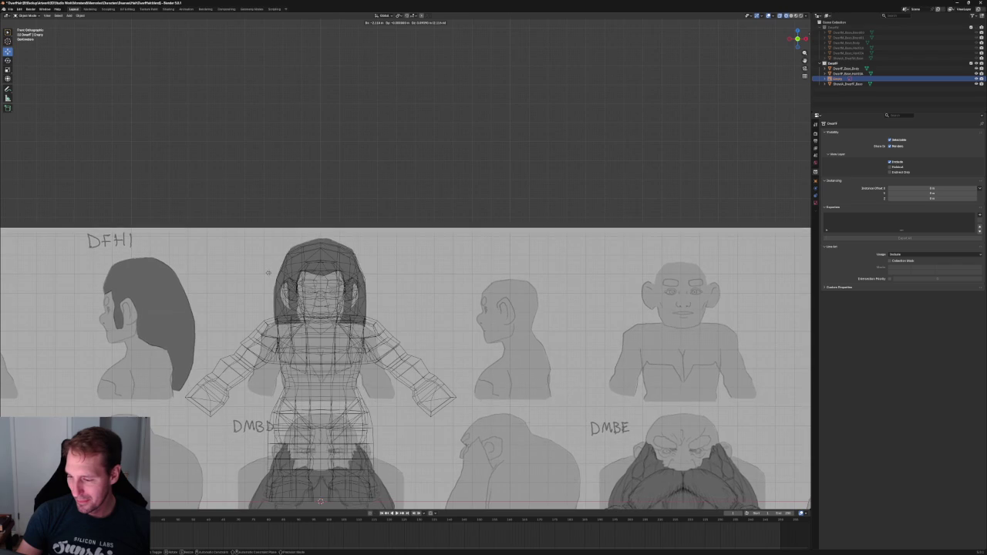
{"action": "left_click", "coordinate": [268, 272]}
{"action": "scroll", "coordinate": [285, 255], "scroll_direction": "down", "scroll_amount": 7}
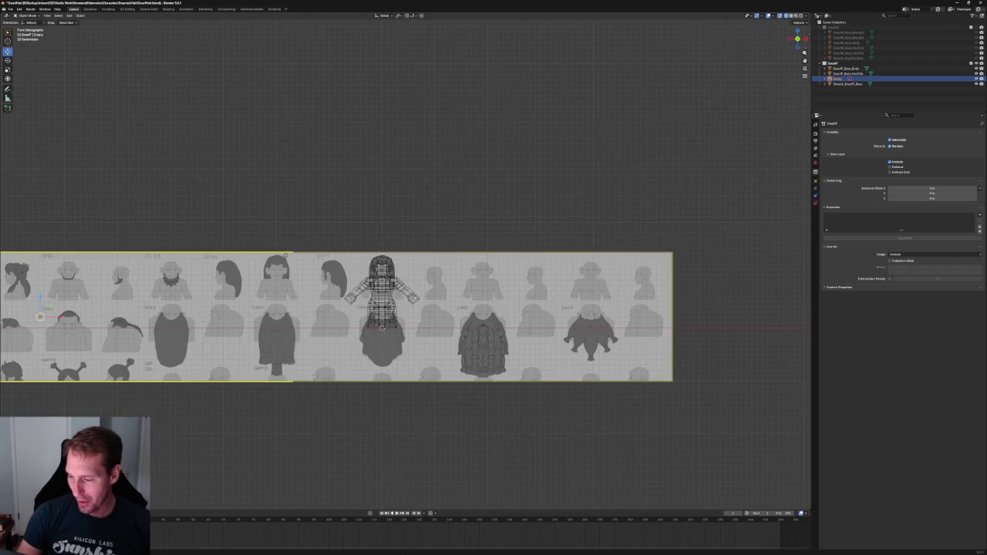
{"action": "scroll", "coordinate": [263, 259], "scroll_direction": "down", "scroll_amount": 3}
{"action": "left_click_drag", "start_coordinate": [147, 270], "coordinate": [407, 265]}
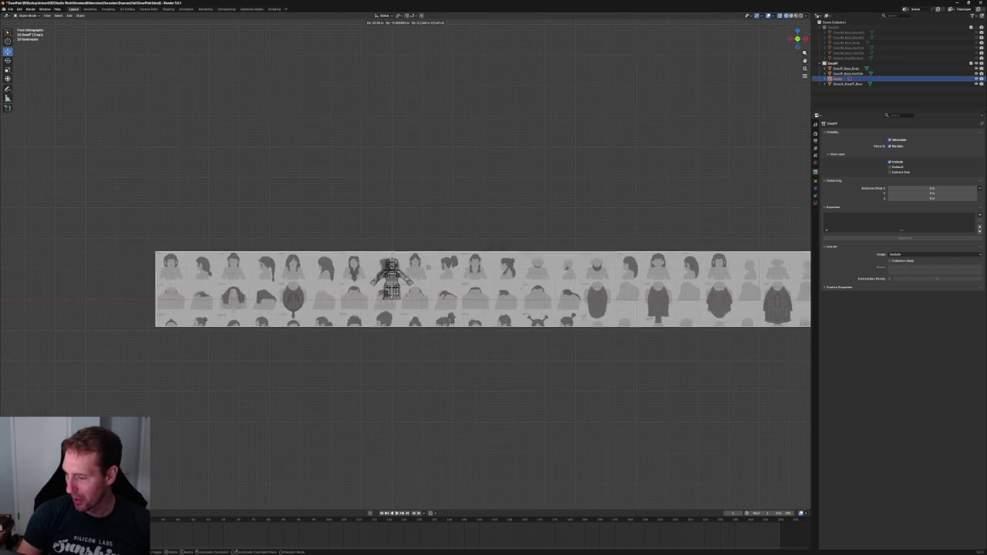
{"action": "middle_click_drag", "start_coordinate": [407, 265], "coordinate": [427, 214]}
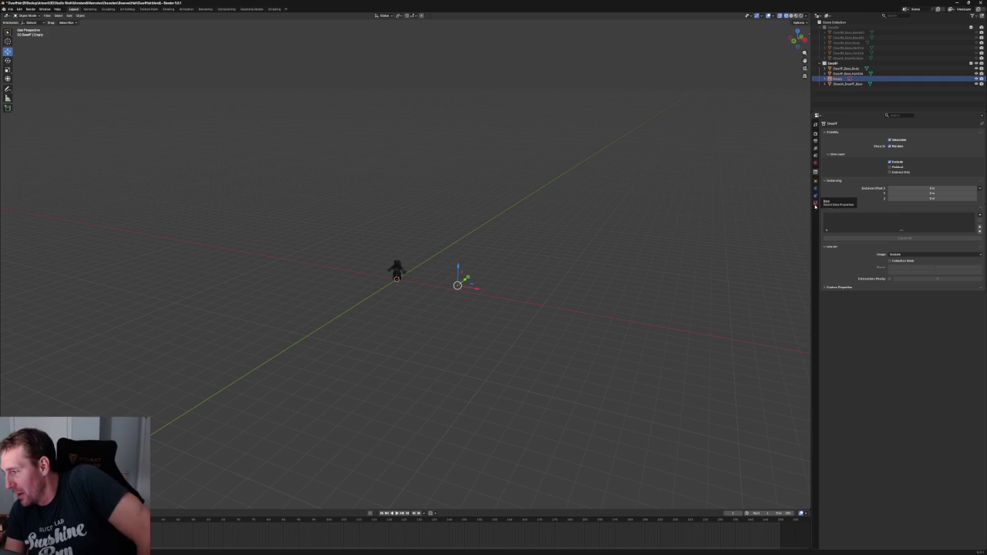
Enable the reference image in perspective views and nudge the strip into place.
{"action": "left_click", "coordinate": [815, 203]}
{"action": "left_click", "coordinate": [886, 181]}
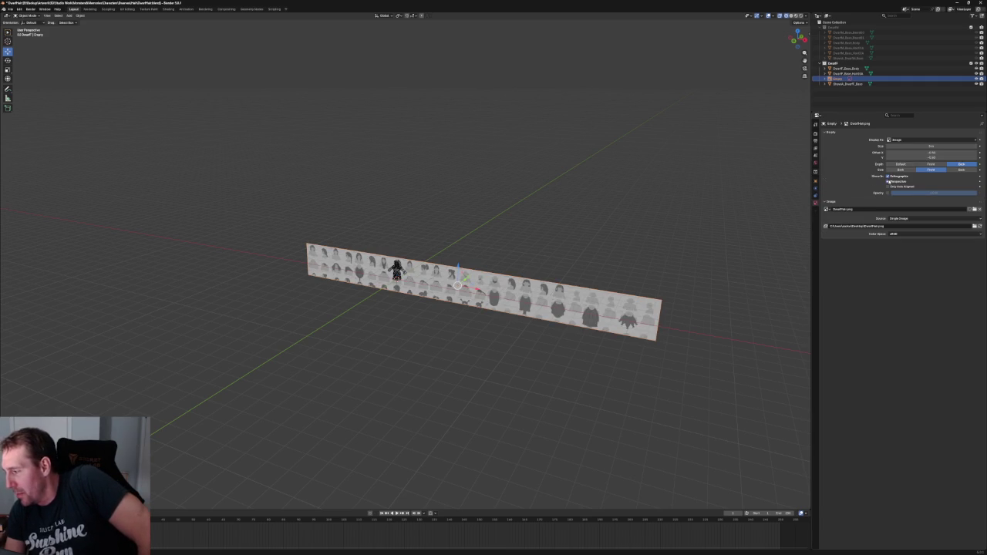
{"action": "mouse_move", "coordinate": [514, 257]}
{"action": "middle_mouse_down"}
{"action": "mouse_move", "coordinate": [469, 238]}
{"action": "mouse_move", "coordinate": [491, 274]}
{"action": "mouse_move", "coordinate": [464, 329]}
{"action": "middle_mouse_up"}
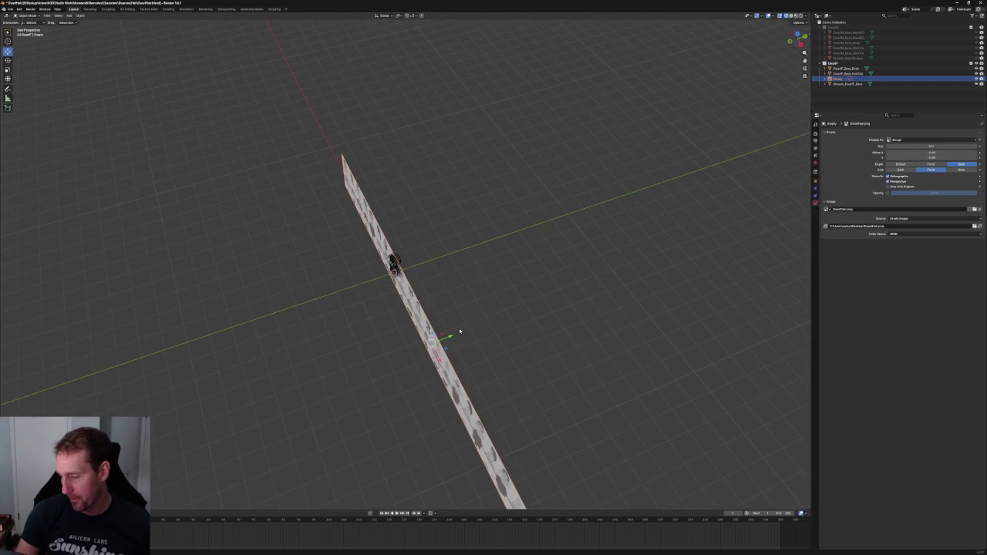
{"action": "key", "text": "g"}
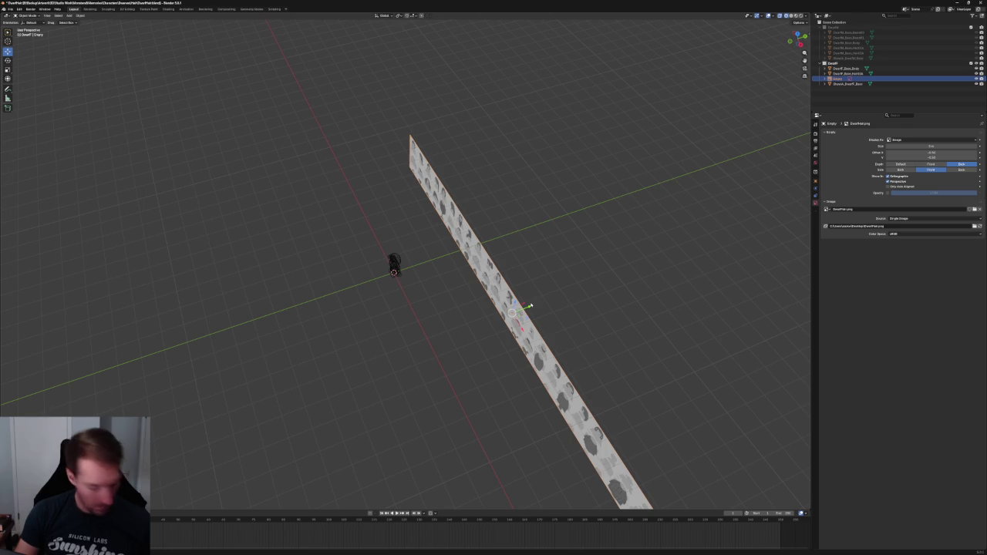
Duplicate the reference image, rotate the copy 74° about Z, and slide it along Y.
{"action": "key", "text": "shift+d"}
{"action": "left_click", "coordinate": [354, 272]}
{"action": "key", "text": "shift+space"}
{"action": "key", "text": "r"}
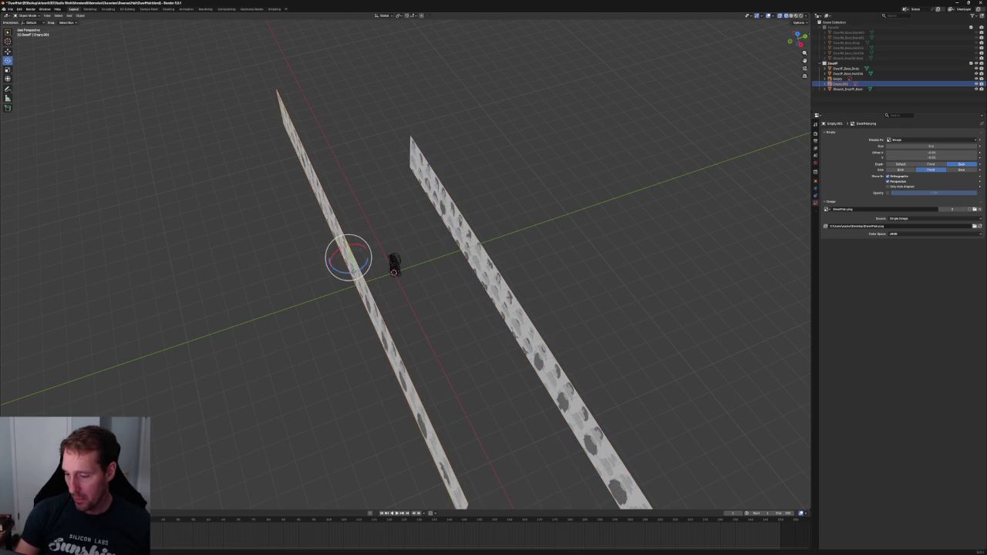
{"action": "left_click_drag", "start_coordinate": [348, 271], "coordinate": [353, 266]}
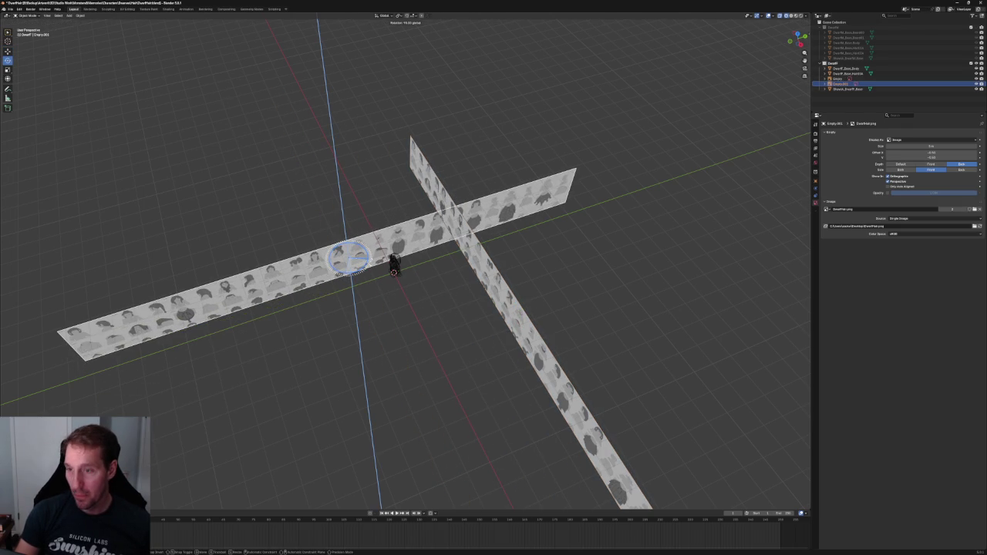
{"action": "key", "text": "shift+space"}
{"action": "key", "text": "g"}
{"action": "left_click_drag", "start_coordinate": [361, 255], "coordinate": [609, 209]}
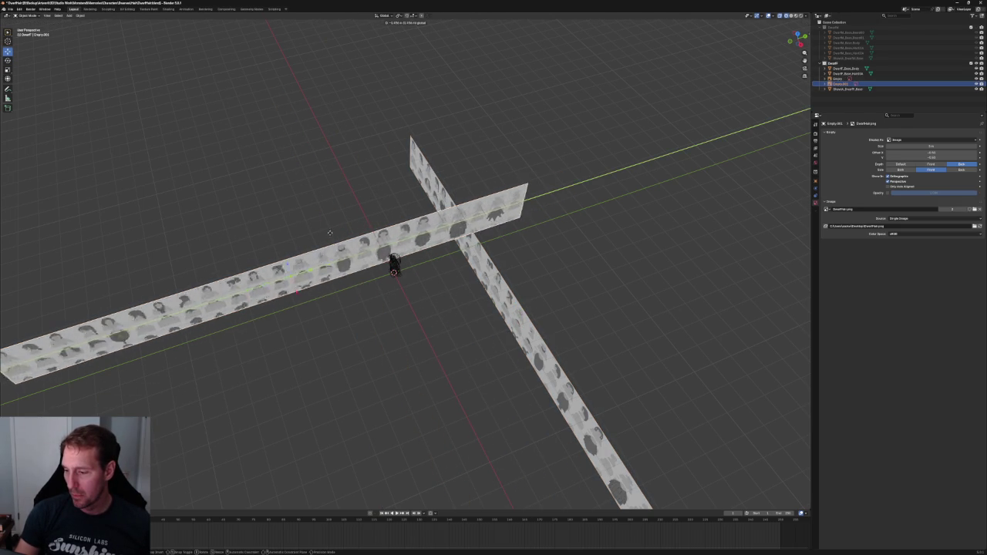
Switch to Right Orthographic view and reposition the rotated strip behind the dwarf.
{"action": "key", "text": "ctrl+KP_3"}
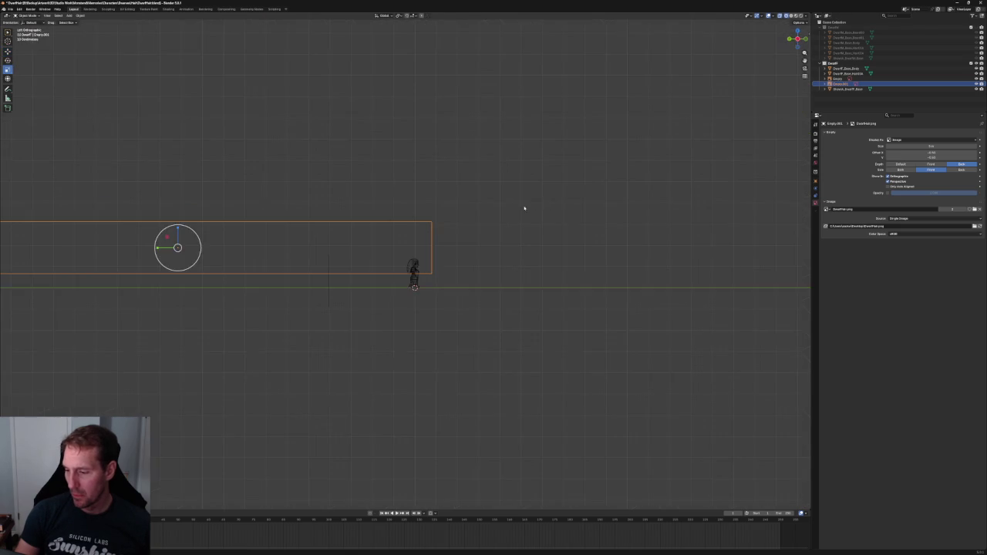
{"action": "key", "text": "KP_1"}
{"action": "key", "text": "KP_3"}
{"action": "scroll", "coordinate": [409, 221], "scroll_direction": "up", "scroll_amount": 6}
{"action": "key", "text": "g"}
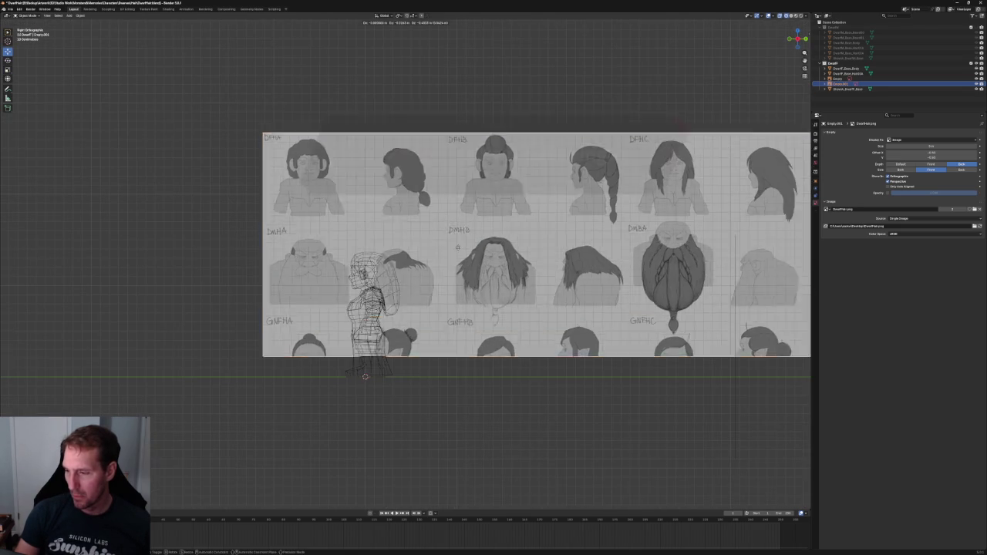
{"action": "left_click", "coordinate": [435, 332]}
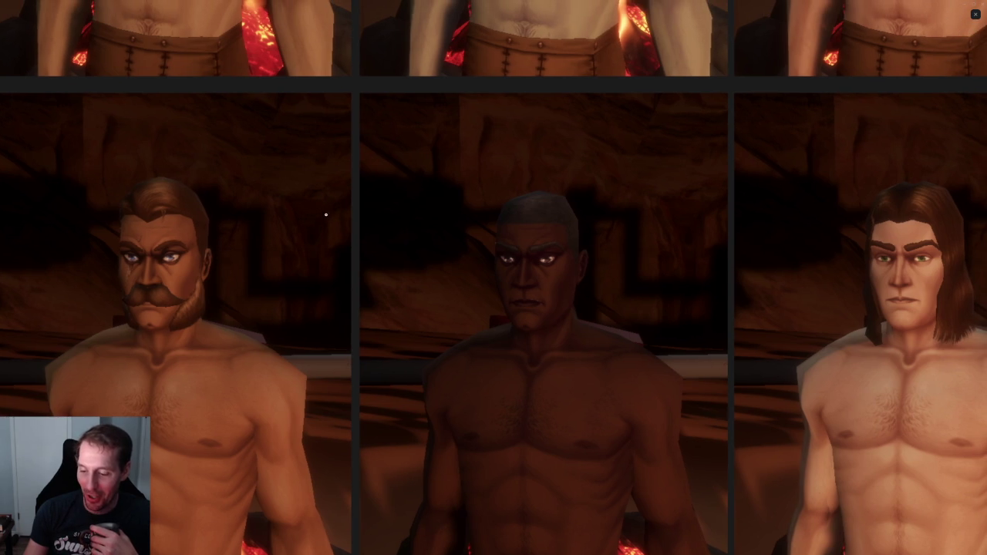
Pan to the blond character, close the enlarged screenshot, and minimise Discord.
{"action": "scroll", "coordinate": [270, 200], "scroll_direction": "up", "scroll_amount": 5}
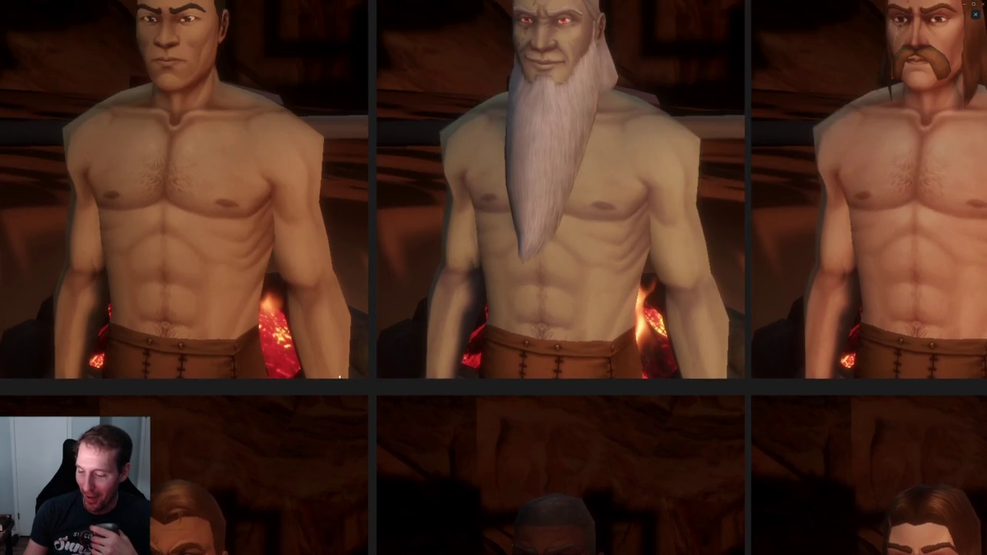
{"action": "left_click_drag", "start_coordinate": [627, 308], "coordinate": [165, 292]}
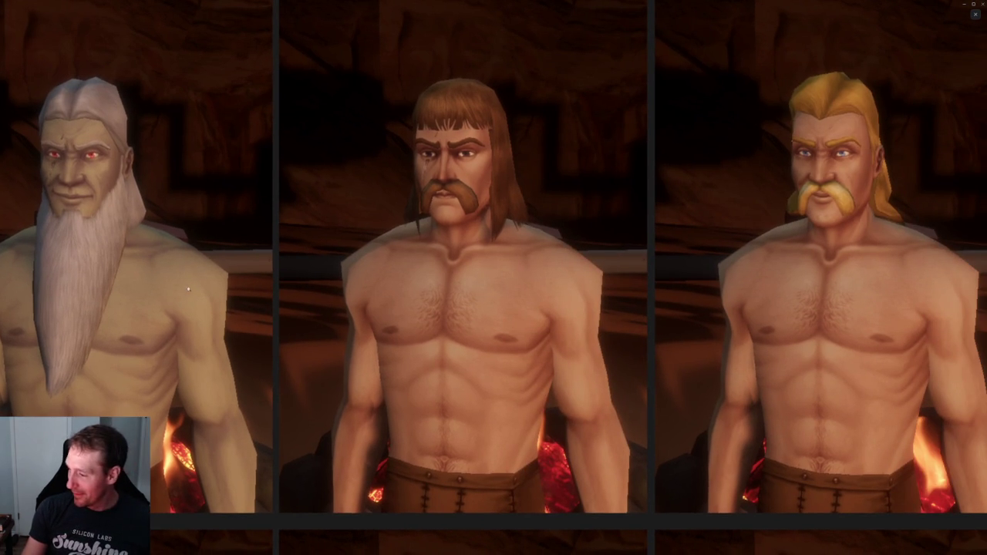
{"action": "left_click", "coordinate": [976, 14]}
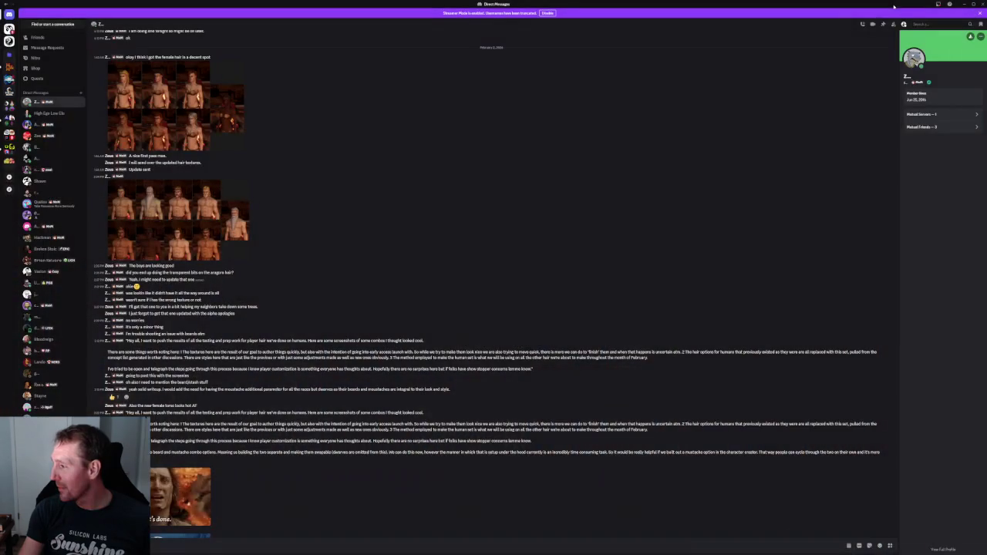
{"action": "left_click", "coordinate": [963, 4]}
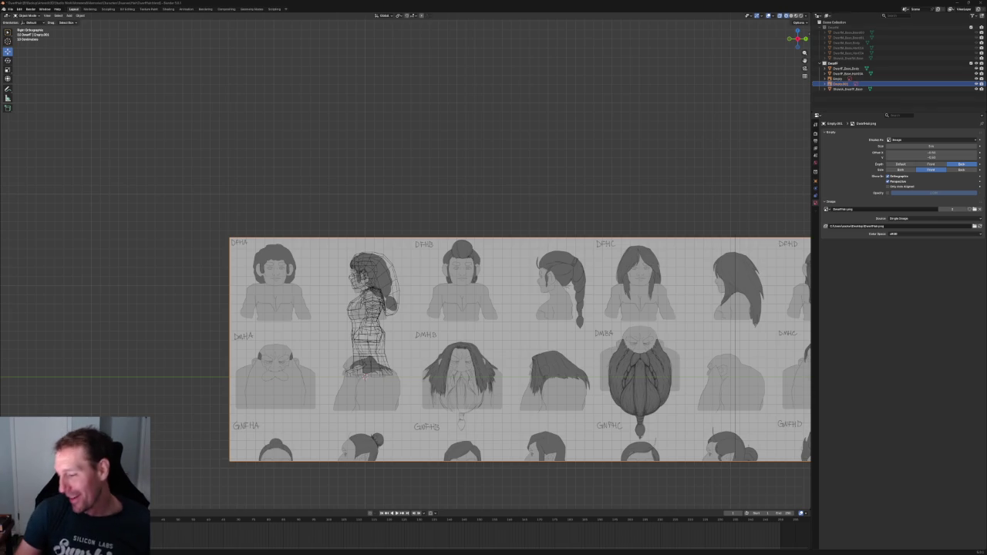
Check the hair object against the reference sheet, then save the .blend file.
{"action": "scroll", "coordinate": [400, 271], "scroll_direction": "up", "scroll_amount": 5}
{"action": "scroll", "coordinate": [394, 239], "scroll_direction": "down", "scroll_amount": 2}
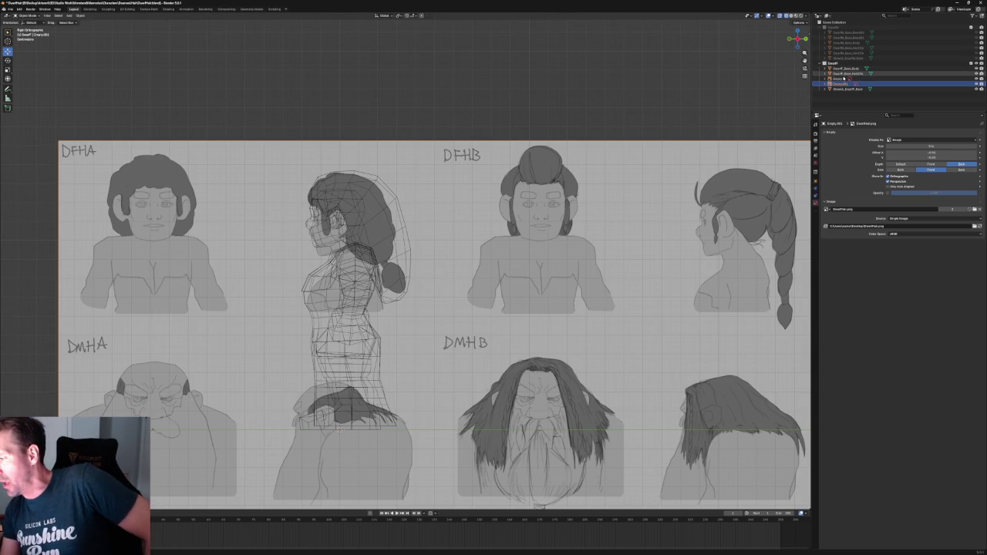
{"action": "left_click", "coordinate": [848, 74]}
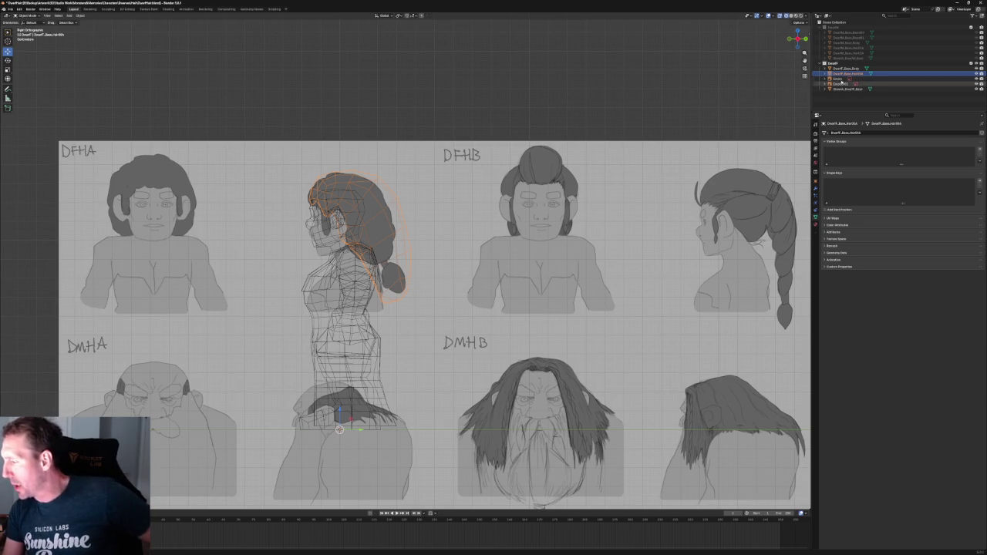
{"action": "left_click", "coordinate": [432, 106]}
{"action": "scroll", "coordinate": [460, 170], "scroll_direction": "down", "scroll_amount": 5}
{"action": "mouse_move", "coordinate": [461, 169]}
{"action": "middle_mouse_down", "text": "shift"}
{"action": "mouse_move", "coordinate": [176, 154]}
{"action": "mouse_move", "coordinate": [470, 218]}
{"action": "mouse_move", "coordinate": [465, 309]}
{"action": "mouse_move", "coordinate": [494, 293]}
{"action": "middle_mouse_up", "text": "shift"}
{"action": "scroll", "coordinate": [355, 172], "scroll_direction": "up", "scroll_amount": 3}
{"action": "scroll", "coordinate": [171, 176], "scroll_direction": "up", "scroll_amount": 3}
{"action": "scroll", "coordinate": [437, 243], "scroll_direction": "down", "scroll_amount": 2}
{"action": "scroll", "coordinate": [494, 293], "scroll_direction": "down", "scroll_amount": 1}
{"action": "key", "text": "ctrl+s"}
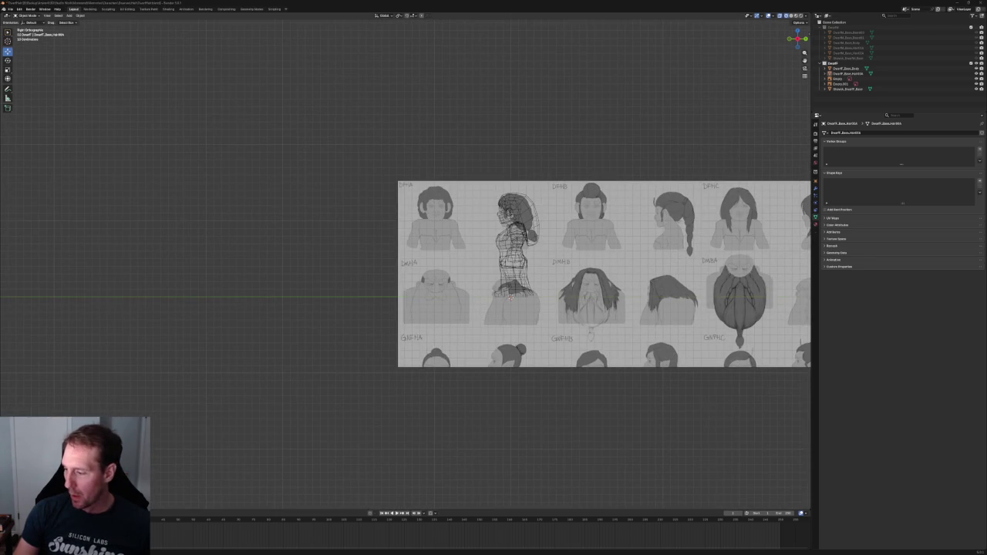
Move the DFH1 reference image so it sits behind the dwarf's head.
{"action": "scroll", "coordinate": [536, 177], "scroll_direction": "up", "scroll_amount": 3}
{"action": "scroll", "coordinate": [536, 177], "scroll_direction": "down", "scroll_amount": 5}
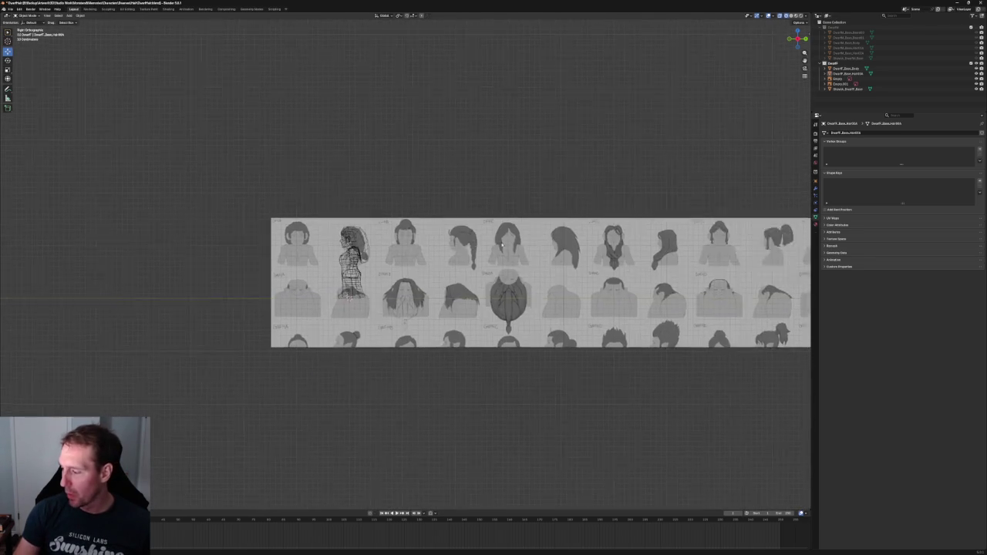
{"action": "left_click", "coordinate": [573, 264]}
{"action": "scroll", "coordinate": [573, 264], "scroll_direction": "down", "scroll_amount": 4}
{"action": "key", "text": "g"}
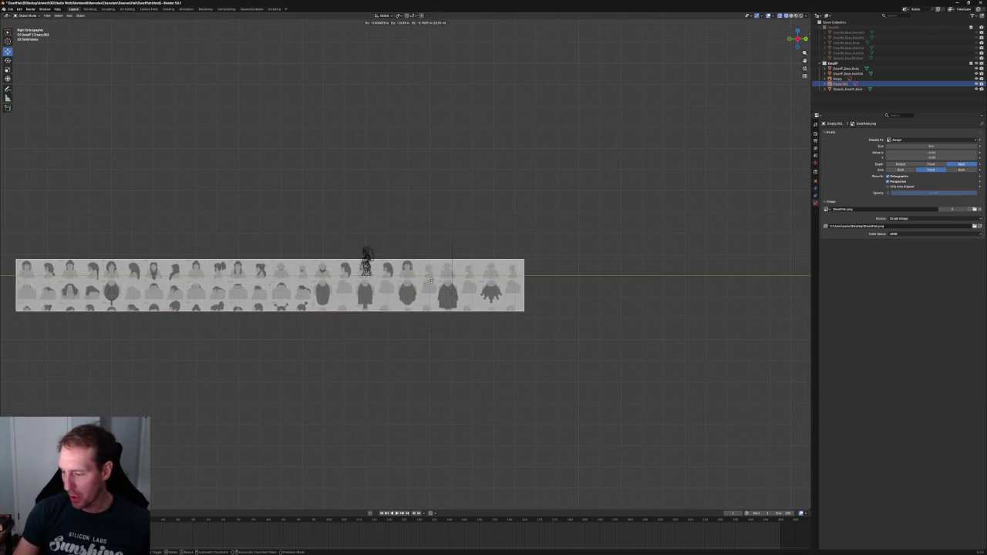
{"action": "left_click", "coordinate": [411, 264]}
{"action": "scroll", "coordinate": [363, 268], "scroll_direction": "up", "scroll_amount": 4}
{"action": "scroll", "coordinate": [349, 270], "scroll_direction": "up", "scroll_amount": 3}
{"action": "key", "text": "g"}
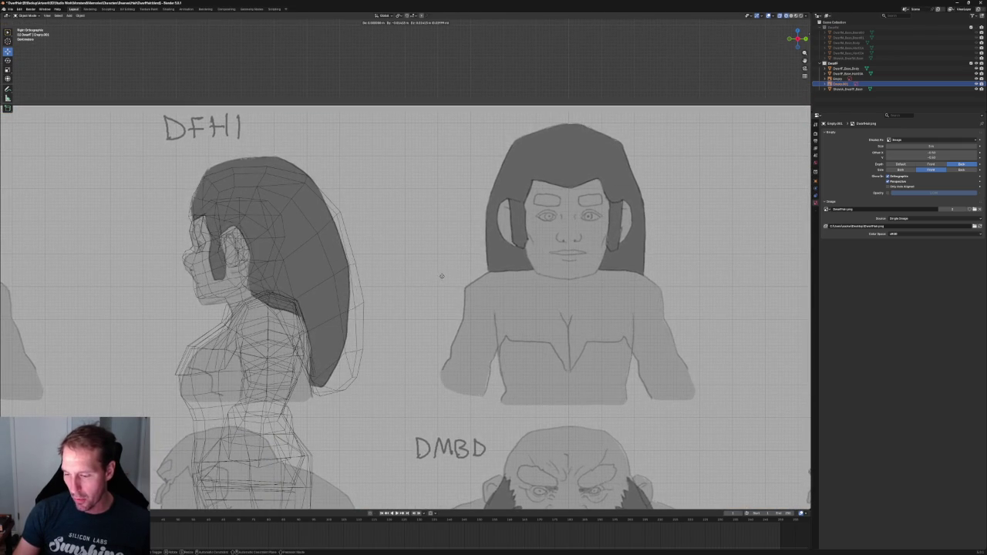
{"action": "left_click", "coordinate": [440, 276]}
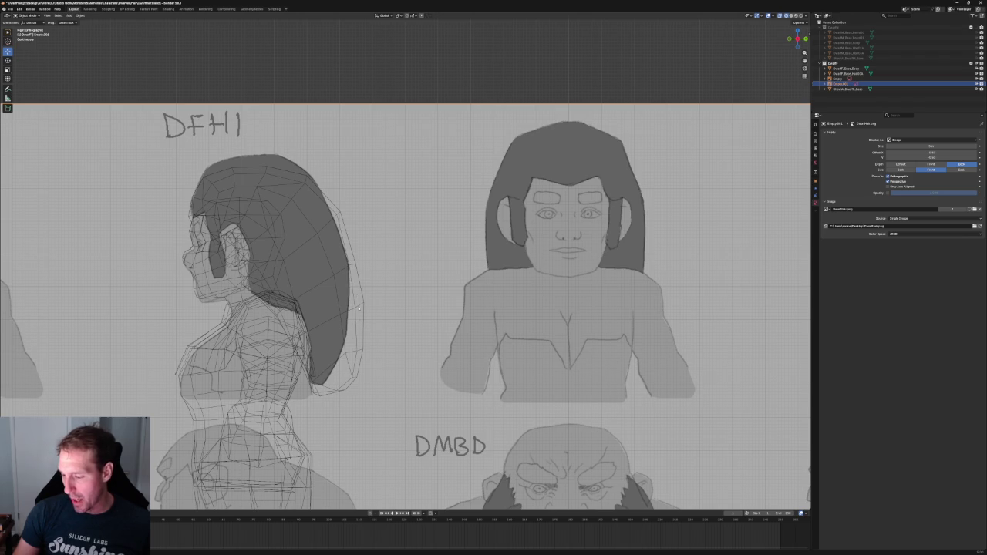
Select the hair mesh and enter Edit Mode on its vertices.
{"action": "middle_click_drag", "start_coordinate": [255, 199], "coordinate": [291, 203], "text": "shift"}
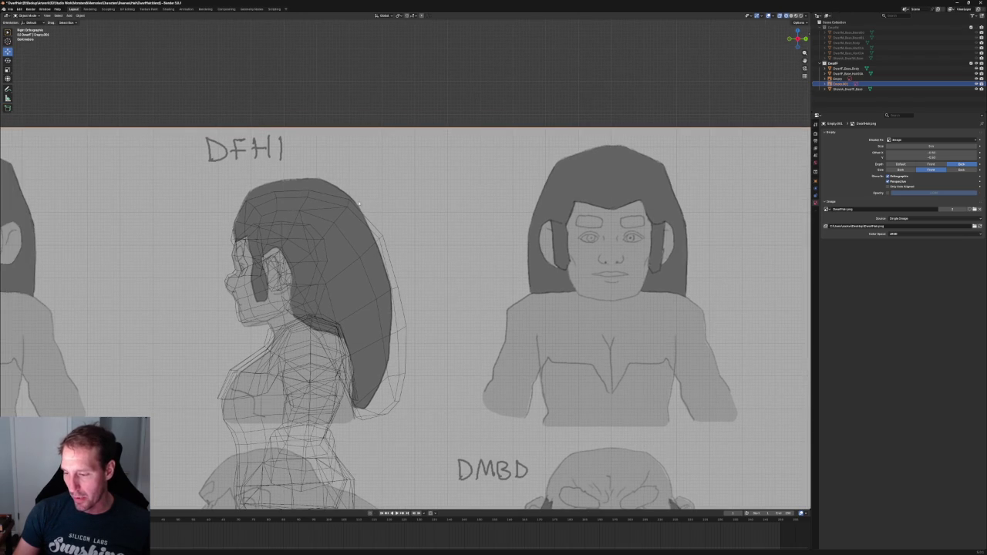
{"action": "left_click", "coordinate": [374, 206]}
{"action": "scroll", "coordinate": [401, 257], "scroll_direction": "up", "scroll_amount": 2}
{"action": "key", "text": "Tab"}
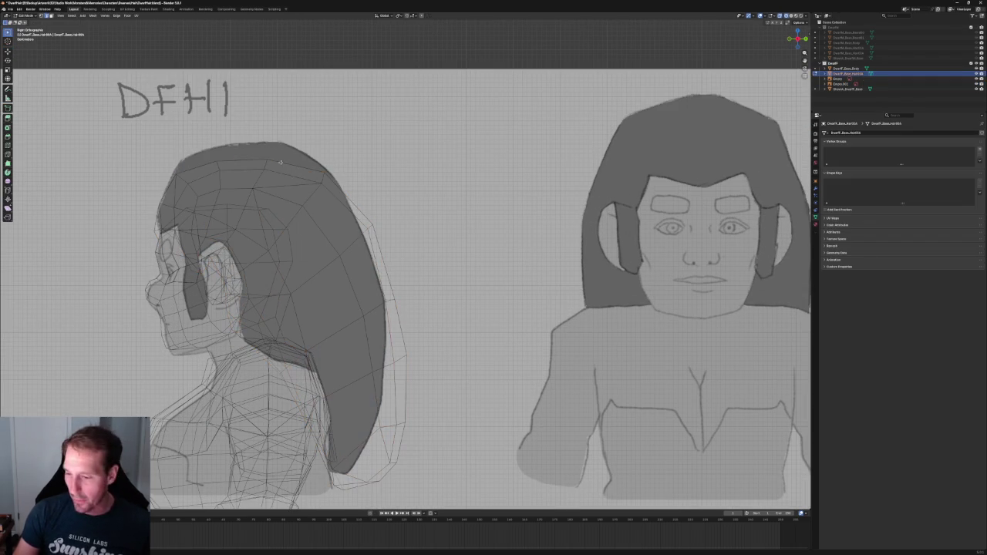
Move the vertices along the top of the hair vertically to match the sketch.
{"action": "mouse_move", "coordinate": [287, 143]}
{"action": "left_mouse_down"}
{"action": "mouse_move", "coordinate": [208, 171]}
{"action": "mouse_move", "coordinate": [244, 147]}
{"action": "left_mouse_up"}
{"action": "key", "text": "shift+space"}
{"action": "key", "text": "g"}
{"action": "left_click", "coordinate": [243, 147]}
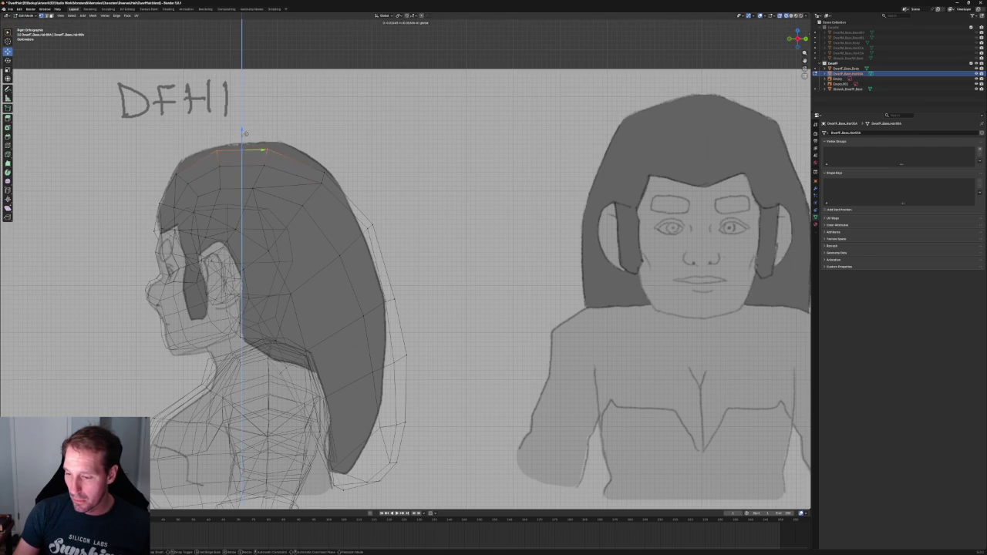
Push a back-of-hair vertex along the Y axis to follow the side outline.
{"action": "left_click_drag", "start_coordinate": [371, 142], "coordinate": [317, 164]}
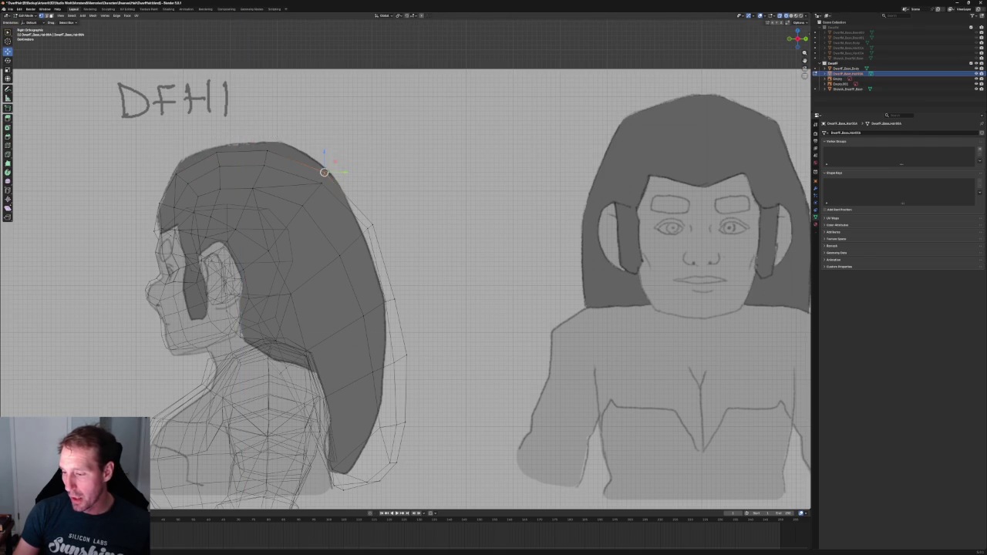
{"action": "middle_click_drag", "start_coordinate": [347, 172], "coordinate": [340, 141], "text": "shift"}
{"action": "left_click_drag", "start_coordinate": [400, 181], "coordinate": [322, 239]}
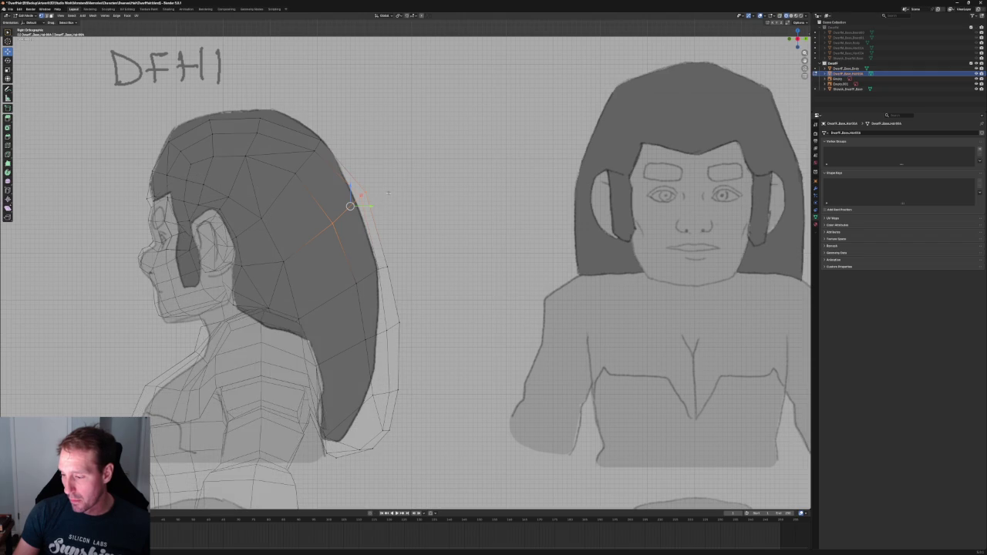
{"action": "left_click_drag", "start_coordinate": [367, 163], "coordinate": [318, 236]}
{"action": "left_click_drag", "start_coordinate": [351, 206], "coordinate": [350, 206]}
{"action": "key", "text": "Escape"}
{"action": "key", "text": "g"}
{"action": "key", "text": "Escape"}
{"action": "key", "text": "g"}
{"action": "key", "text": "y"}
{"action": "left_click", "coordinate": [398, 255]}
Shift more back-of-hair vertices along Y toward the lower end of the hair.
{"action": "left_click_drag", "start_coordinate": [331, 294], "coordinate": [383, 262]}
{"action": "key", "text": "g"}
{"action": "key", "text": "shift+x"}
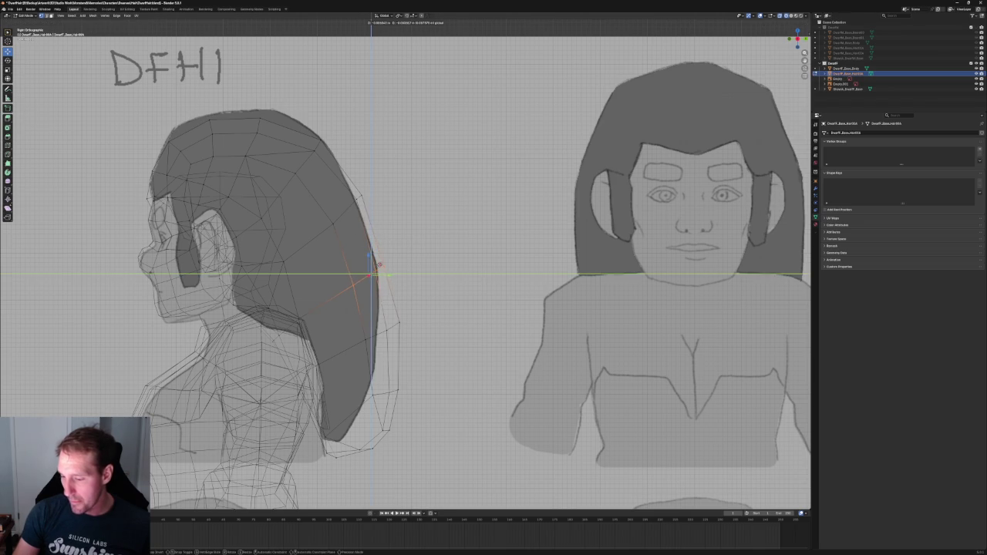
{"action": "left_click", "coordinate": [378, 265]}
{"action": "middle_click_drag", "start_coordinate": [377, 265], "coordinate": [367, 218], "text": "shift"}
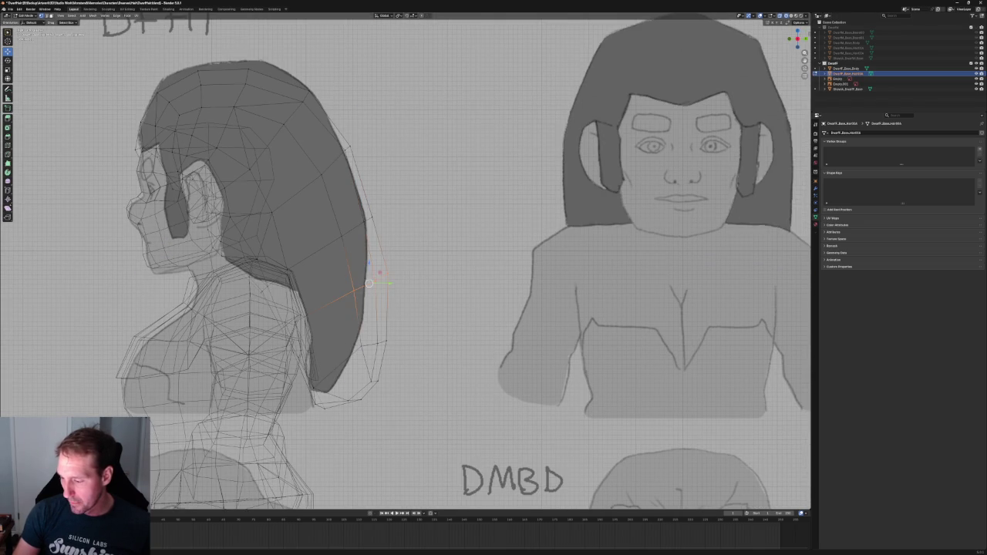
{"action": "key", "text": "g"}
{"action": "key", "text": "y"}
{"action": "left_click", "coordinate": [371, 272]}
Snap a hair-tip vertex onto its neighbour and join the tip vertices with a new edge.
{"action": "left_click_drag", "start_coordinate": [351, 324], "coordinate": [399, 412]}
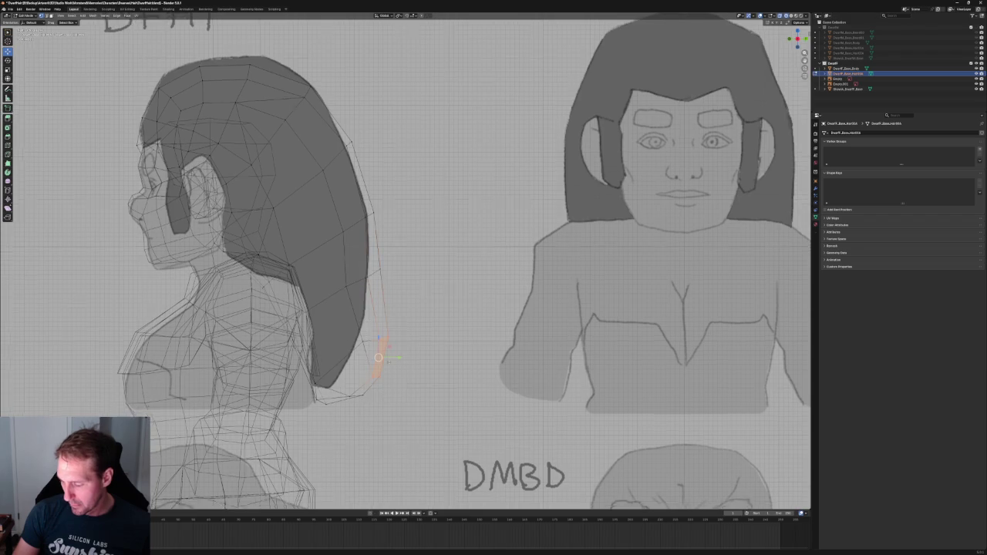
{"action": "key", "text": "KP_Decimal"}
{"action": "key", "text": "g"}
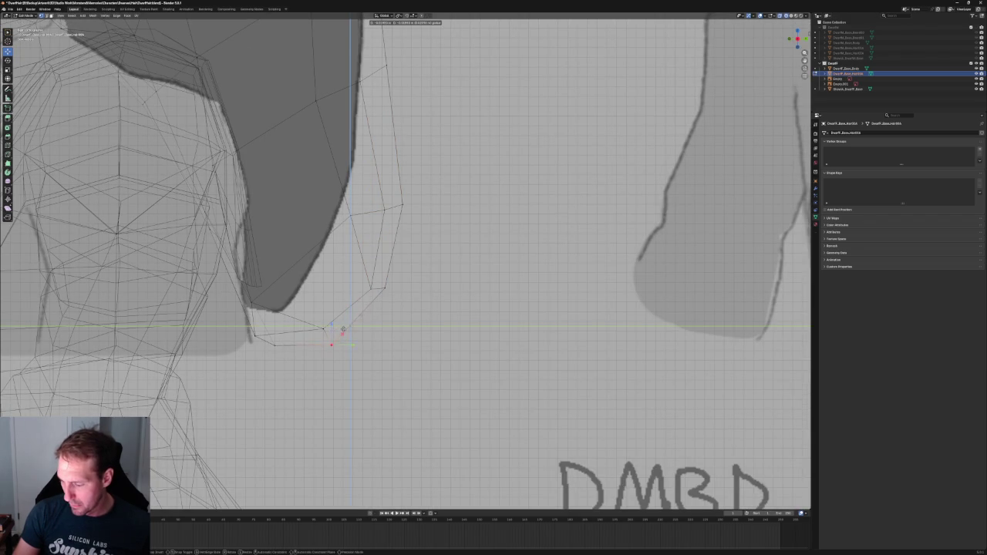
{"action": "left_click", "coordinate": [324, 330]}
{"action": "left_click_drag", "start_coordinate": [304, 355], "coordinate": [307, 353]}
{"action": "right_click", "coordinate": [324, 249]}
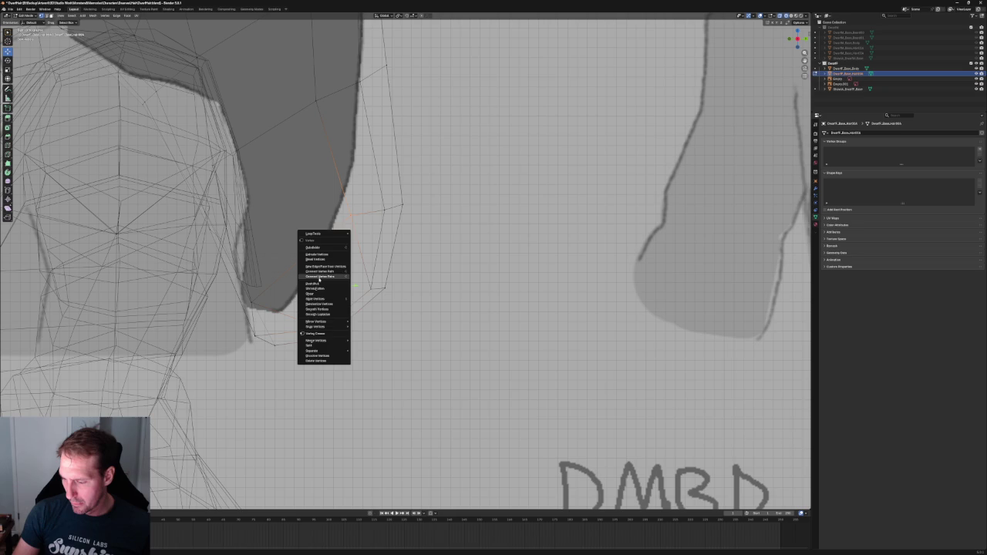
{"action": "left_click", "coordinate": [319, 277]}
Slide the lower tip vertex left along the X axis.
{"action": "left_click_drag", "start_coordinate": [304, 351], "coordinate": [300, 350]}
{"action": "key", "text": "g"}
{"action": "key", "text": "x"}
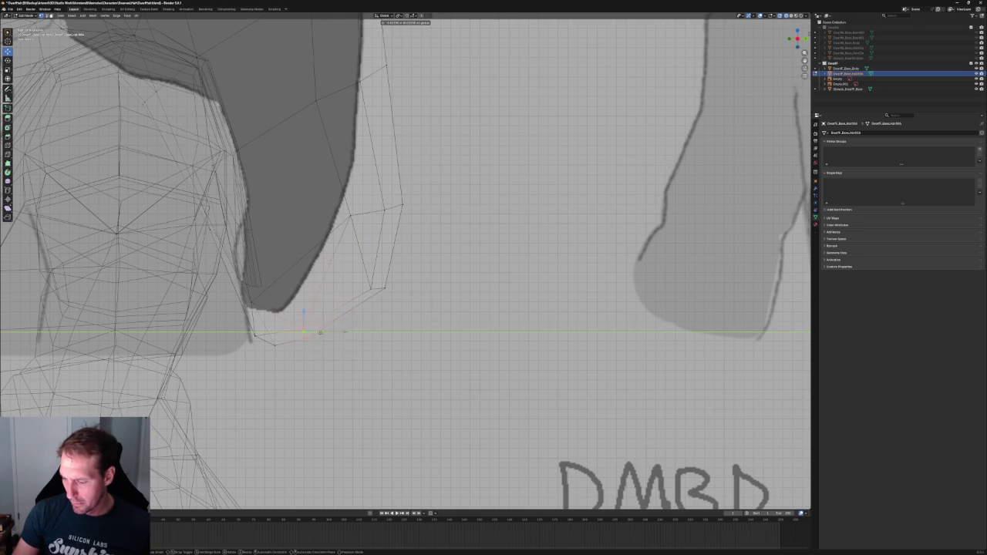
{"action": "key", "text": "Return"}
{"action": "key", "text": "g"}
{"action": "key", "text": "x"}
{"action": "key", "text": "Return"}
{"action": "middle_click_drag", "start_coordinate": [347, 289], "coordinate": [332, 387], "text": "shift"}
Rotate and reposition the vertices near the hair end, then bring up the concept sheet.
{"action": "left_click_drag", "start_coordinate": [340, 250], "coordinate": [280, 330]}
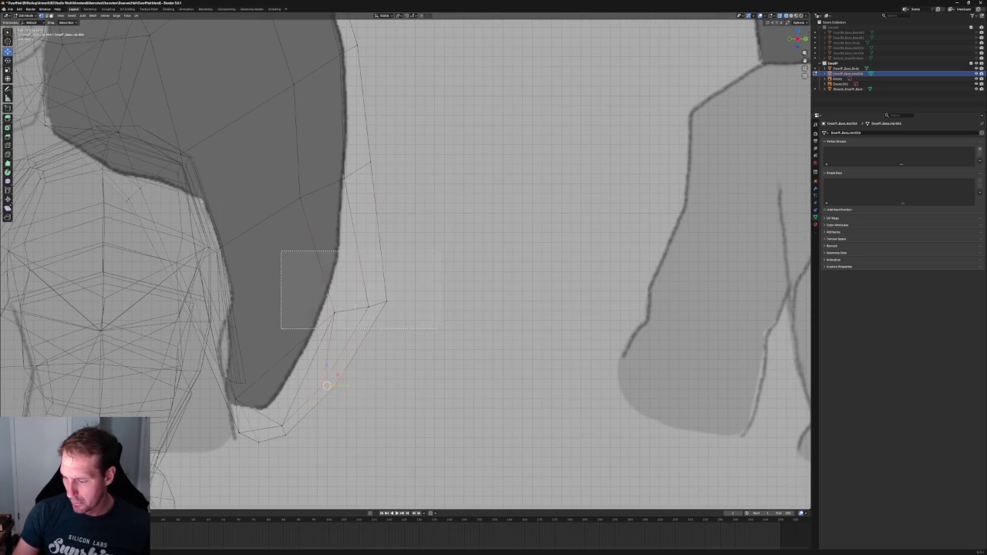
{"action": "key", "text": "g"}
{"action": "key", "text": "x"}
{"action": "key", "text": "Return"}
{"action": "key", "text": "r"}
{"action": "left_click_drag", "start_coordinate": [347, 305], "coordinate": [347, 304]}
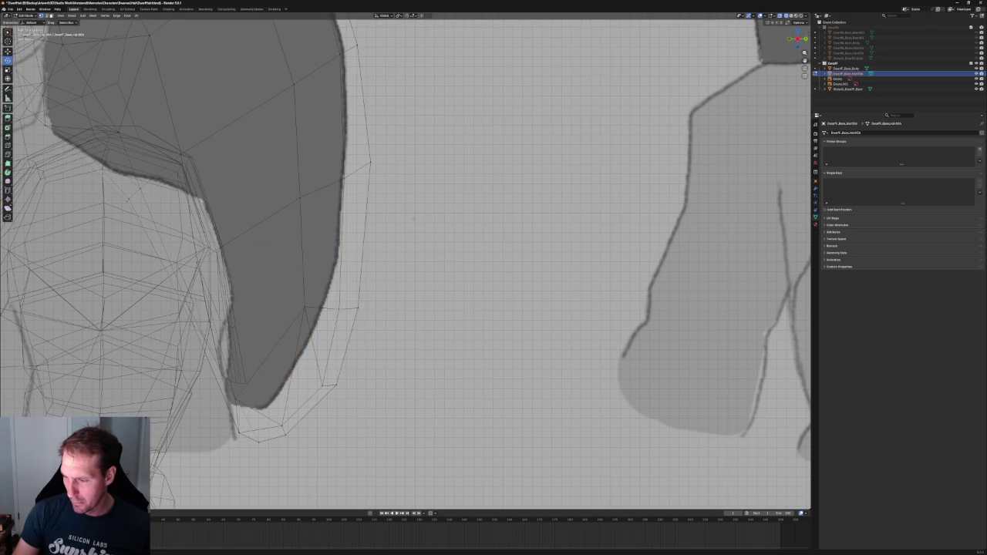
{"action": "scroll", "coordinate": [347, 293], "scroll_direction": "up", "scroll_amount": 2}
{"action": "key", "text": "shift+space"}
{"action": "key", "text": "g"}
{"action": "key", "text": "g"}
{"action": "left_click", "coordinate": [361, 259]}
{"action": "left_click", "coordinate": [419, 256]}
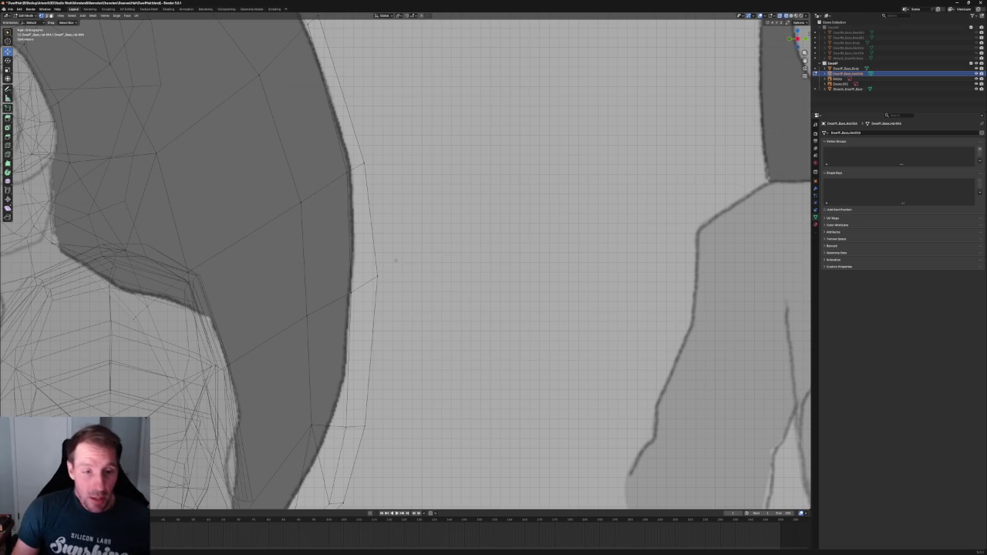
{"action": "scroll", "coordinate": [392, 223], "scroll_direction": "down", "scroll_amount": 1}
{"action": "scroll", "coordinate": [392, 224], "scroll_direction": "up", "scroll_amount": 2}
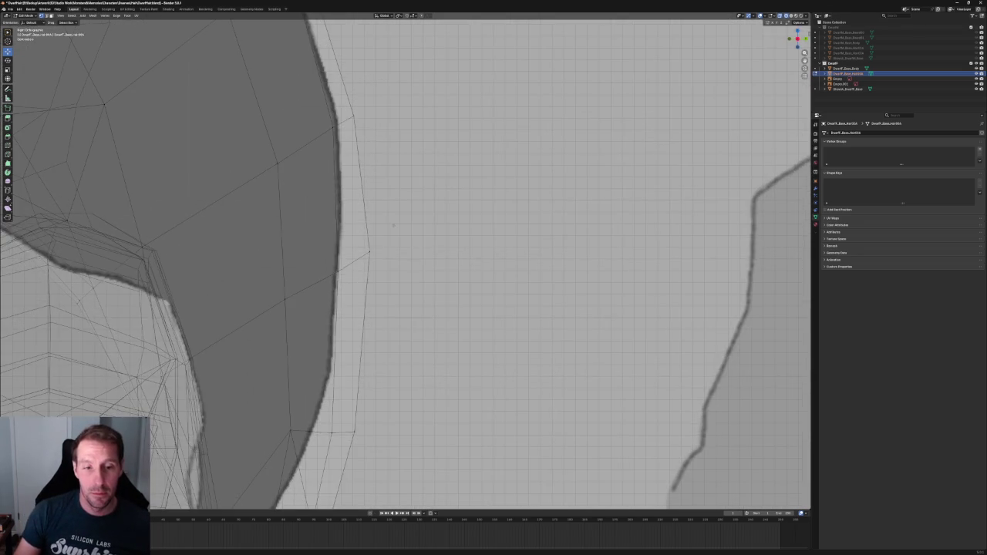
{"action": "scroll", "coordinate": [394, 225], "scroll_direction": "down", "scroll_amount": 1}
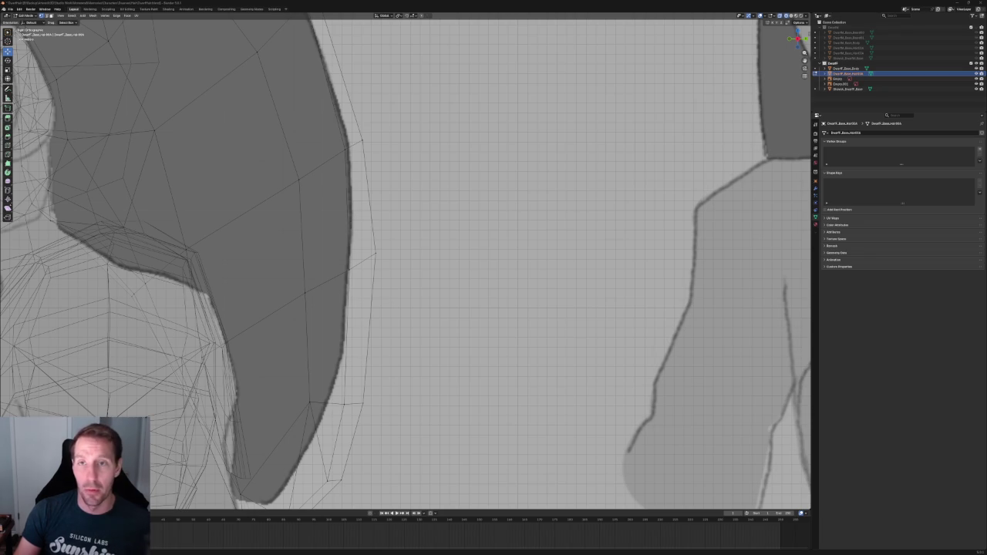
{"action": "left_click_drag", "start_coordinate": [415, 2], "coordinate": [417, 3]}
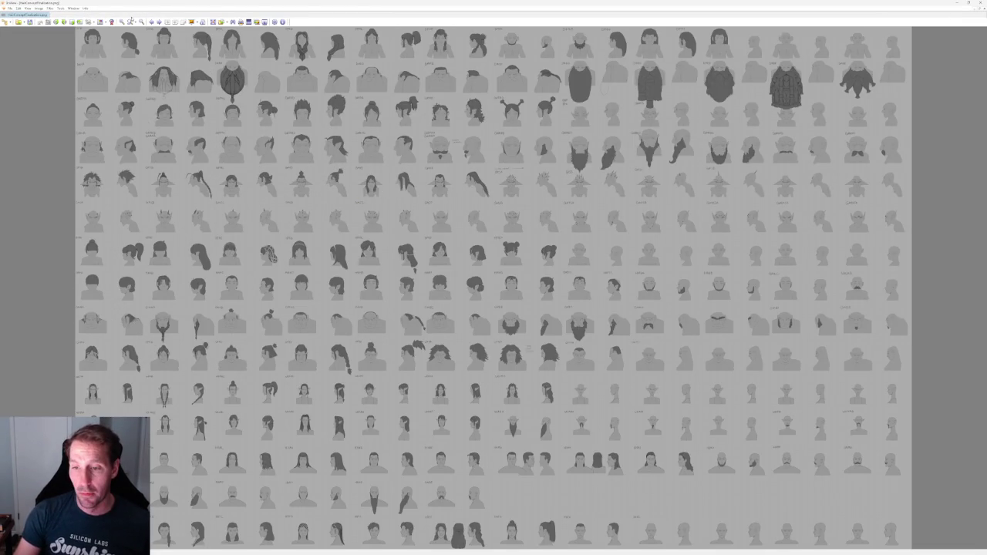
Zoom the hair concept sheet in three times and pan across its columns of heads.
{"action": "left_click", "coordinate": [122, 22]}
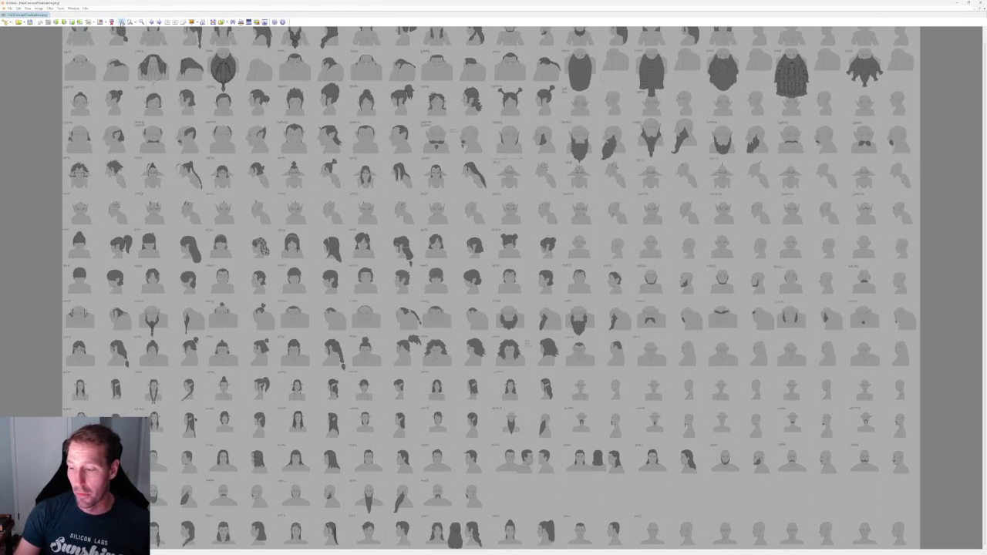
{"action": "left_click", "coordinate": [121, 22]}
{"action": "left_click", "coordinate": [121, 22]}
{"action": "left_click_drag", "start_coordinate": [309, 278], "coordinate": [352, 324]}
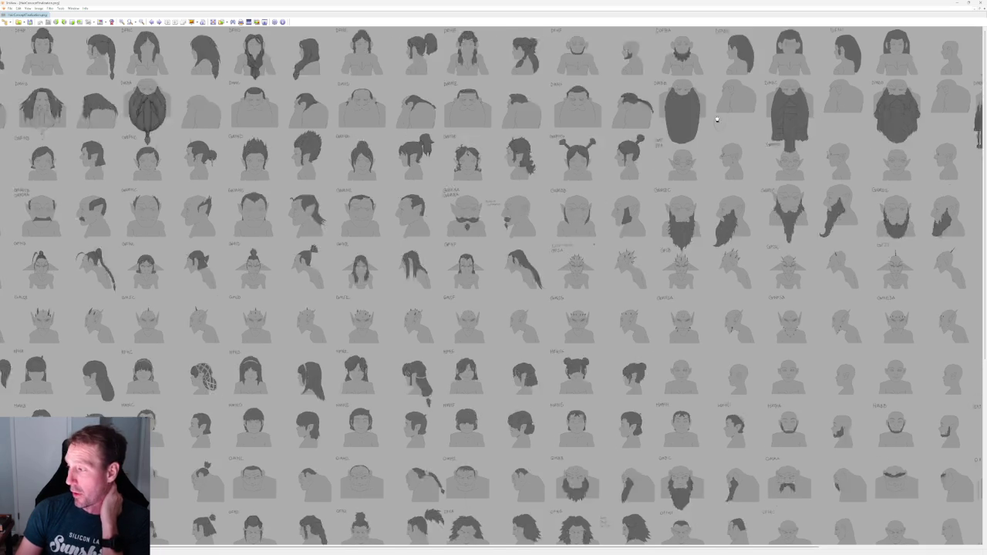
{"action": "left_click_drag", "start_coordinate": [666, 118], "coordinate": [379, 143]}
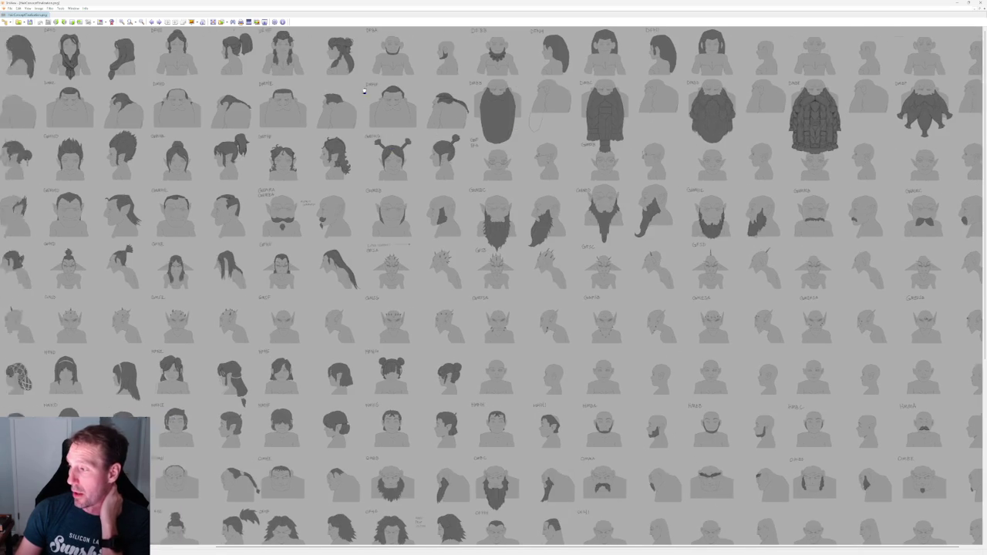
{"action": "left_click_drag", "start_coordinate": [459, 35], "coordinate": [764, 32]}
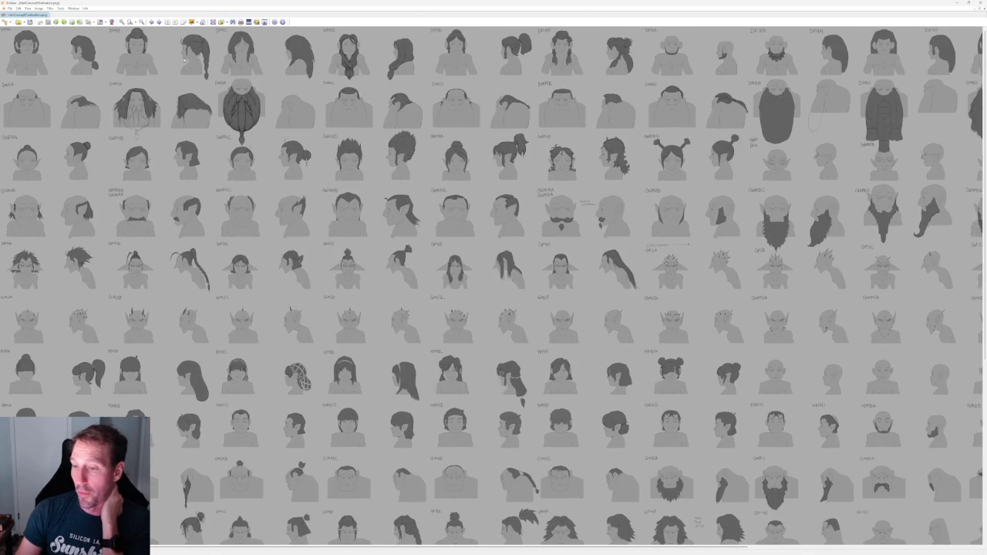
{"action": "scroll", "coordinate": [386, 73], "scroll_direction": "down", "scroll_amount": 1}
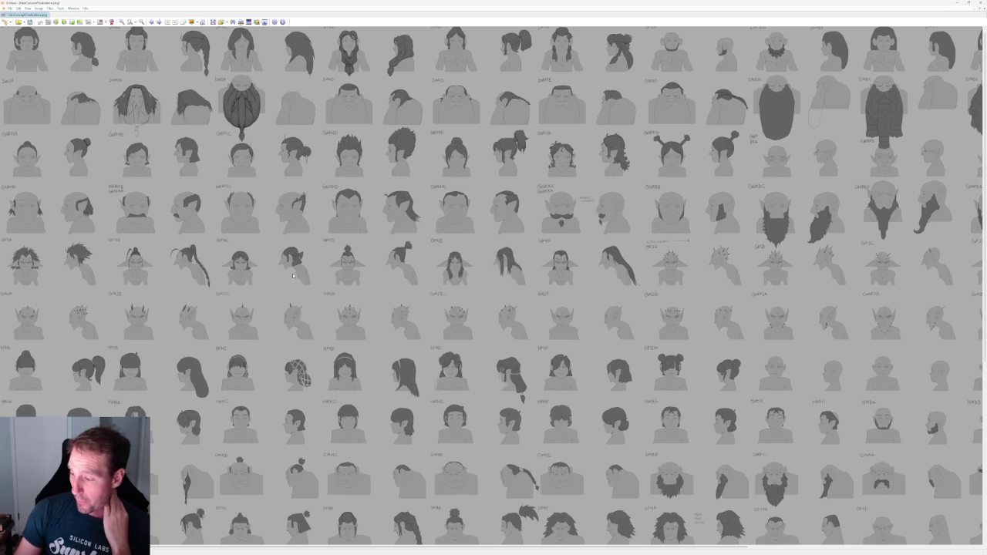
{"action": "left_click_drag", "start_coordinate": [326, 307], "coordinate": [336, 251]}
{"action": "scroll", "coordinate": [337, 252], "scroll_direction": "up", "scroll_amount": 2}
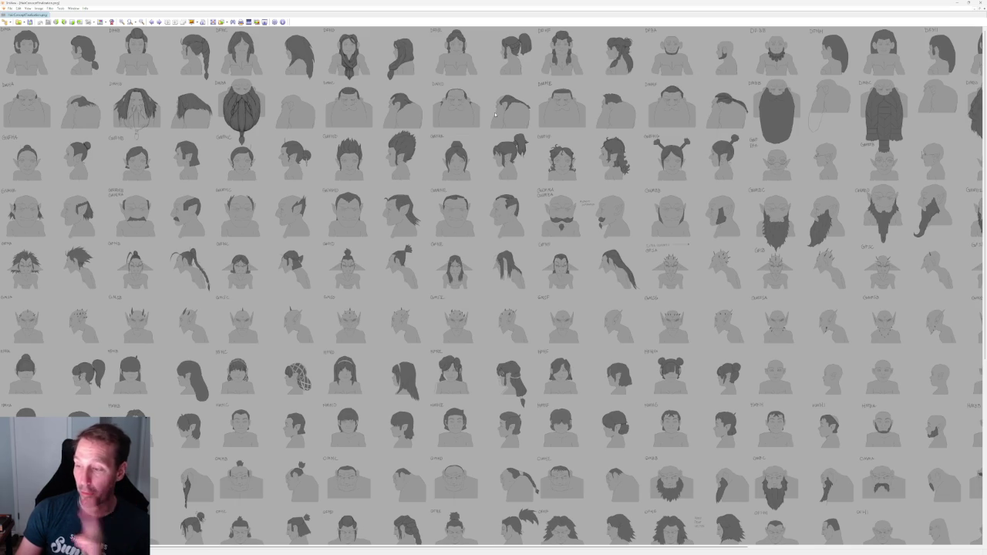
Scroll through the remaining rows of heads, then minimize IrfanView to return to Blender.
{"action": "scroll", "coordinate": [502, 175], "scroll_direction": "right", "scroll_amount": 4}
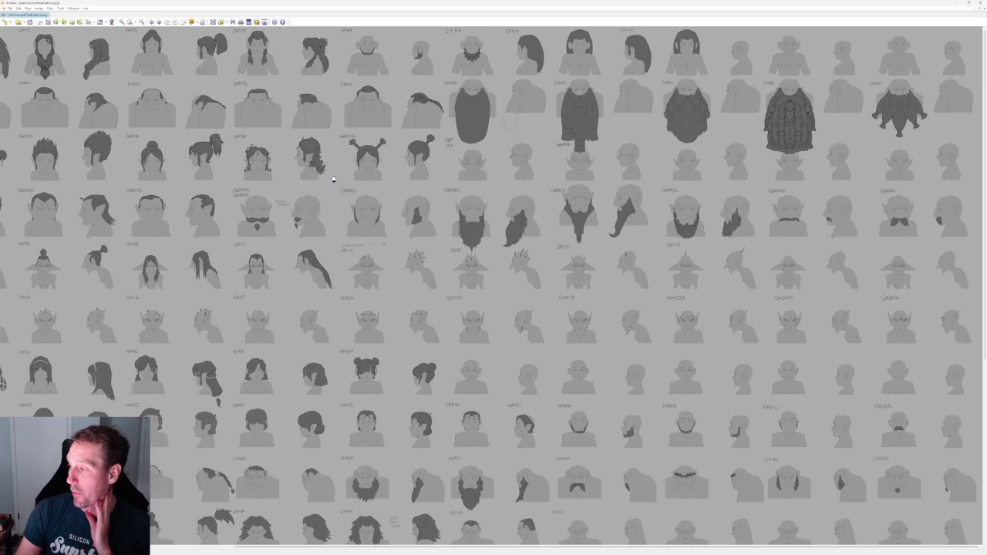
{"action": "scroll", "coordinate": [333, 179], "scroll_direction": "left", "scroll_amount": 4}
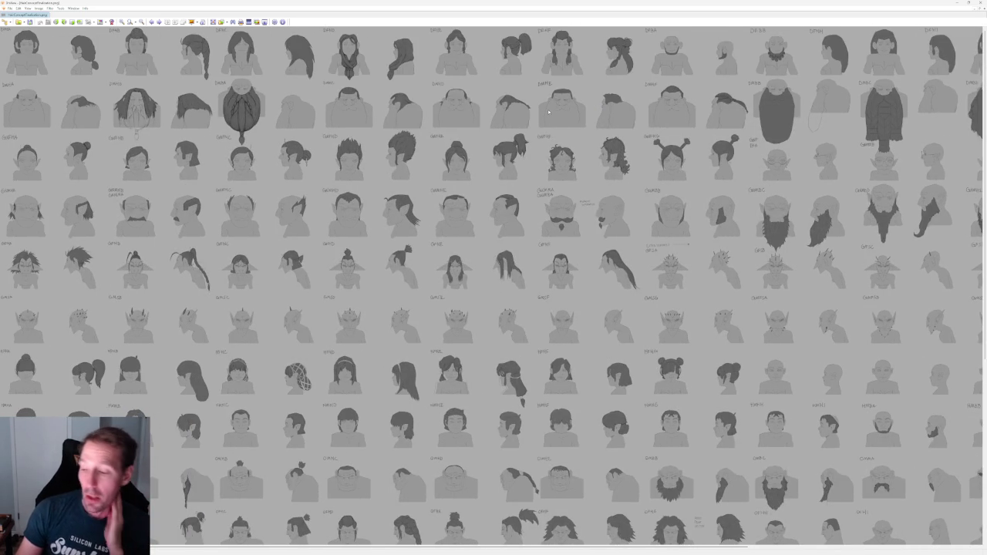
{"action": "scroll", "coordinate": [369, 279], "scroll_direction": "down", "scroll_amount": 1}
{"action": "scroll", "coordinate": [348, 247], "scroll_direction": "down", "scroll_amount": 2}
{"action": "scroll", "coordinate": [332, 223], "scroll_direction": "down", "scroll_amount": 1}
{"action": "scroll", "coordinate": [315, 205], "scroll_direction": "down", "scroll_amount": 3}
{"action": "scroll", "coordinate": [394, 163], "scroll_direction": "left", "scroll_amount": 1}
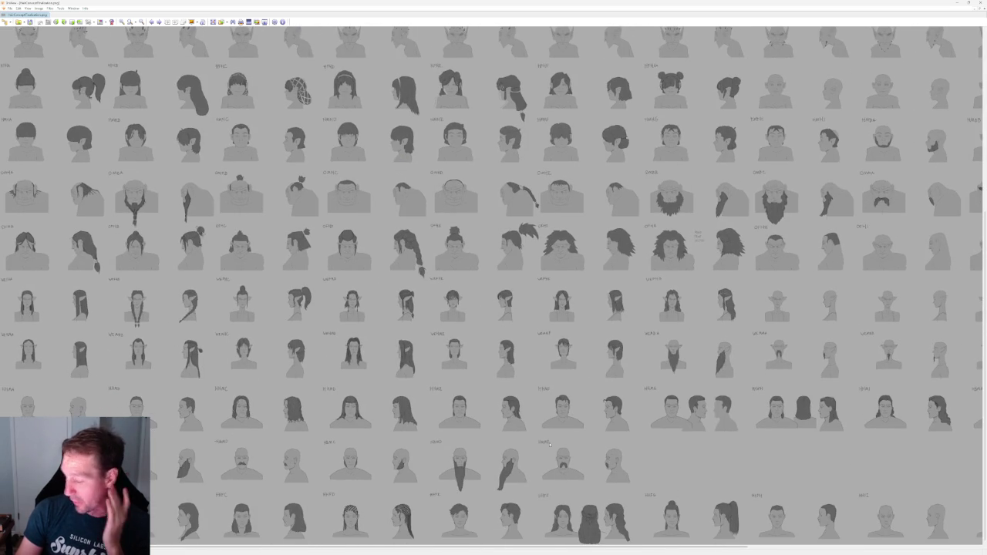
{"action": "scroll", "coordinate": [150, 324], "scroll_direction": "up", "scroll_amount": 1}
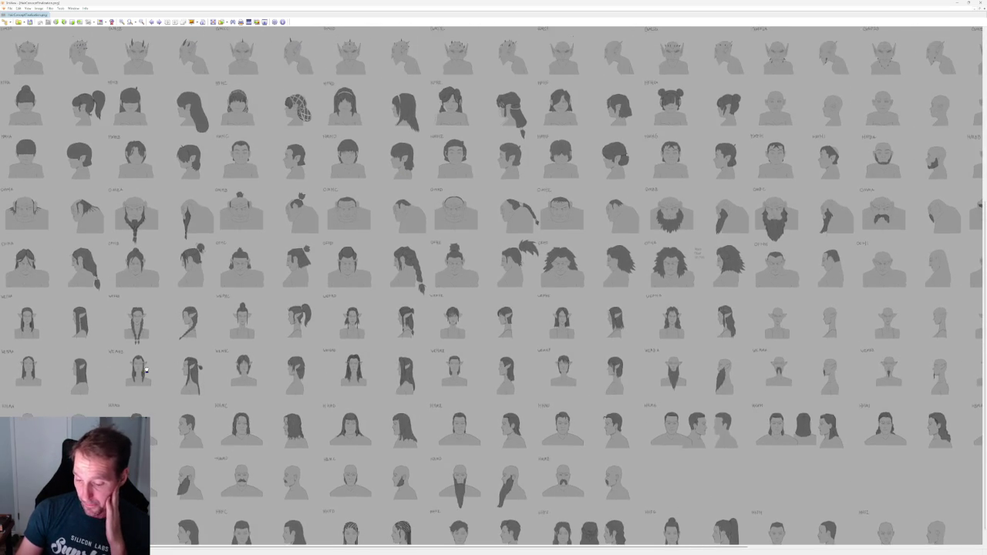
{"action": "scroll", "coordinate": [159, 348], "scroll_direction": "up", "scroll_amount": 1}
{"action": "scroll", "coordinate": [164, 366], "scroll_direction": "up", "scroll_amount": 1}
{"action": "scroll", "coordinate": [170, 390], "scroll_direction": "up", "scroll_amount": 1}
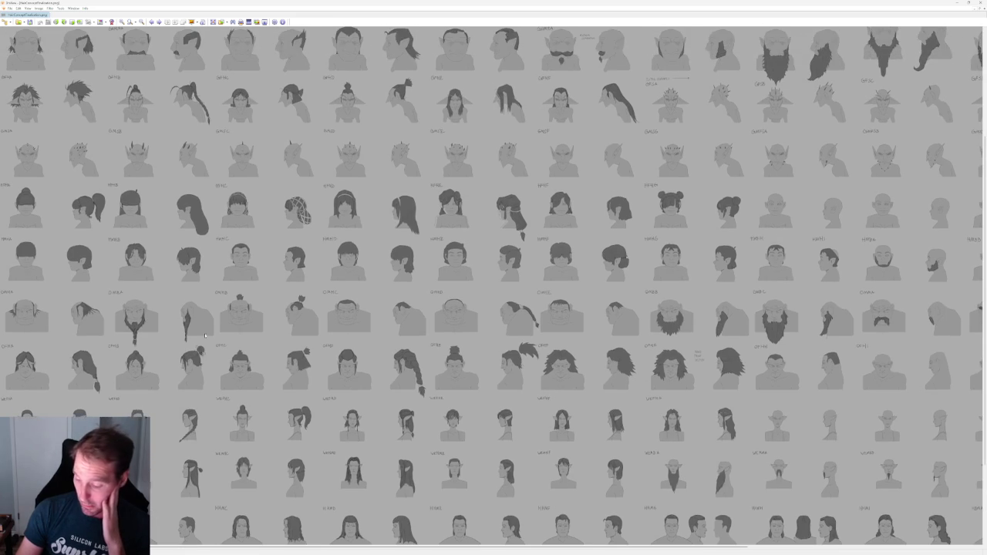
{"action": "scroll", "coordinate": [219, 348], "scroll_direction": "up", "scroll_amount": 1}
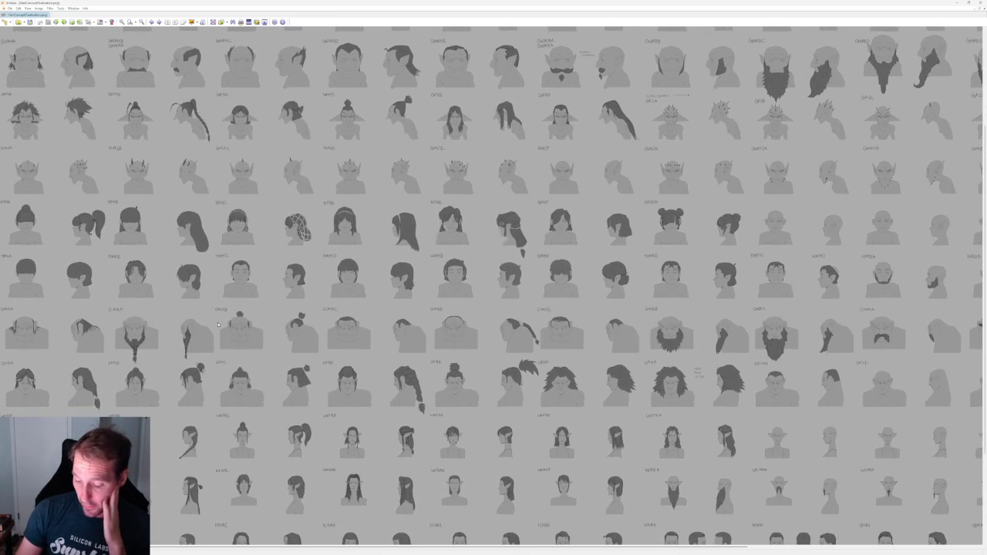
{"action": "scroll", "coordinate": [219, 325], "scroll_direction": "up", "scroll_amount": 1}
{"action": "scroll", "coordinate": [169, 339], "scroll_direction": "down", "scroll_amount": 2}
{"action": "scroll", "coordinate": [123, 355], "scroll_direction": "down", "scroll_amount": 2}
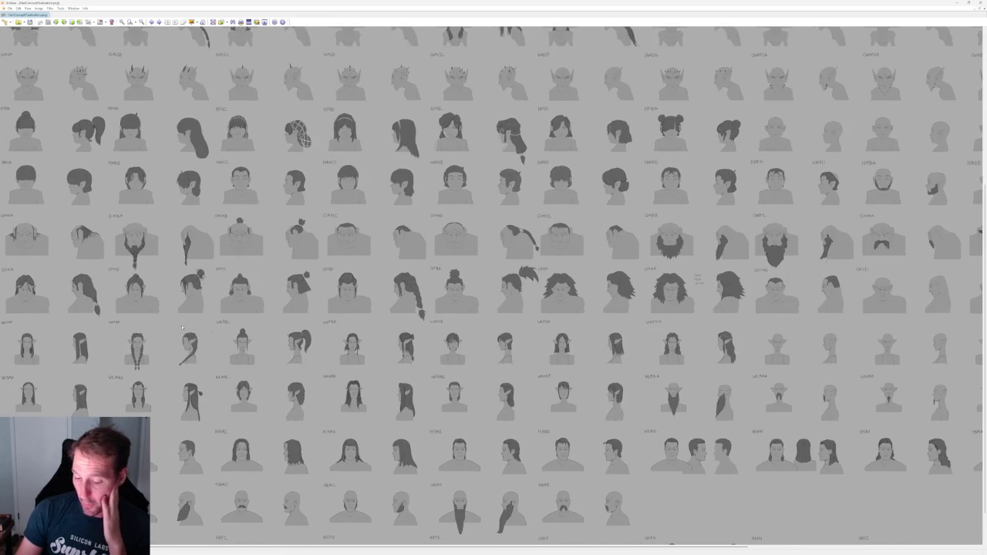
{"action": "middle_click_drag", "start_coordinate": [540, 229], "coordinate": [532, 300]}
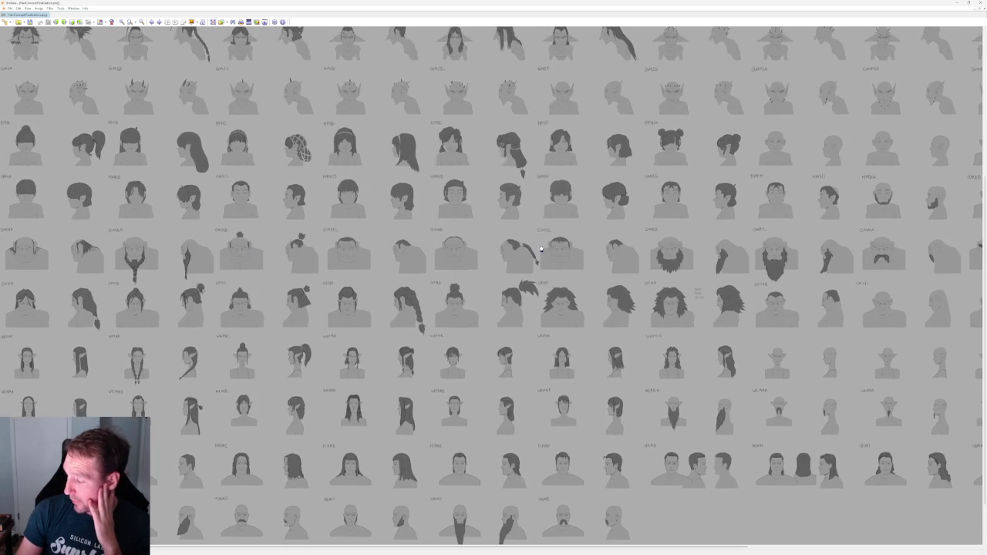
{"action": "scroll", "coordinate": [474, 201], "scroll_direction": "up", "scroll_amount": 2}
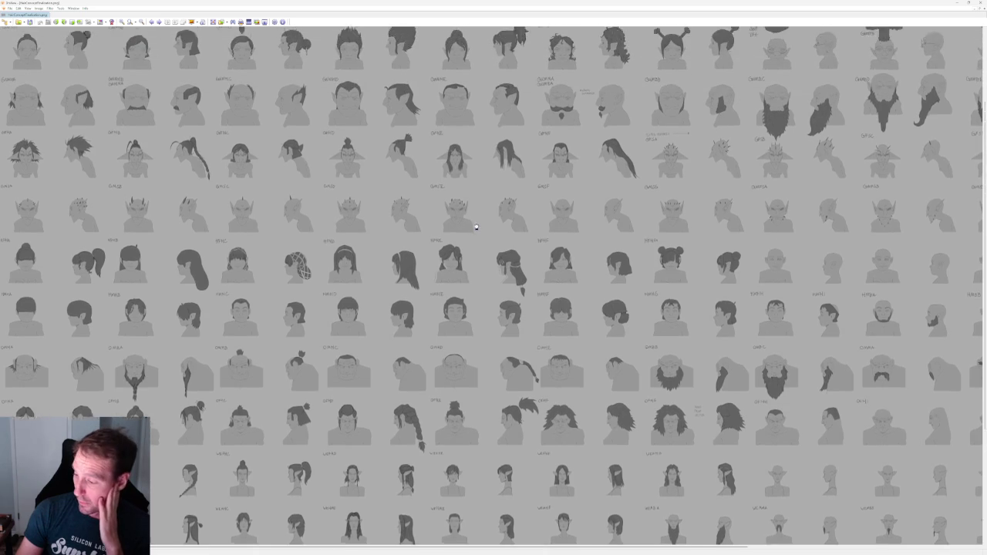
{"action": "scroll", "coordinate": [489, 263], "scroll_direction": "up", "scroll_amount": 2}
{"action": "scroll", "coordinate": [501, 308], "scroll_direction": "up", "scroll_amount": 2}
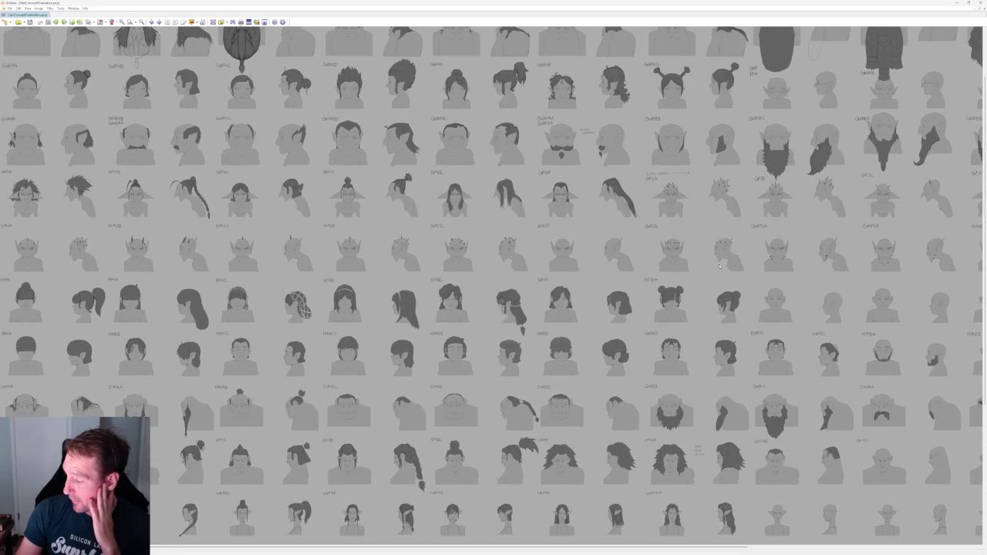
{"action": "scroll", "coordinate": [421, 302], "scroll_direction": "up", "scroll_amount": 2}
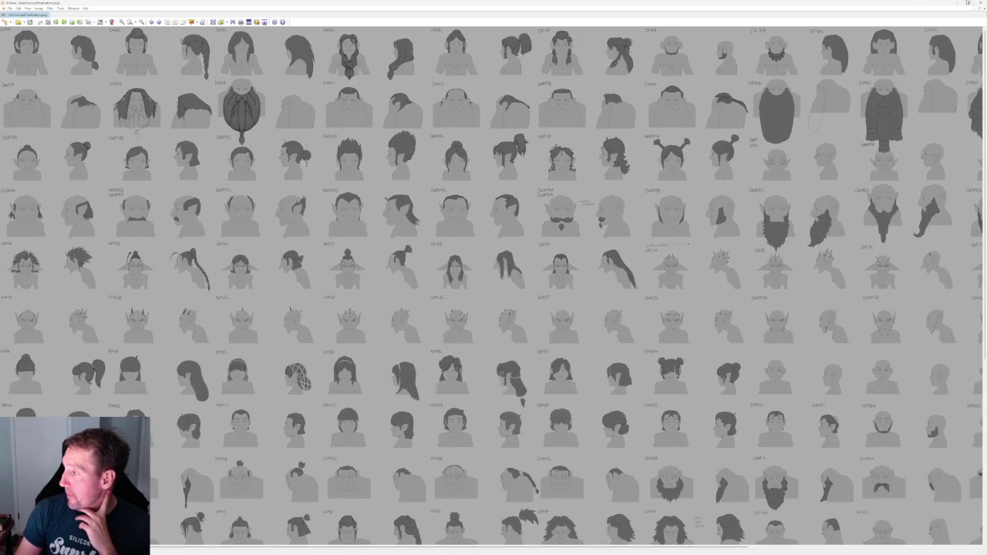
{"action": "left_click", "coordinate": [957, 3]}
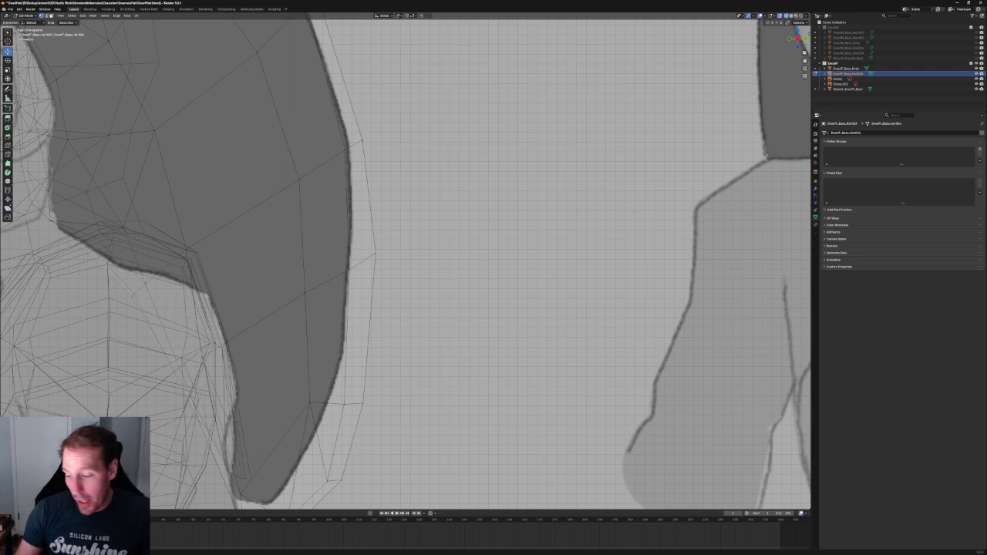
{"action": "left_click_drag", "start_coordinate": [434, 239], "coordinate": [327, 303]}
Slide the selected back outline vertices horizontally in two nudges toward the reference.
{"action": "key", "text": "g"}
{"action": "key", "text": "y"}
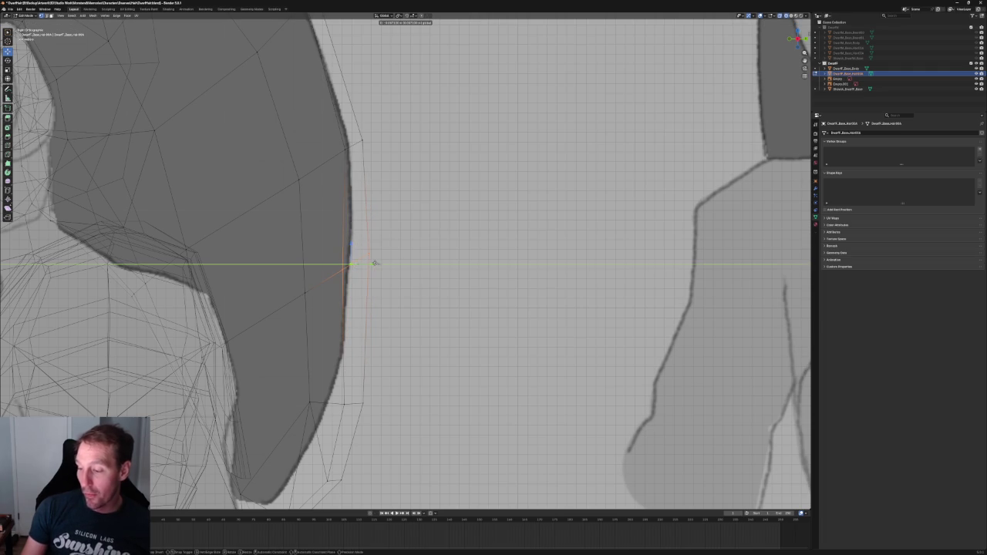
{"action": "left_click", "coordinate": [327, 292]}
{"action": "key", "text": "g"}
{"action": "key", "text": "y"}
{"action": "left_click", "coordinate": [321, 291]}
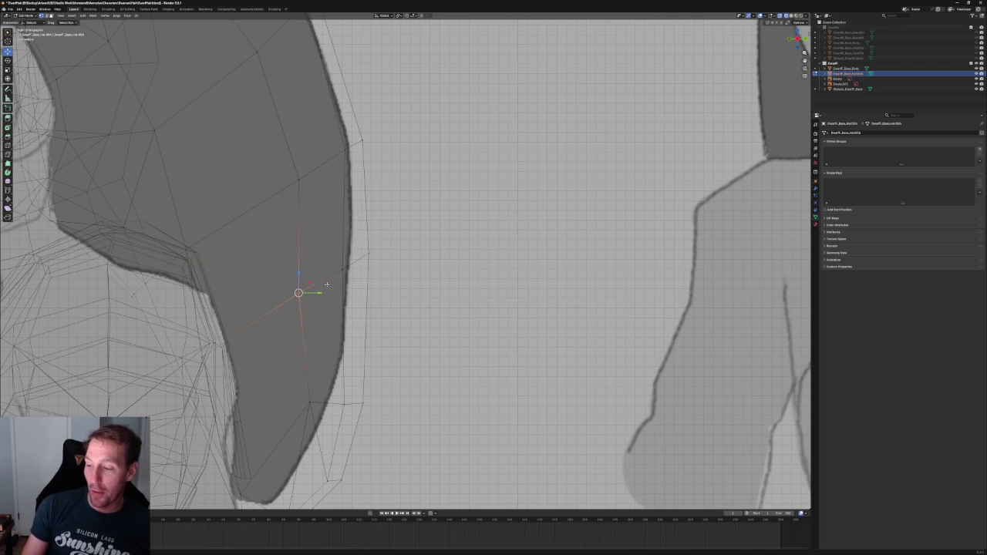
Select the upper back outline vertices and shift one vertex left along X.
{"action": "left_click_drag", "start_coordinate": [454, 220], "coordinate": [296, 149]}
{"action": "left_click_drag", "start_coordinate": [455, 165], "coordinate": [322, 101], "text": "shift"}
{"action": "key", "text": "g"}
{"action": "key", "text": "y"}
{"action": "key", "text": "Escape"}
{"action": "middle_click_drag", "start_coordinate": [308, 155], "coordinate": [324, 293], "text": "shift"}
{"action": "left_click_drag", "start_coordinate": [322, 159], "coordinate": [257, 209]}
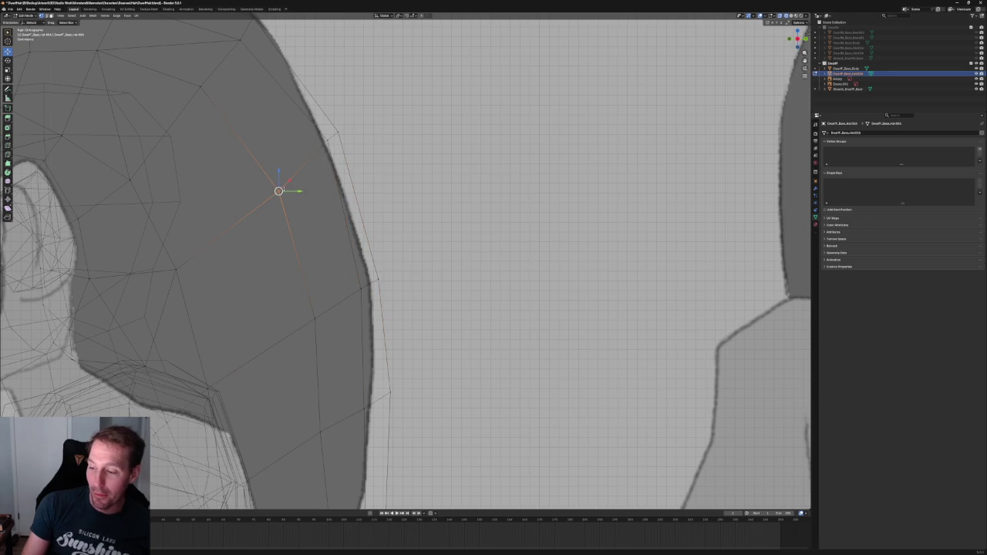
{"action": "key", "text": "g"}
{"action": "key", "text": "x"}
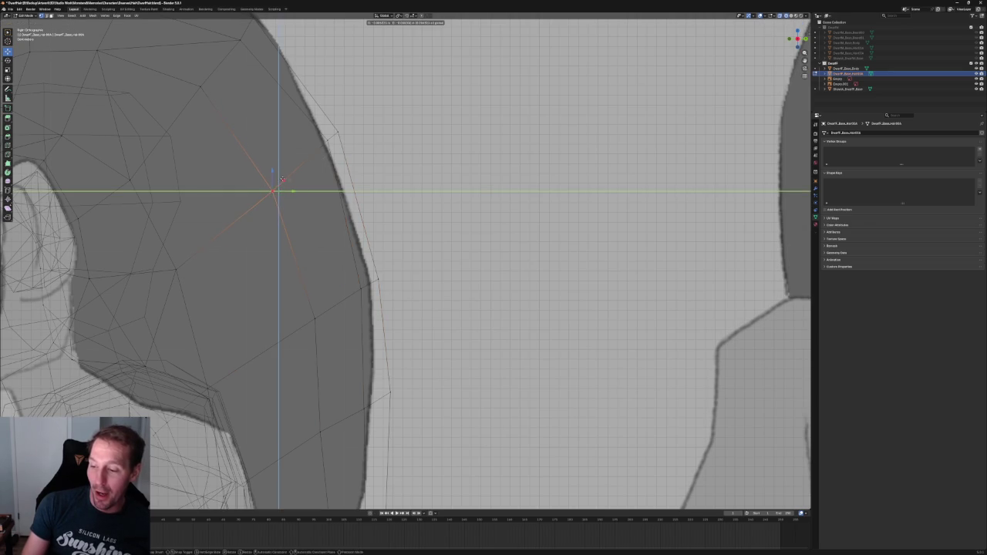
{"action": "left_click", "coordinate": [364, 98]}
Reposition the top vertex of the hair outline slightly to match the sketch.
{"action": "key", "text": "alt+a"}
{"action": "middle_click_drag", "start_coordinate": [364, 97], "coordinate": [424, 264]}
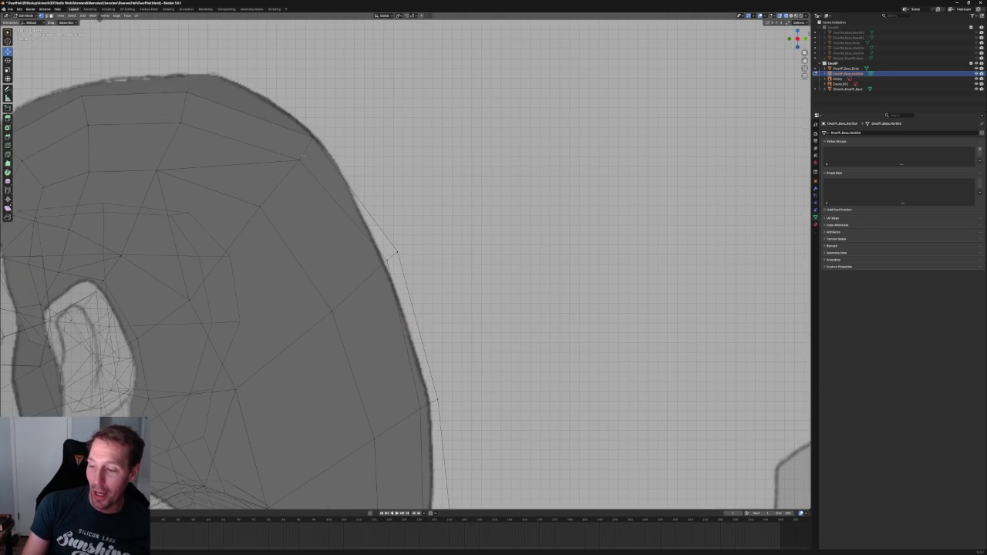
{"action": "left_click_drag", "start_coordinate": [179, 82], "coordinate": [210, 97]}
{"action": "key", "text": "g"}
{"action": "left_click", "coordinate": [109, 92]}
Try vertical moves on two crown vertices, cancelling both.
{"action": "middle_click_drag", "start_coordinate": [110, 92], "coordinate": [274, 165], "text": "shift"}
{"action": "left_click_drag", "start_coordinate": [214, 136], "coordinate": [275, 182]}
{"action": "key", "text": "g"}
{"action": "key", "text": "y"}
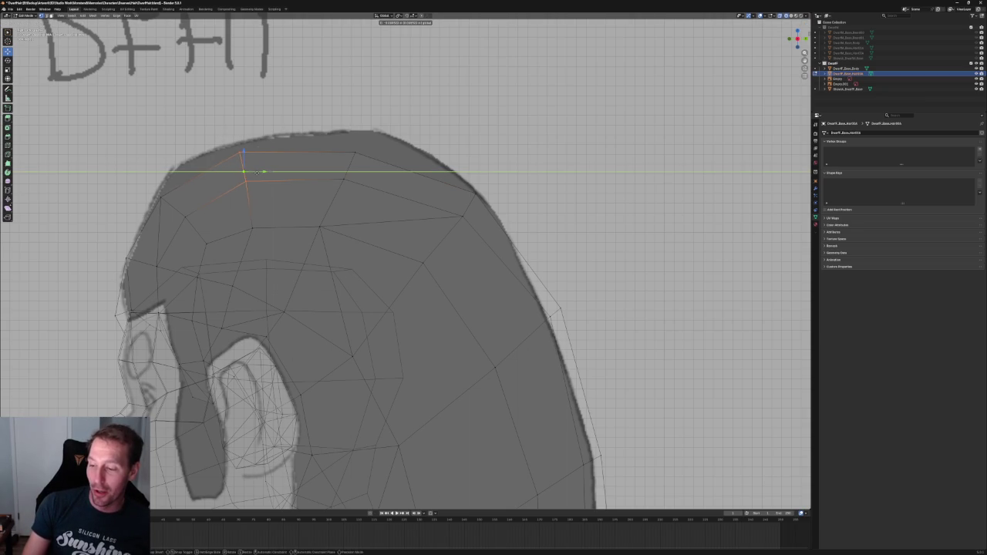
{"action": "right_click", "coordinate": [257, 172]}
{"action": "left_click", "coordinate": [249, 228]}
{"action": "key", "text": "g"}
{"action": "key", "text": "y"}
{"action": "right_click", "coordinate": [260, 166]}
Test a vertical move on a vertex nearer the hairline, then cancel it.
{"action": "left_click", "coordinate": [243, 182]}
{"action": "key", "text": "g"}
{"action": "key", "text": "y"}
{"action": "right_click", "coordinate": [259, 182]}
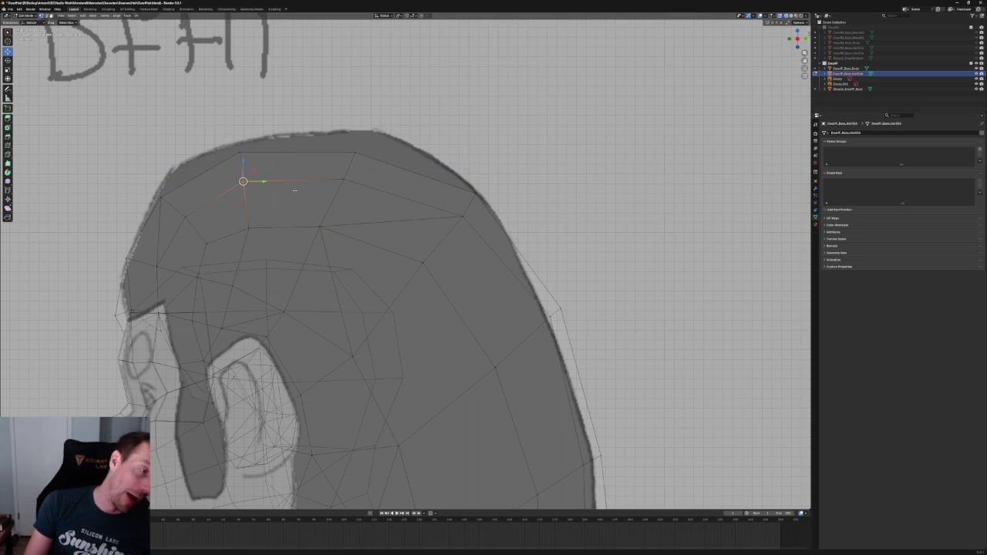
{"action": "scroll", "coordinate": [294, 190], "scroll_direction": "down", "scroll_amount": 3}
{"action": "scroll", "coordinate": [403, 240], "scroll_direction": "down", "scroll_amount": 2}
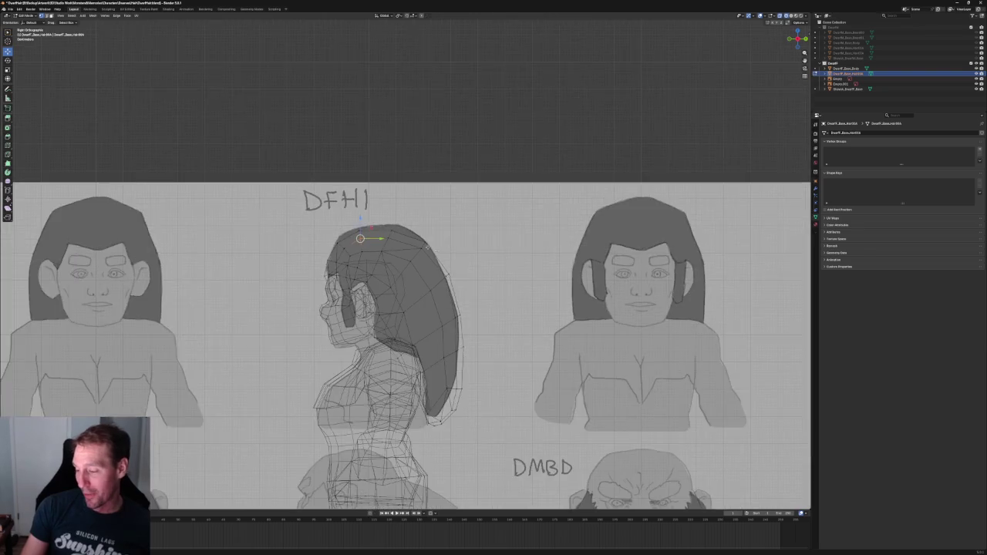
Nudge a vertex at the top of the hair slightly.
{"action": "scroll", "coordinate": [403, 240], "scroll_direction": "up", "scroll_amount": 2}
{"action": "scroll", "coordinate": [394, 192], "scroll_direction": "up", "scroll_amount": 2}
{"action": "scroll", "coordinate": [385, 139], "scroll_direction": "up", "scroll_amount": 2}
{"action": "scroll", "coordinate": [381, 102], "scroll_direction": "up", "scroll_amount": 1}
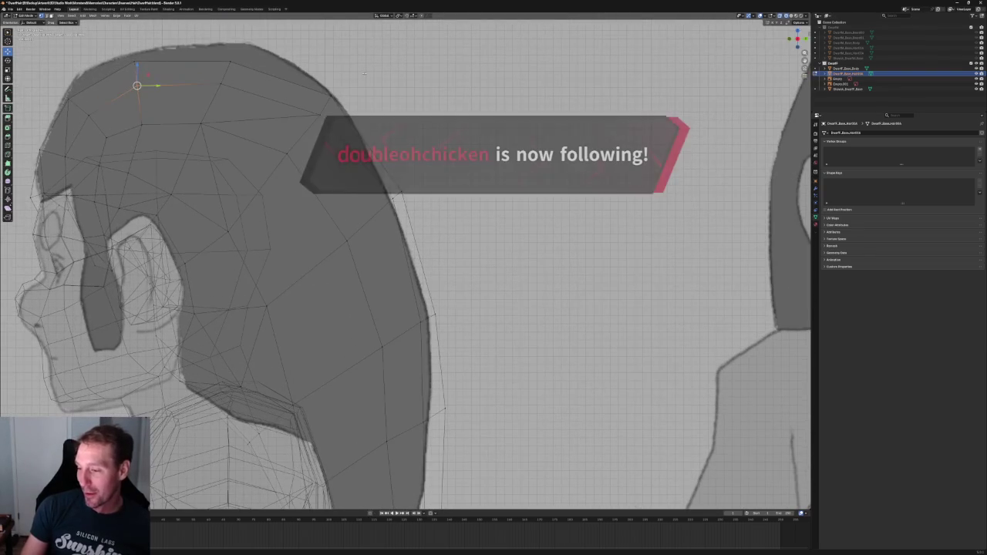
{"action": "left_click", "coordinate": [317, 108]}
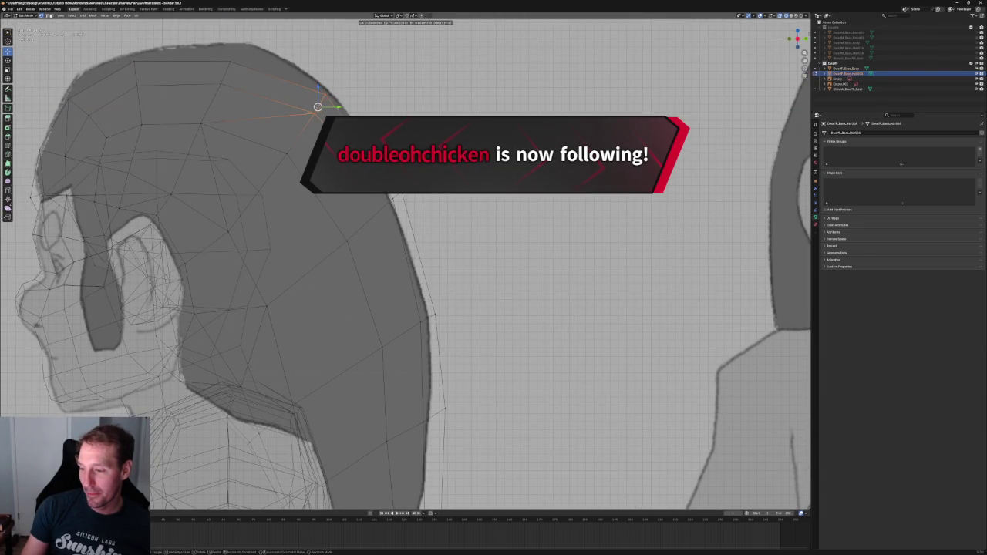
{"action": "scroll", "coordinate": [319, 104], "scroll_direction": "down", "scroll_amount": 2}
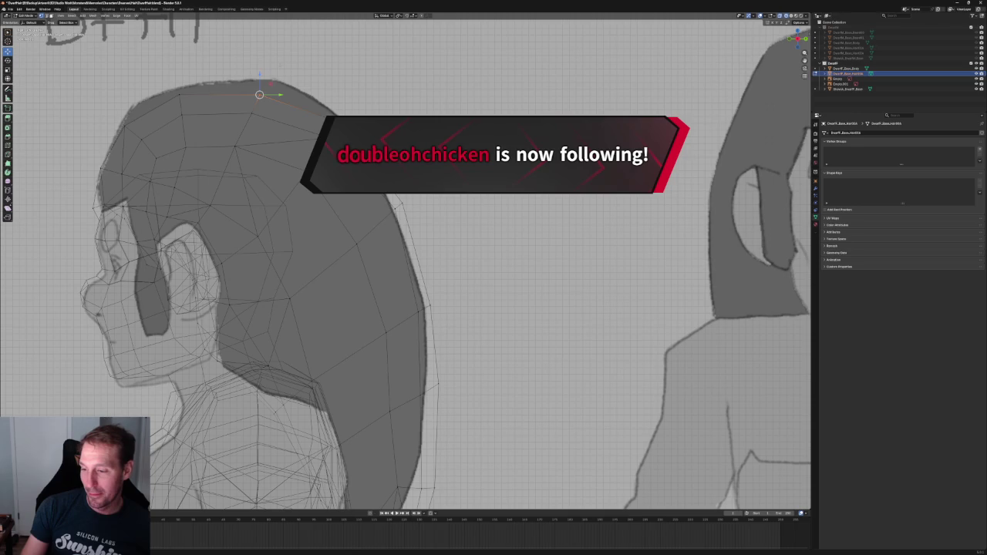
{"action": "left_click", "coordinate": [257, 98]}
{"action": "key", "text": "g"}
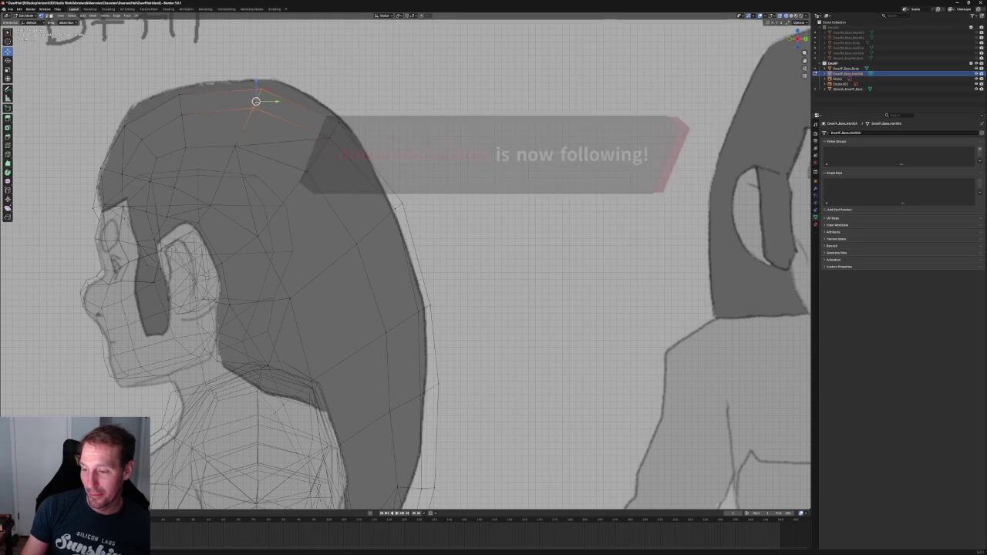
{"action": "left_click", "coordinate": [255, 102]}
Fit a lower back edge vertex onto the reference outline with X, Z and X moves.
{"action": "scroll", "coordinate": [326, 125], "scroll_direction": "down", "scroll_amount": 5}
{"action": "middle_click_drag", "start_coordinate": [361, 183], "coordinate": [314, 133], "text": "shift"}
{"action": "scroll", "coordinate": [383, 294], "scroll_direction": "up", "scroll_amount": 5}
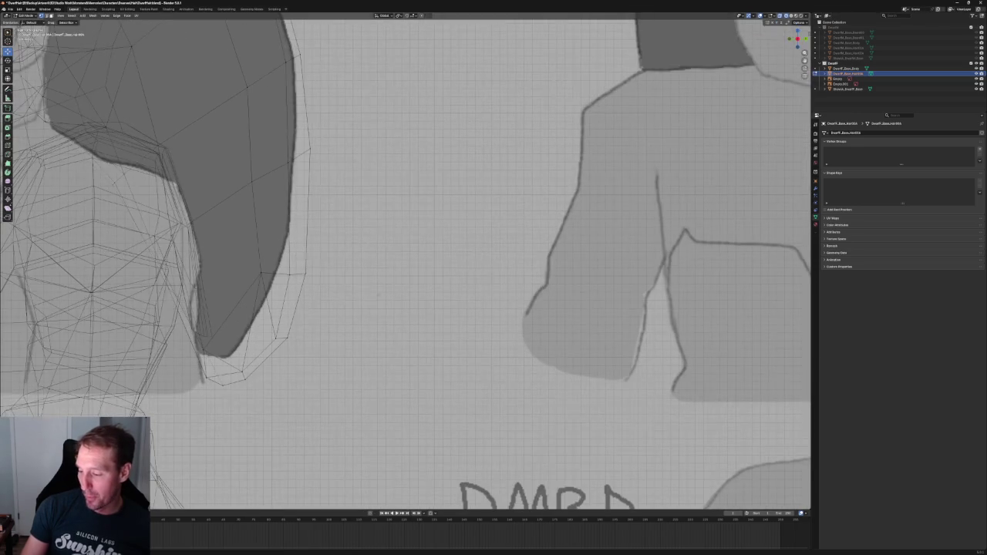
{"action": "left_click", "coordinate": [295, 273]}
{"action": "key", "text": "g"}
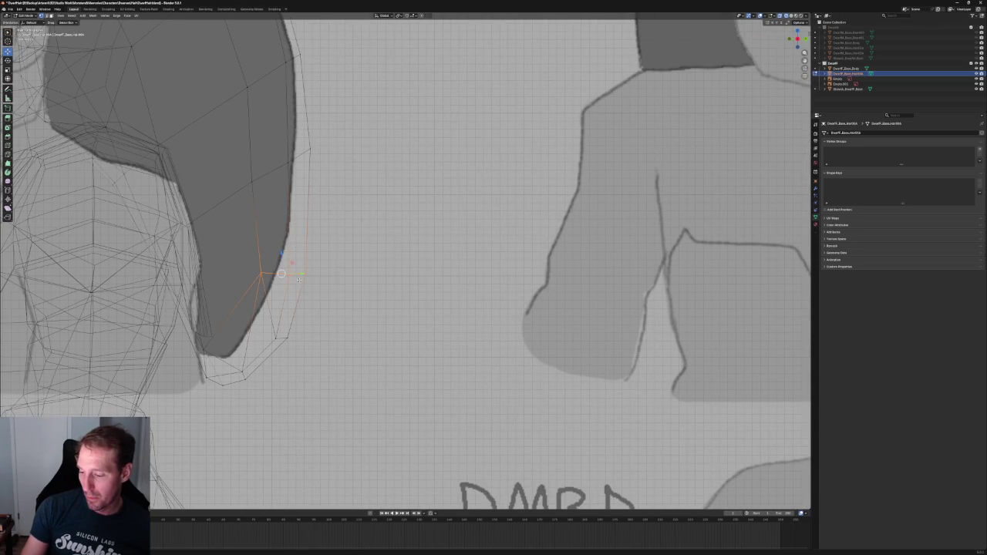
{"action": "key", "text": "x"}
{"action": "left_click", "coordinate": [272, 274]}
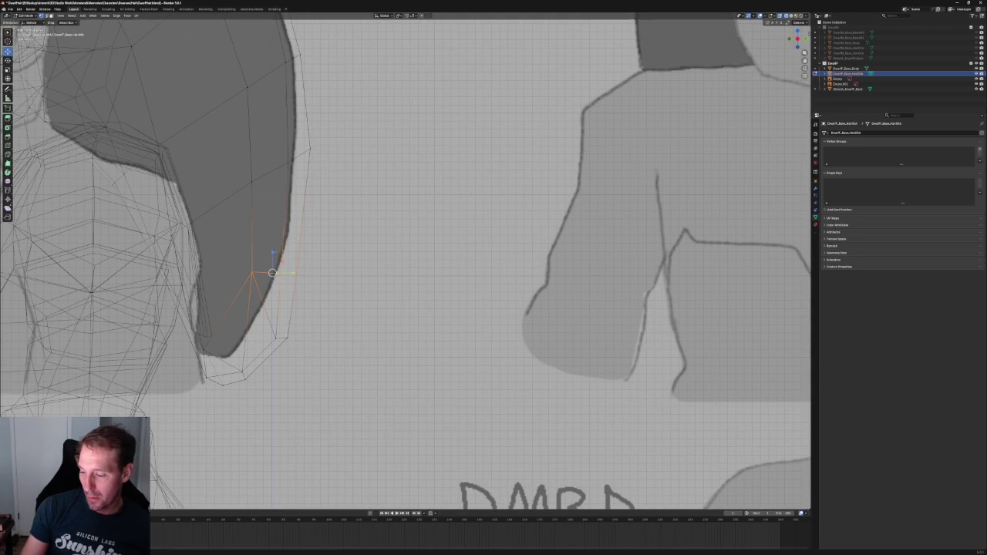
{"action": "key", "text": "g"}
{"action": "key", "text": "z"}
{"action": "left_click", "coordinate": [284, 259]}
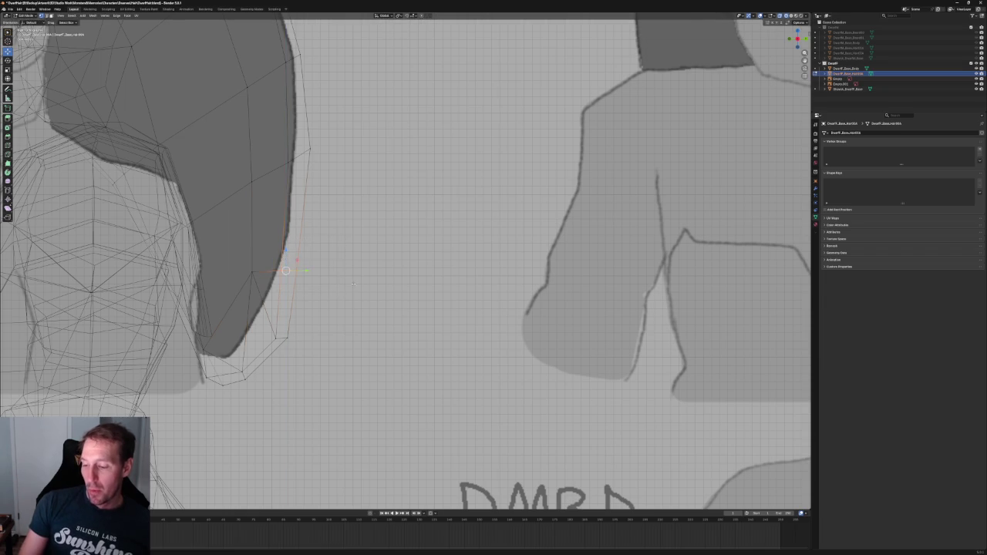
{"action": "key", "text": "g"}
{"action": "key", "text": "x"}
{"action": "left_click", "coordinate": [282, 374]}
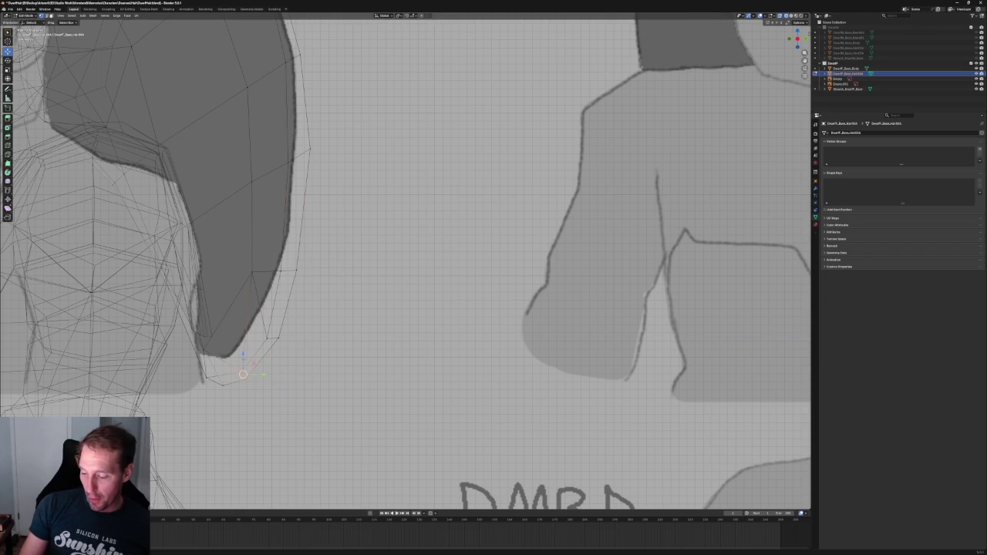
Raise that vertex and its neighbour together along Z.
{"action": "left_click", "coordinate": [270, 339], "text": "shift"}
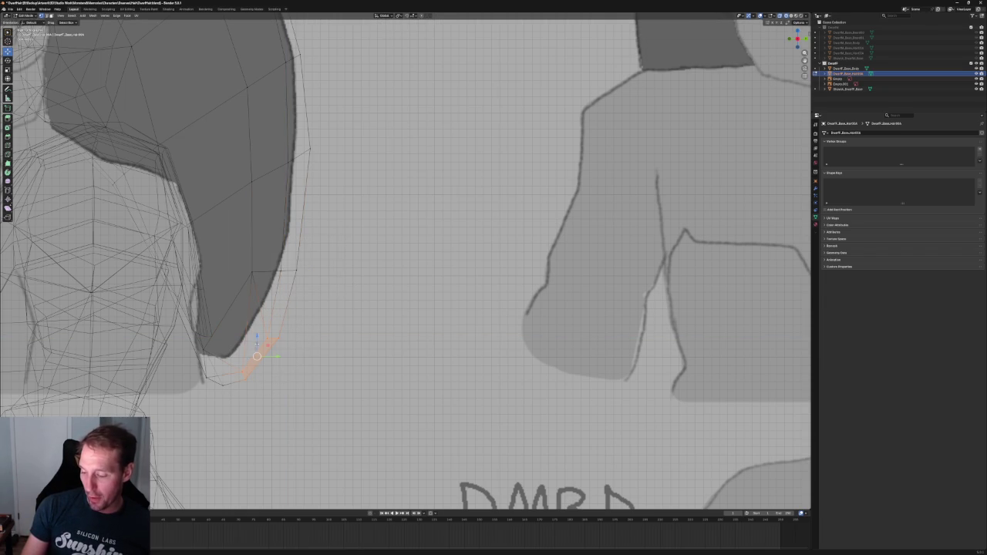
{"action": "key", "text": "g"}
{"action": "key", "text": "z"}
{"action": "left_click", "coordinate": [258, 331]}
{"action": "left_click", "coordinate": [319, 321]}
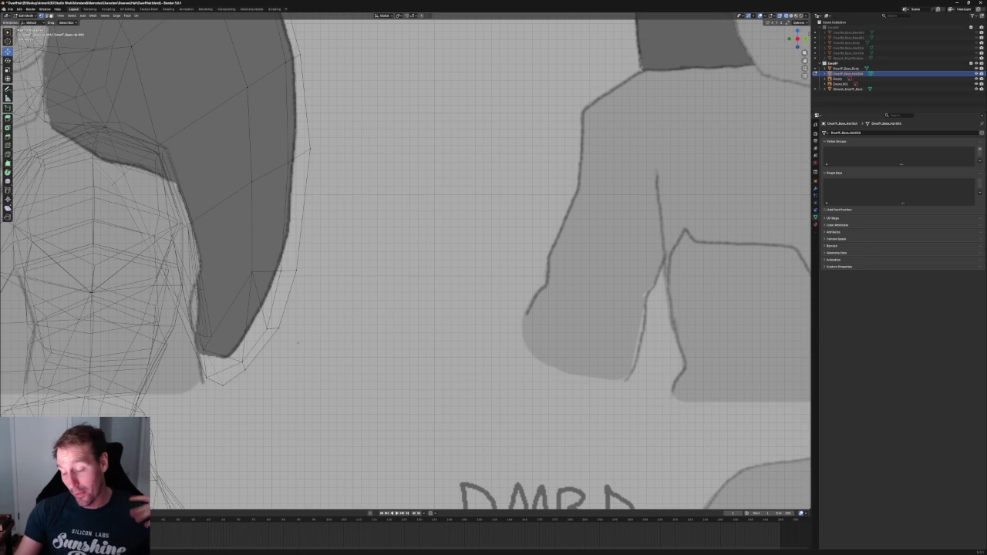
Try a Y-axis move on a lower edge vertex, then undo it.
{"action": "left_click_drag", "start_coordinate": [263, 231], "coordinate": [355, 314]}
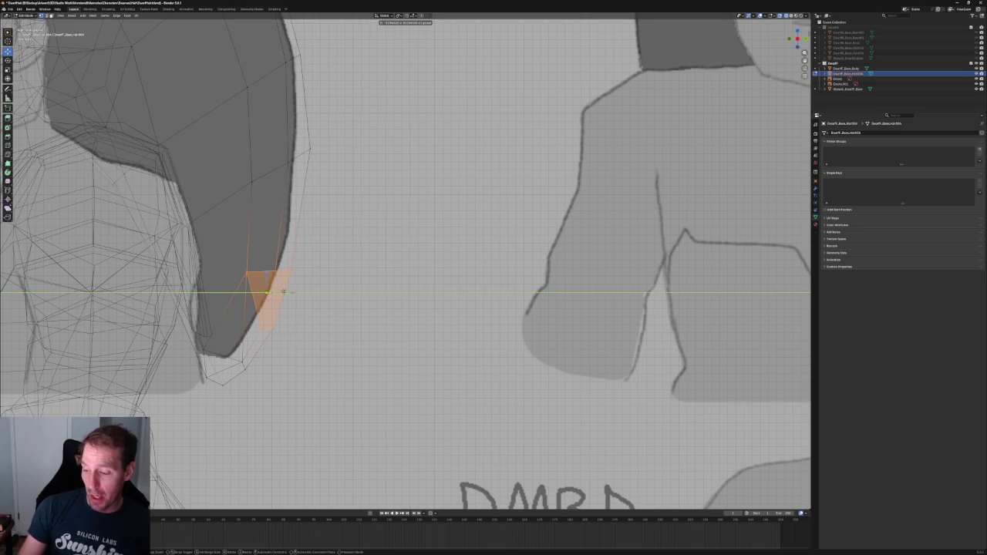
{"action": "scroll", "coordinate": [367, 231], "scroll_direction": "up", "scroll_amount": 1}
{"action": "scroll", "coordinate": [368, 231], "scroll_direction": "up", "scroll_amount": 1}
{"action": "left_click", "coordinate": [269, 241]}
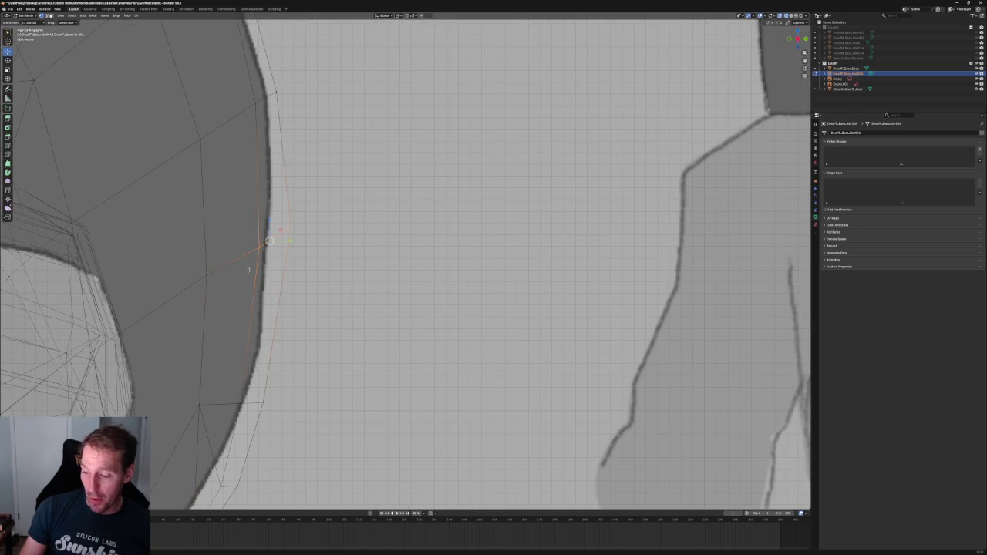
{"action": "key", "text": "g"}
{"action": "key", "text": "y"}
{"action": "left_click", "coordinate": [269, 236]}
{"action": "middle_click_drag", "start_coordinate": [269, 236], "coordinate": [336, 284]}
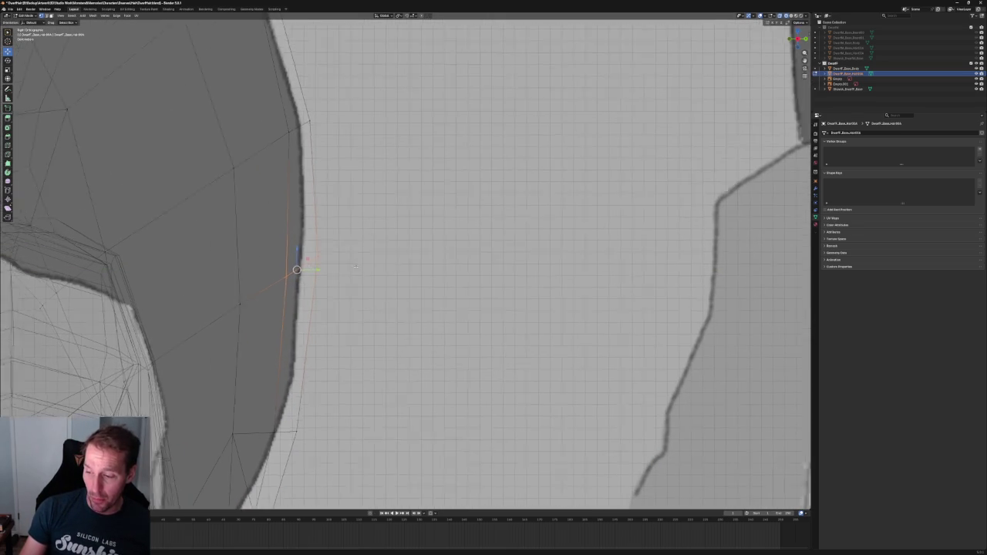
{"action": "key", "text": "ctrl+z"}
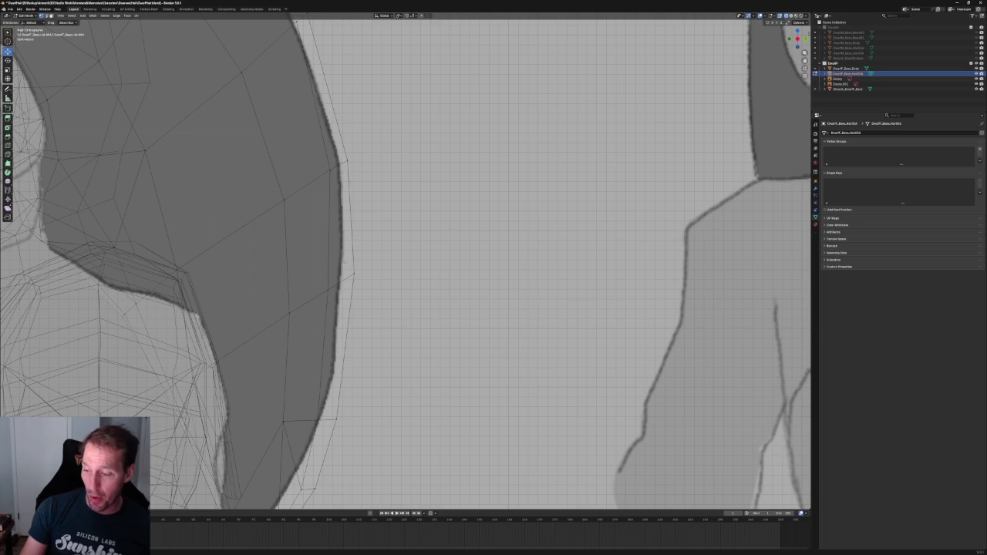
Move back edge vertices vertically, then lock another edge vertex to the outline.
{"action": "left_click_drag", "start_coordinate": [239, 149], "coordinate": [337, 212]}
{"action": "key", "text": "g"}
{"action": "key", "text": "x"}
{"action": "key", "text": "x"}
{"action": "key", "text": "z"}
{"action": "left_click", "coordinate": [300, 171]}
{"action": "scroll", "coordinate": [300, 172], "scroll_direction": "down", "scroll_amount": 2}
{"action": "left_click_drag", "start_coordinate": [224, 163], "coordinate": [331, 246]}
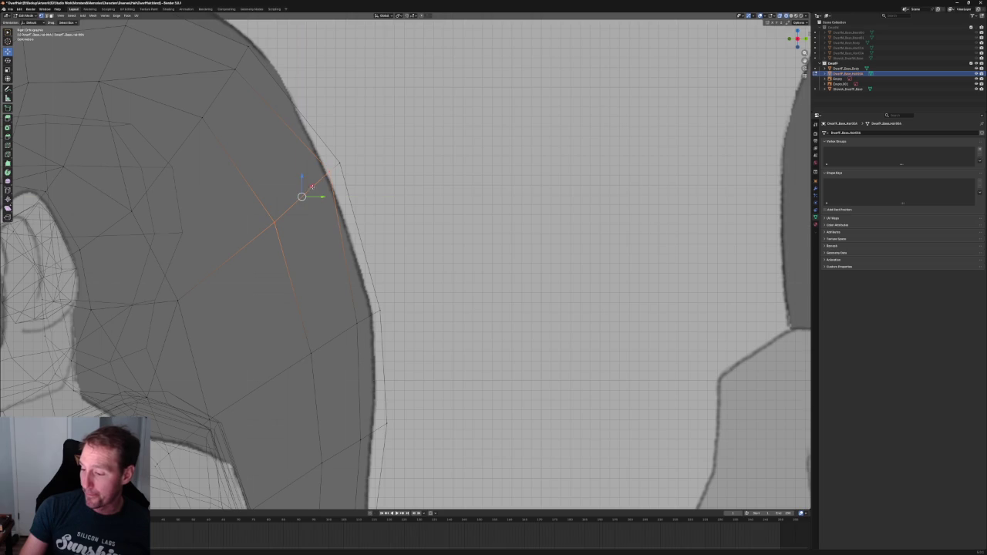
{"action": "key", "text": "g"}
{"action": "key", "text": "shift+x"}
{"action": "left_click", "coordinate": [306, 192]}
Select vertices higher up the hair edge and at the crown.
{"action": "left_click", "coordinate": [265, 226]}
{"action": "key", "text": "g"}
{"action": "key", "text": "Escape"}
{"action": "scroll", "coordinate": [407, 178], "scroll_direction": "down", "scroll_amount": 2}
{"action": "middle_click_drag", "start_coordinate": [407, 178], "coordinate": [419, 204], "text": "shift"}
{"action": "left_click_drag", "start_coordinate": [335, 144], "coordinate": [267, 240]}
{"action": "middle_click_drag", "start_coordinate": [208, 231], "coordinate": [278, 217], "text": "shift"}
{"action": "left_click", "coordinate": [294, 188]}
{"action": "left_click", "coordinate": [177, 120]}
Try moving the crown vertex along Y, then undo it and deselect.
{"action": "key", "text": "g"}
{"action": "key", "text": "y"}
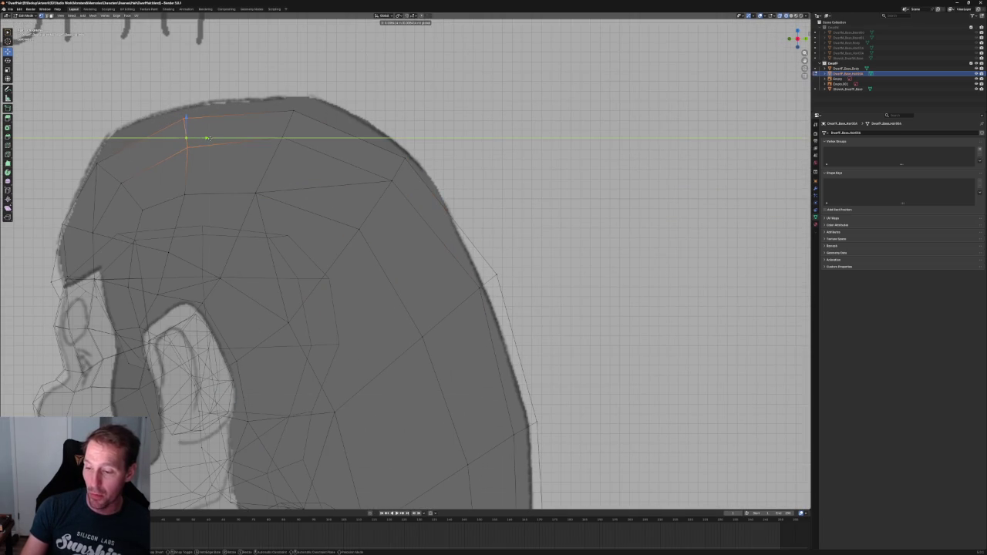
{"action": "left_click", "coordinate": [207, 138]}
{"action": "key", "text": "ctrl+z"}
{"action": "key", "text": "g"}
{"action": "key", "text": "Escape"}
{"action": "left_click", "coordinate": [271, 142]}
Merge the top hair face at center and slide the merged vertex along Y.
{"action": "left_click_drag", "start_coordinate": [340, 101], "coordinate": [175, 196]}
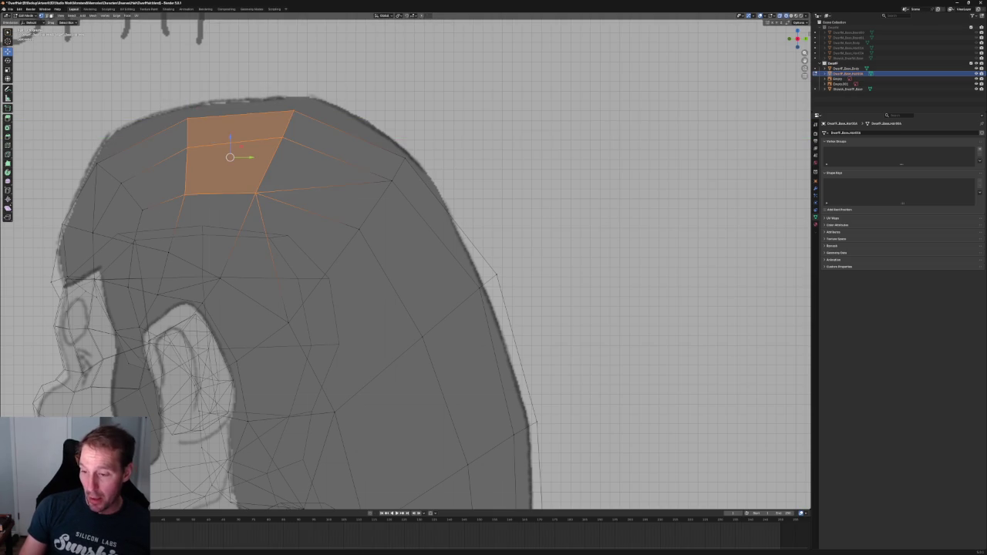
{"action": "key", "text": "g"}
{"action": "key", "text": "z"}
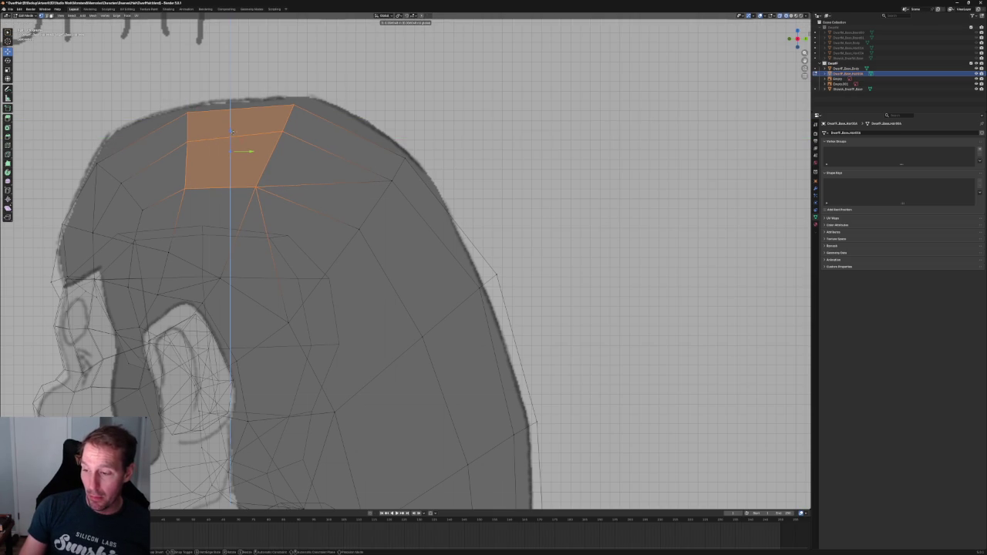
{"action": "key", "text": "Escape"}
{"action": "key", "text": "m"}
{"action": "key", "text": "c"}
{"action": "key", "text": "g"}
{"action": "key", "text": "y"}
{"action": "left_click", "coordinate": [293, 148]}
Align the front top edge, moving its vertices along X and the lower ones along Y.
{"action": "left_click_drag", "start_coordinate": [225, 104], "coordinate": [147, 220]}
{"action": "key", "text": "g"}
{"action": "key", "text": "x"}
{"action": "left_click", "coordinate": [182, 155]}
{"action": "left_click_drag", "start_coordinate": [161, 100], "coordinate": [182, 156]}
{"action": "left_click_drag", "start_coordinate": [220, 197], "coordinate": [171, 129]}
{"action": "key", "text": "g"}
{"action": "key", "text": "y"}
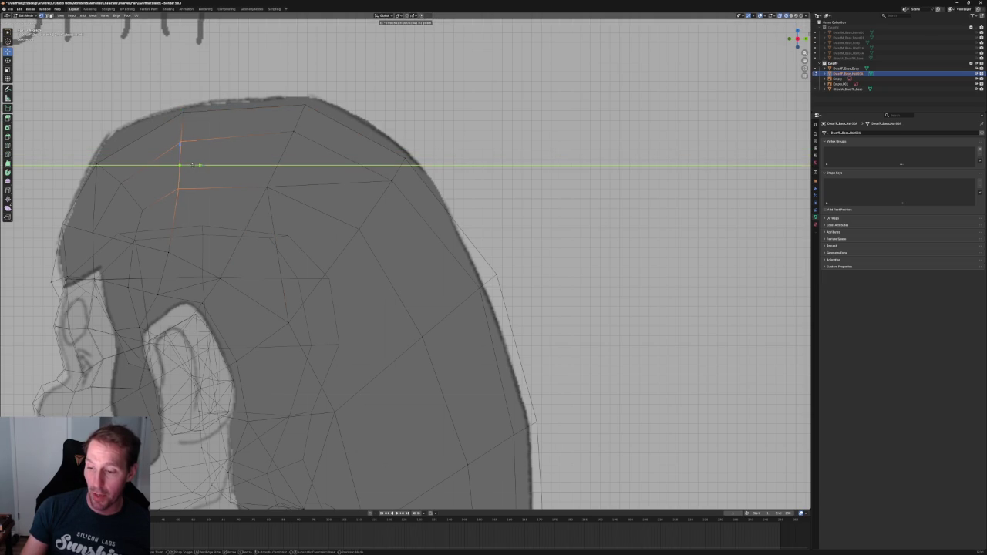
{"action": "left_click", "coordinate": [198, 165]}
{"action": "key", "text": "alt+a"}
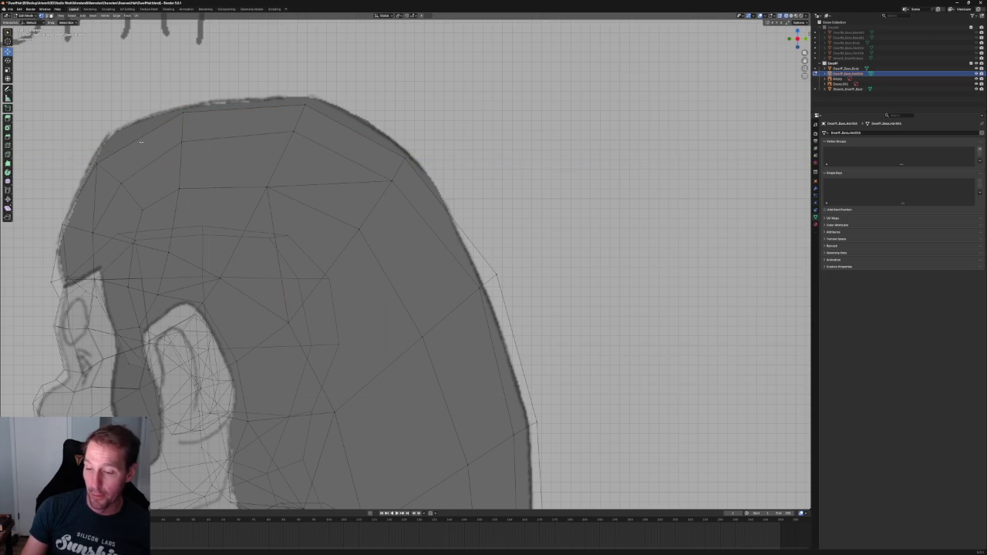
Switch to front view and frame the hair mesh on the left.
{"action": "scroll", "coordinate": [411, 148], "scroll_direction": "down", "scroll_amount": 5}
{"action": "scroll", "coordinate": [302, 214], "scroll_direction": "up", "scroll_amount": 3}
{"action": "middle_click_drag", "start_coordinate": [302, 214], "coordinate": [316, 204]}
{"action": "key", "text": "KP_1"}
{"action": "scroll", "coordinate": [320, 203], "scroll_direction": "down", "scroll_amount": 1}
{"action": "scroll", "coordinate": [320, 203], "scroll_direction": "down", "scroll_amount": 3}
{"action": "scroll", "coordinate": [407, 260], "scroll_direction": "up", "scroll_amount": 3}
{"action": "middle_click_drag", "start_coordinate": [308, 269], "coordinate": [507, 270], "text": "shift"}
{"action": "scroll", "coordinate": [262, 255], "scroll_direction": "up", "scroll_amount": 2}
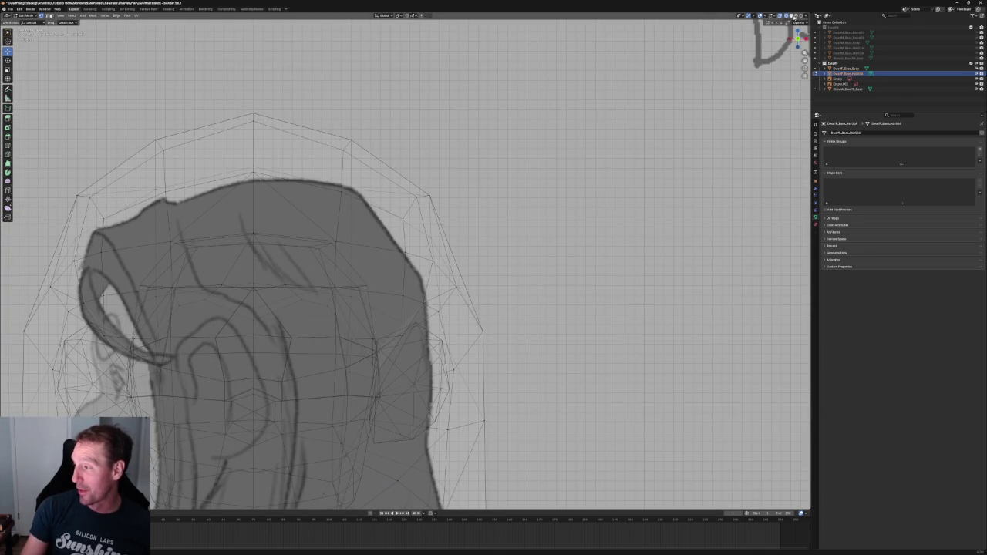
Switch to Solid shading, then move, scale along X and raise the forehead vertices in front view.
{"action": "left_click", "coordinate": [792, 15]}
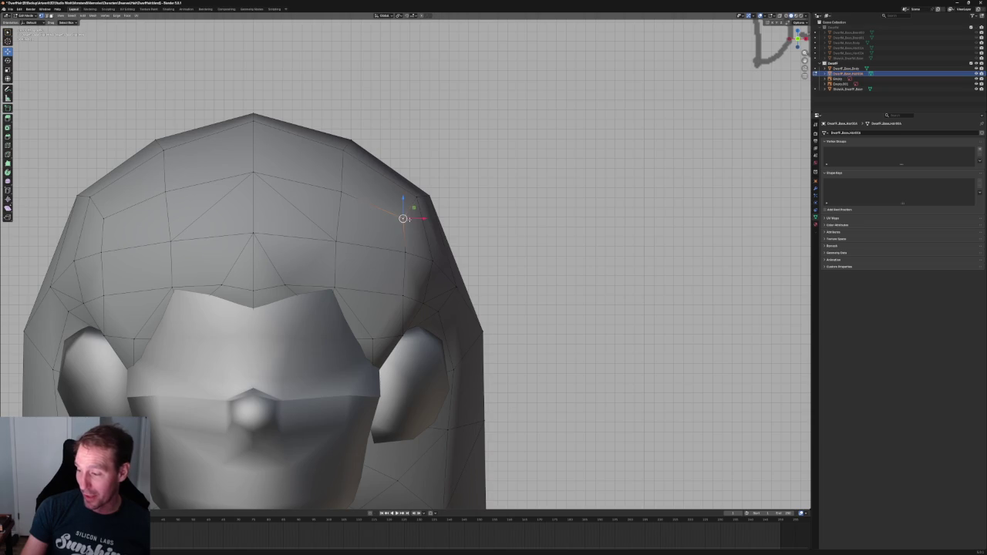
{"action": "key", "text": "g"}
{"action": "key", "text": "shift+y"}
{"action": "left_click", "coordinate": [411, 201]}
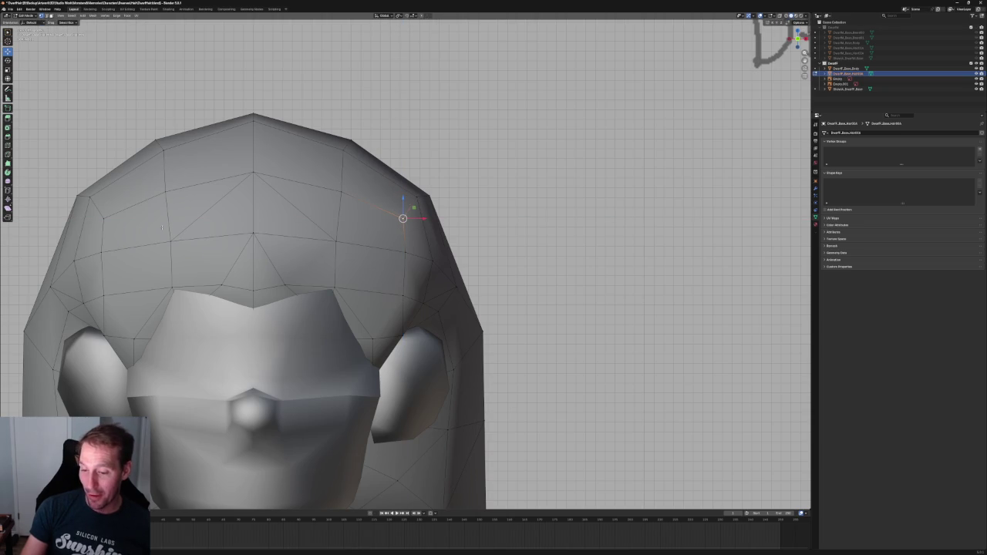
{"action": "key", "text": "s"}
{"action": "key", "text": "x"}
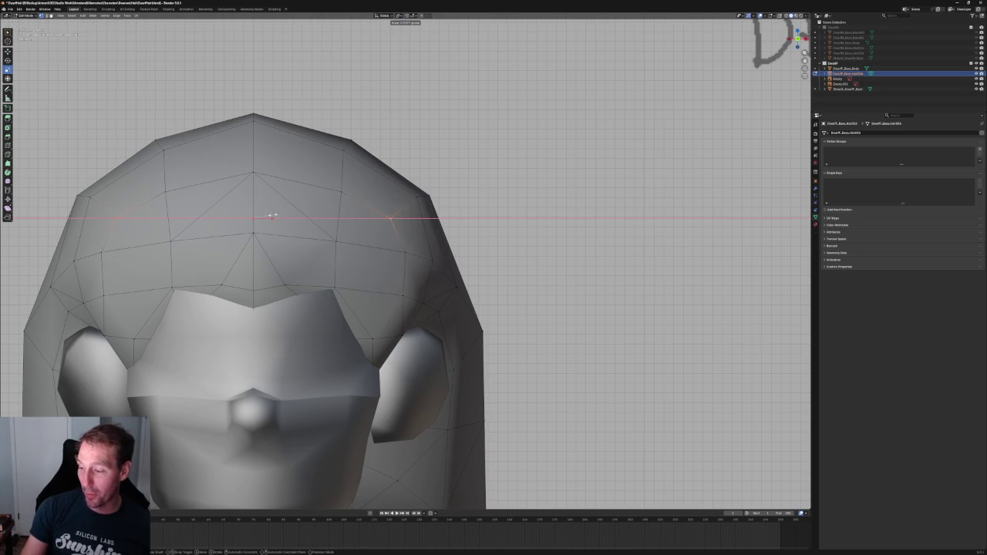
{"action": "left_click", "coordinate": [272, 213]}
{"action": "key", "text": "g"}
{"action": "key", "text": "z"}
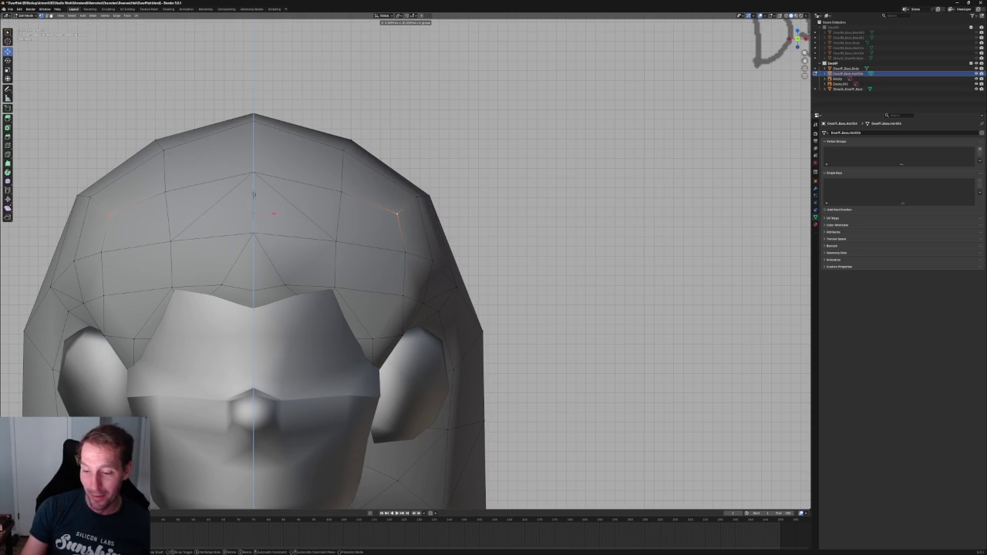
{"action": "left_click", "coordinate": [254, 192]}
Select three right-side hair vertices and their mirrored left-side counterparts, returning to front view.
{"action": "left_click", "coordinate": [429, 195]}
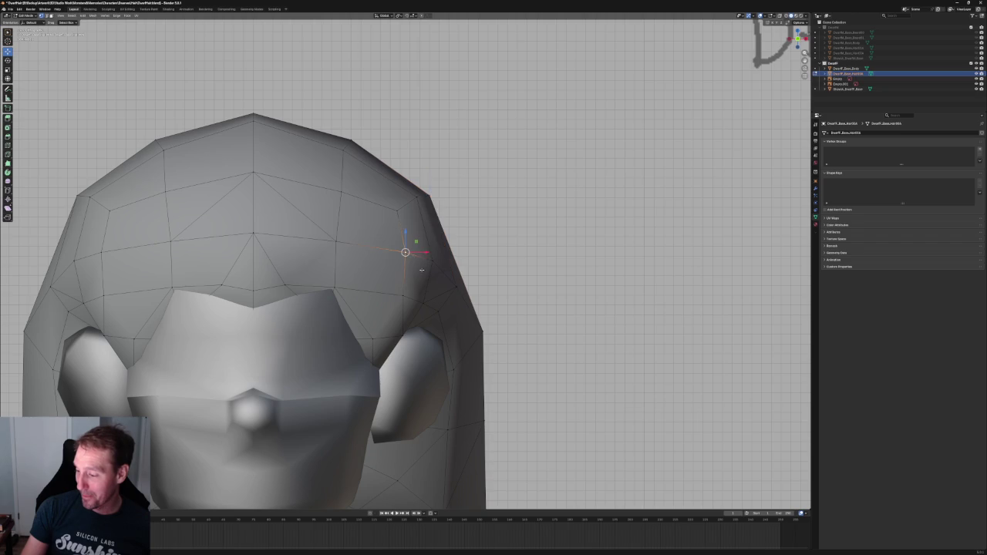
{"action": "left_click", "coordinate": [431, 261]}
{"action": "left_click", "coordinate": [402, 296], "text": "shift"}
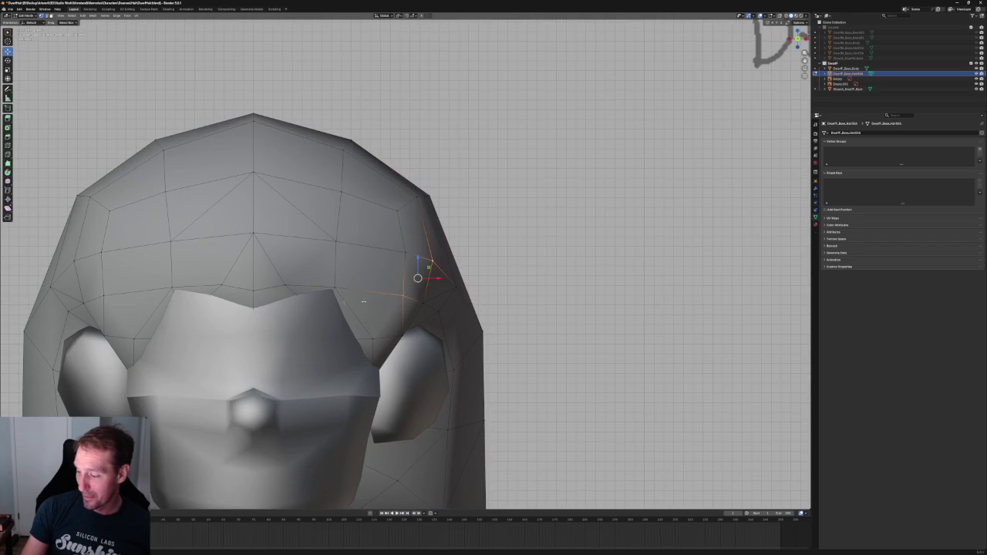
{"action": "left_click", "coordinate": [103, 294], "text": "shift"}
{"action": "left_click", "coordinate": [75, 261], "text": "shift"}
{"action": "right_click", "coordinate": [74, 261]}
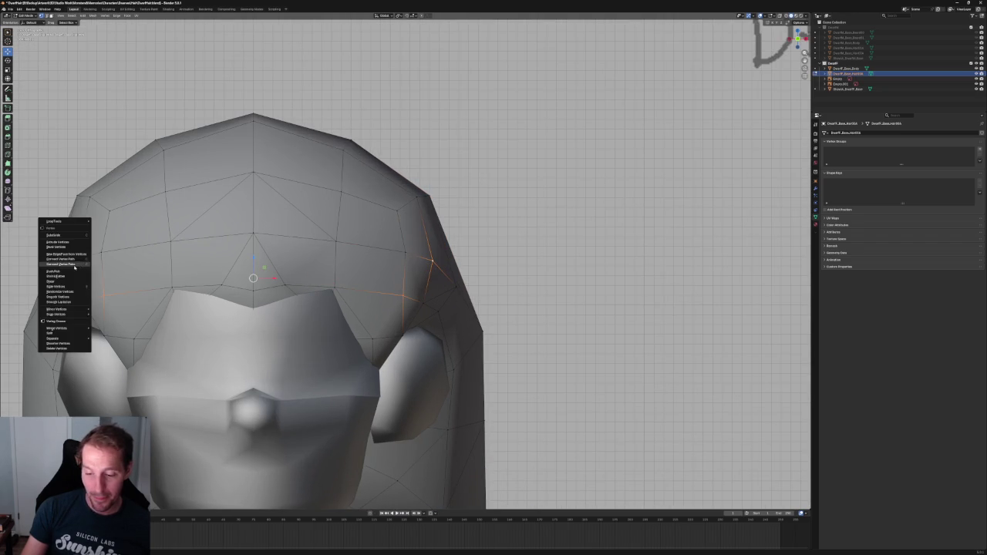
{"action": "scroll", "coordinate": [436, 178], "scroll_direction": "down", "scroll_amount": 5}
{"action": "mouse_move", "coordinate": [436, 177]}
{"action": "middle_mouse_down"}
{"action": "mouse_move", "coordinate": [473, 200]}
{"action": "mouse_move", "coordinate": [463, 205]}
{"action": "middle_mouse_up"}
{"action": "key", "text": "KP_1"}
{"action": "scroll", "coordinate": [330, 265], "scroll_direction": "up", "scroll_amount": 5}
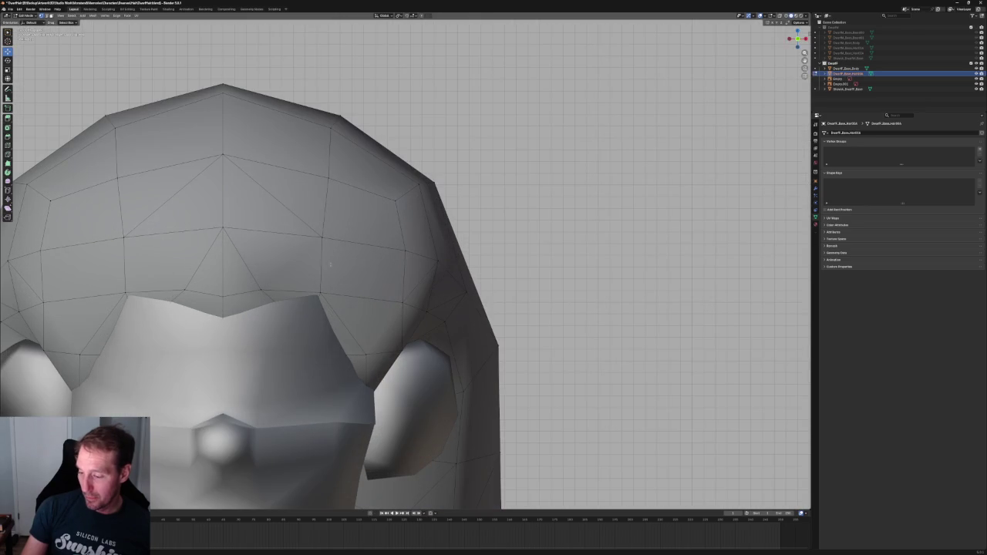
{"action": "middle_click_drag", "start_coordinate": [262, 288], "coordinate": [275, 282]}
{"action": "key", "text": "grave"}
Join the vertices above the brow with Connect Vertex Pairs, then check the result from the side.
{"action": "left_click", "coordinate": [244, 262]}
{"action": "left_click", "coordinate": [260, 290]}
{"action": "left_click", "coordinate": [118, 240], "text": "shift"}
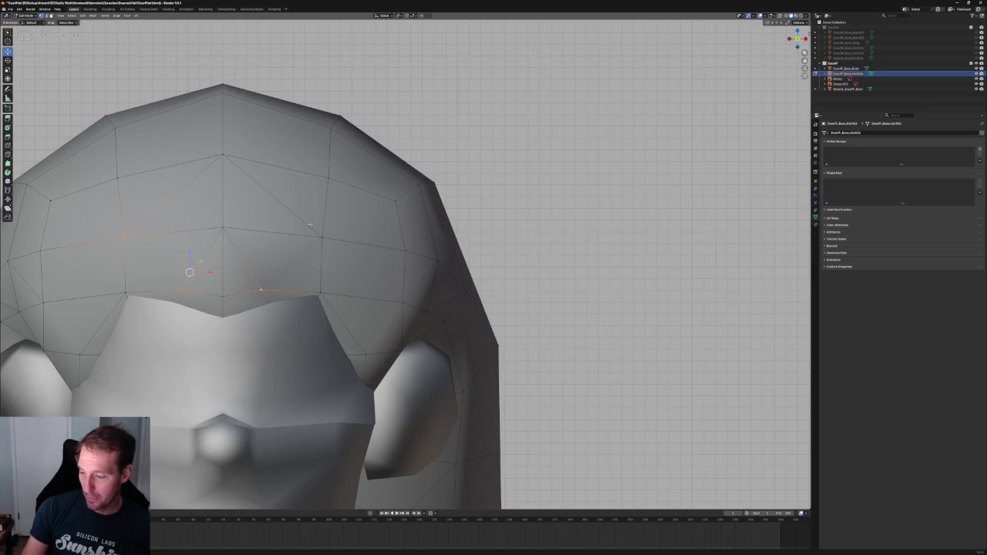
{"action": "right_click", "coordinate": [301, 246]}
{"action": "left_click", "coordinate": [303, 247]}
{"action": "scroll", "coordinate": [303, 247], "scroll_direction": "down", "scroll_amount": 4}
{"action": "key", "text": "KP_3"}
{"action": "scroll", "coordinate": [303, 247], "scroll_direction": "up", "scroll_amount": 4}
{"action": "scroll", "coordinate": [316, 248], "scroll_direction": "up", "scroll_amount": 4}
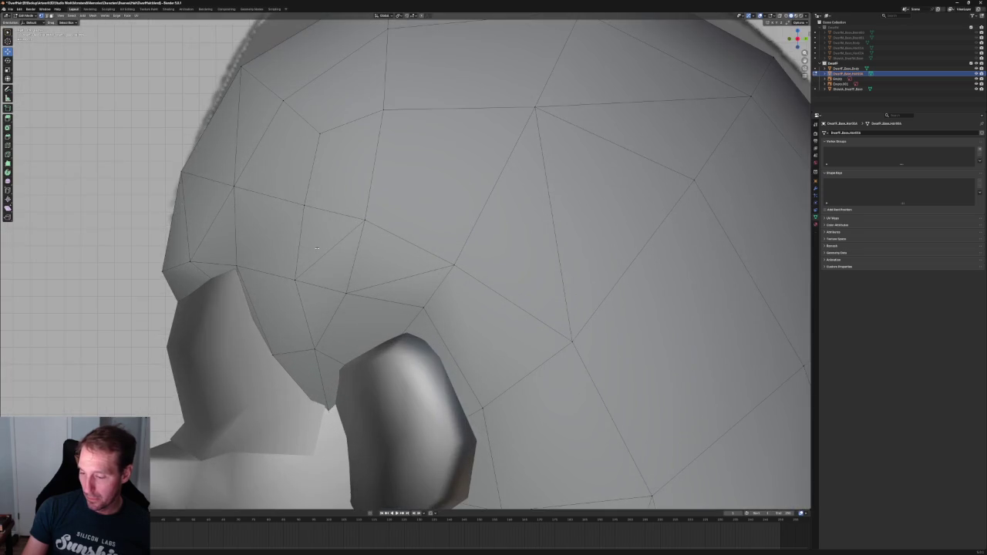
{"action": "scroll", "coordinate": [275, 259], "scroll_direction": "down", "scroll_amount": 3}
{"action": "middle_click_drag", "start_coordinate": [309, 255], "coordinate": [479, 214]}
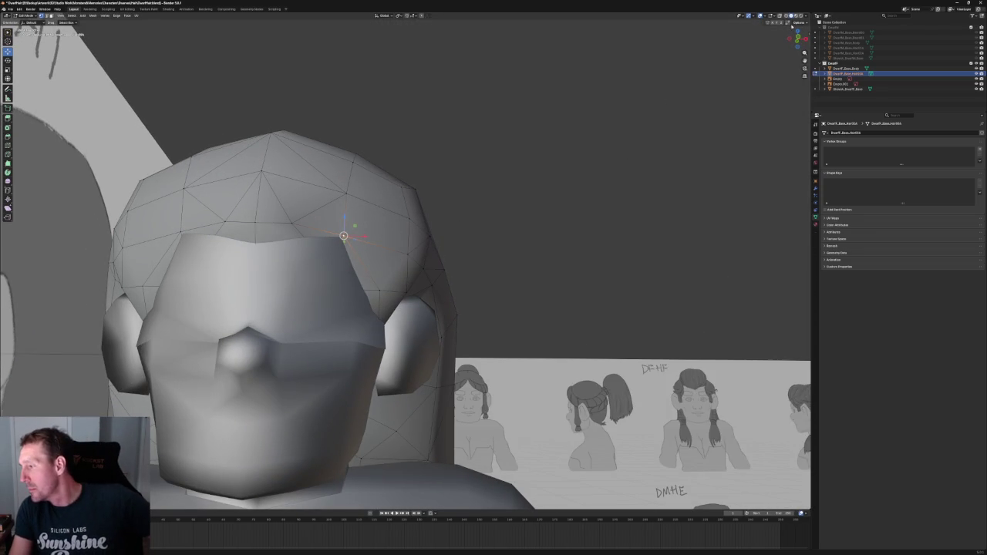
Turn on the wireframe overlay for the whole mesh and return to front view.
{"action": "left_click", "coordinate": [764, 15]}
{"action": "left_click", "coordinate": [730, 102]}
{"action": "scroll", "coordinate": [259, 239], "scroll_direction": "up", "scroll_amount": 2}
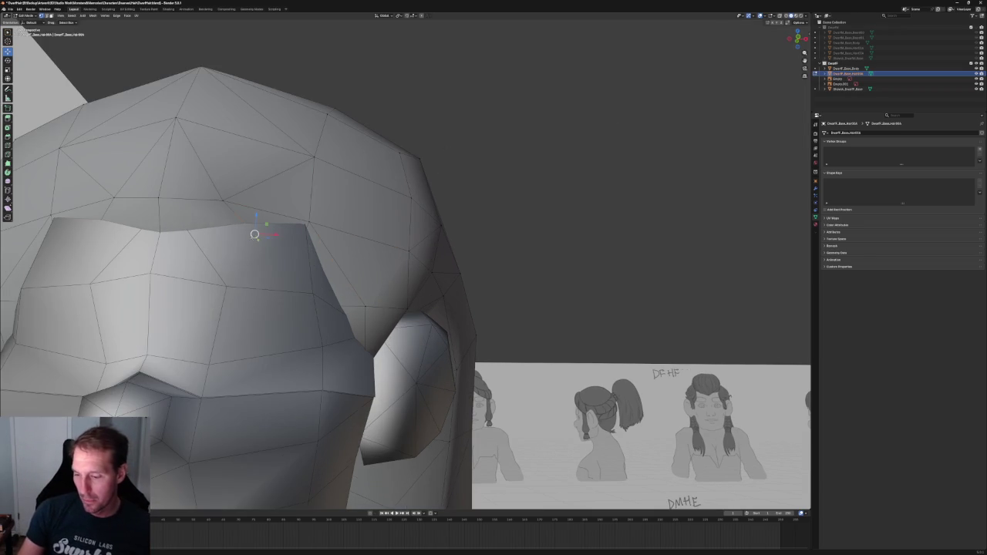
{"action": "middle_click_drag", "start_coordinate": [259, 239], "coordinate": [406, 229]}
{"action": "key", "text": "KP_1"}
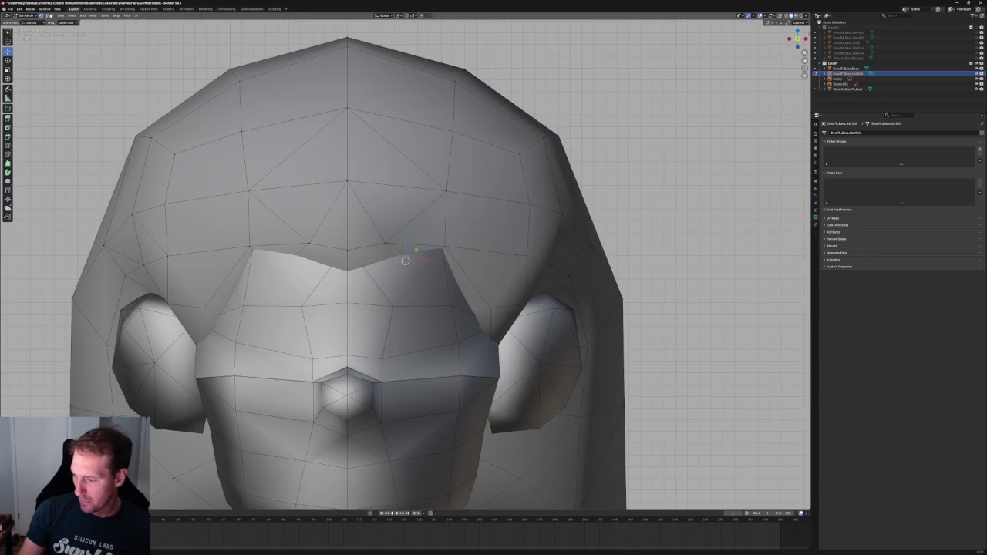
{"action": "key", "text": "alt+z"}
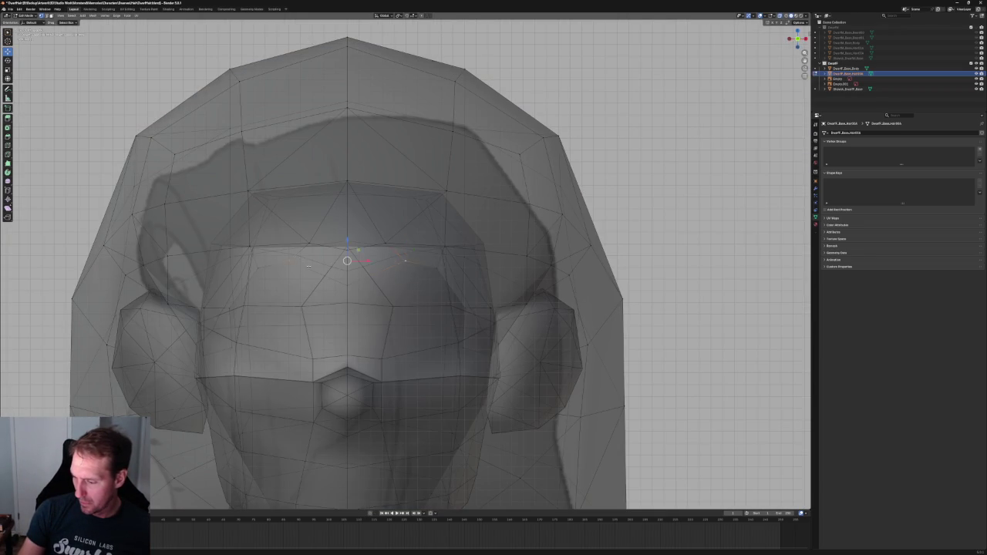
{"action": "key", "text": "alt+z"}
Scale the hairline vertices inward to about 0.65, comparing with the reference in X-ray.
{"action": "key", "text": "shift+space"}
{"action": "key", "text": "s"}
{"action": "left_click_drag", "start_coordinate": [372, 262], "coordinate": [361, 262]}
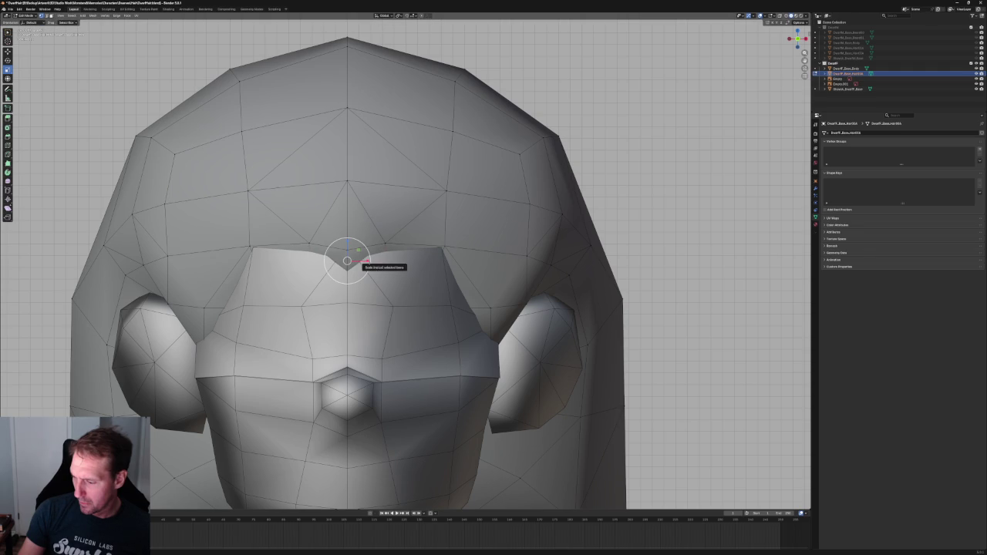
{"action": "key", "text": "alt+z"}
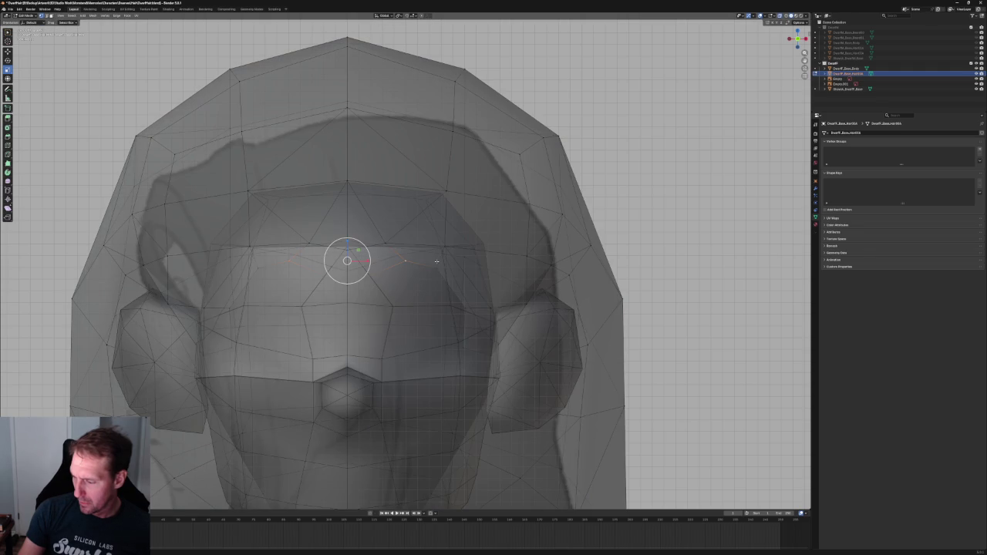
{"action": "key", "text": "alt+z"}
{"action": "key", "text": "alt+z"}
{"action": "key", "text": "alt+z"}
{"action": "key", "text": "shift+space"}
Lift the hairline vertices slightly along Z, then widen the forehead edge loop a little.
{"action": "key", "text": "g"}
{"action": "left_click_drag", "start_coordinate": [348, 255], "coordinate": [349, 250]}
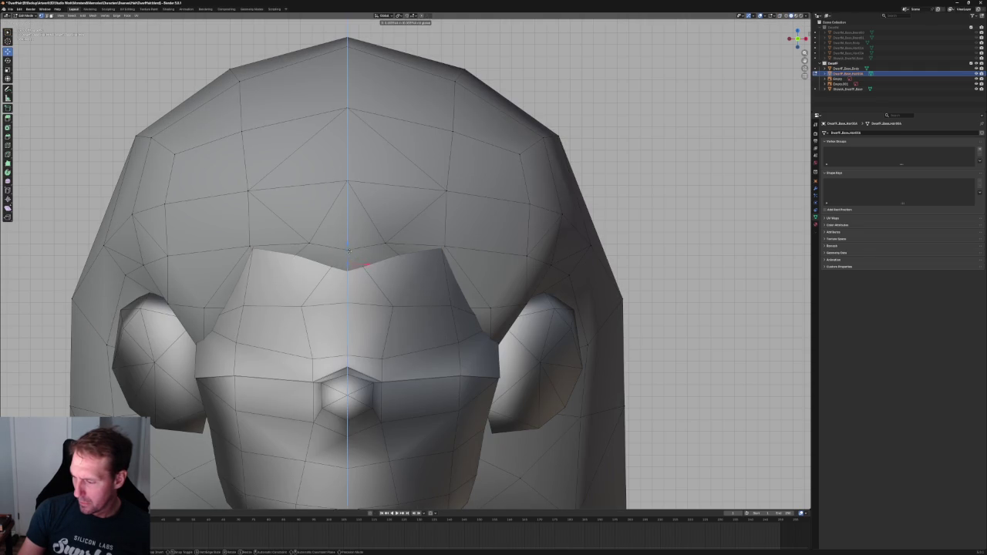
{"action": "left_click", "coordinate": [351, 248]}
{"action": "key", "text": "alt+z"}
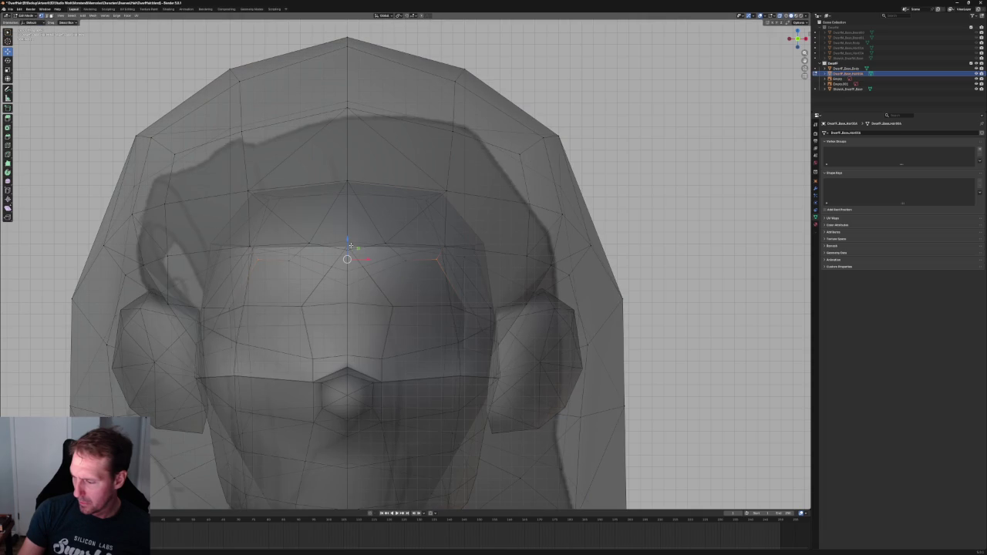
{"action": "left_click_drag", "start_coordinate": [347, 241], "coordinate": [347, 242]}
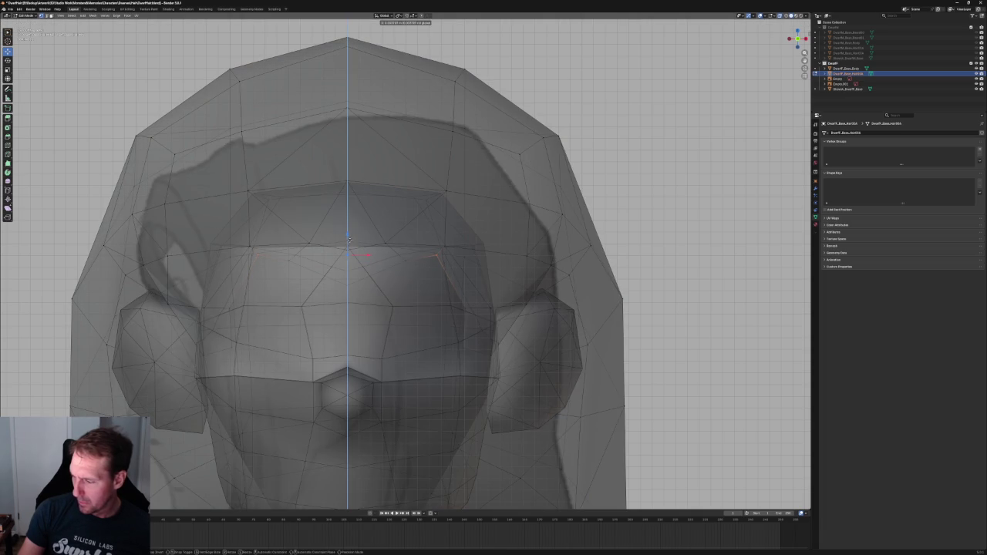
{"action": "left_click", "coordinate": [349, 239]}
{"action": "key", "text": "alt+z"}
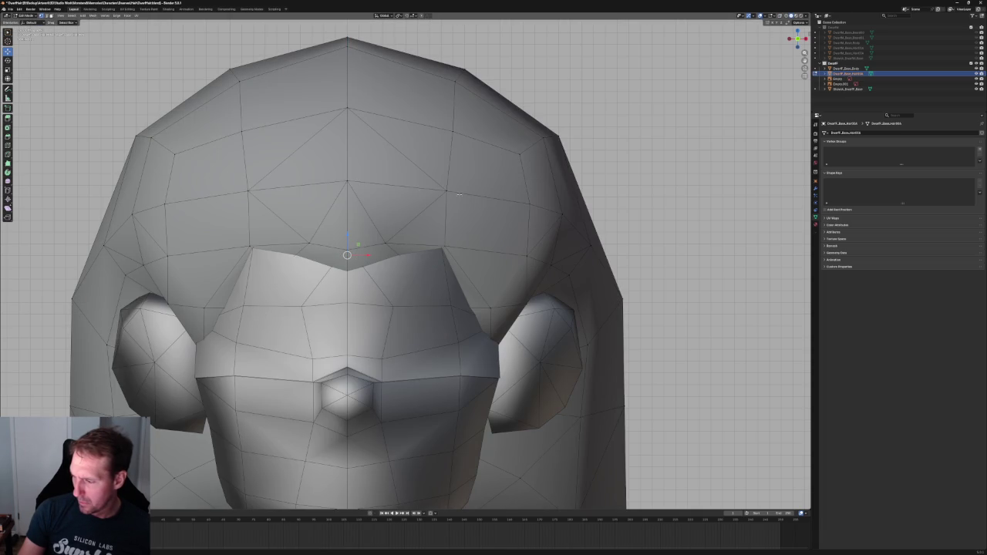
{"action": "left_click", "coordinate": [447, 191], "text": "alt"}
{"action": "key", "text": "s"}
{"action": "left_click_drag", "start_coordinate": [367, 190], "coordinate": [369, 190]}
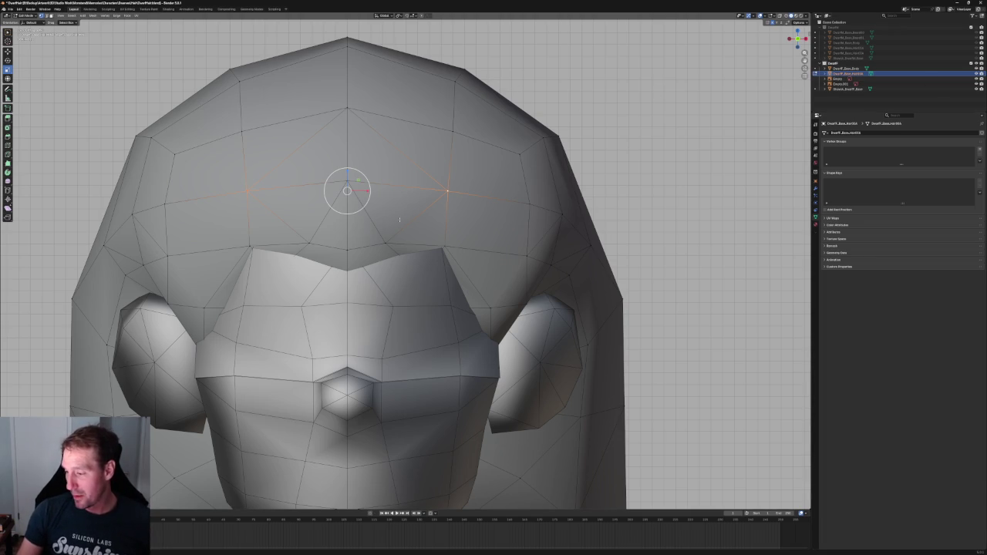
Select a hairline vertex and the forehead edge loop, cancelling a trial vertical move.
{"action": "key", "text": "alt+z"}
{"action": "left_click", "coordinate": [446, 246]}
{"action": "left_click", "coordinate": [257, 246], "text": "alt"}
{"action": "key", "text": "alt+z"}
{"action": "key", "text": "g"}
{"action": "key", "text": "z"}
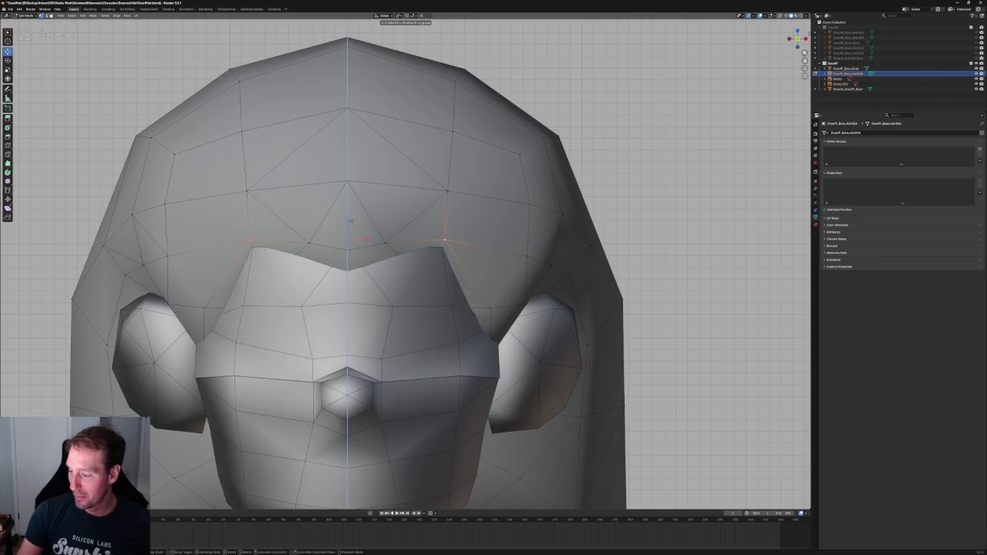
{"action": "key", "text": "Escape"}
{"action": "key", "text": "alt+z"}
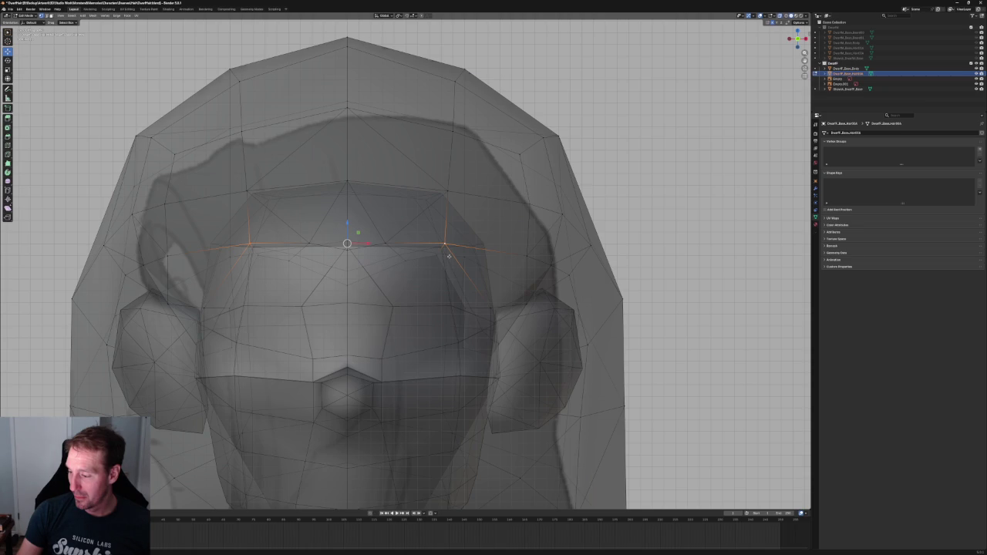
{"action": "key", "text": "alt+z"}
{"action": "mouse_move", "coordinate": [448, 256]}
{"action": "middle_mouse_down"}
{"action": "mouse_move", "coordinate": [415, 213]}
{"action": "mouse_move", "coordinate": [424, 270]}
{"action": "middle_mouse_up"}
Move the hairline vertex along Y so it sits closer to the brow.
{"action": "key", "text": "g"}
{"action": "key", "text": "y"}
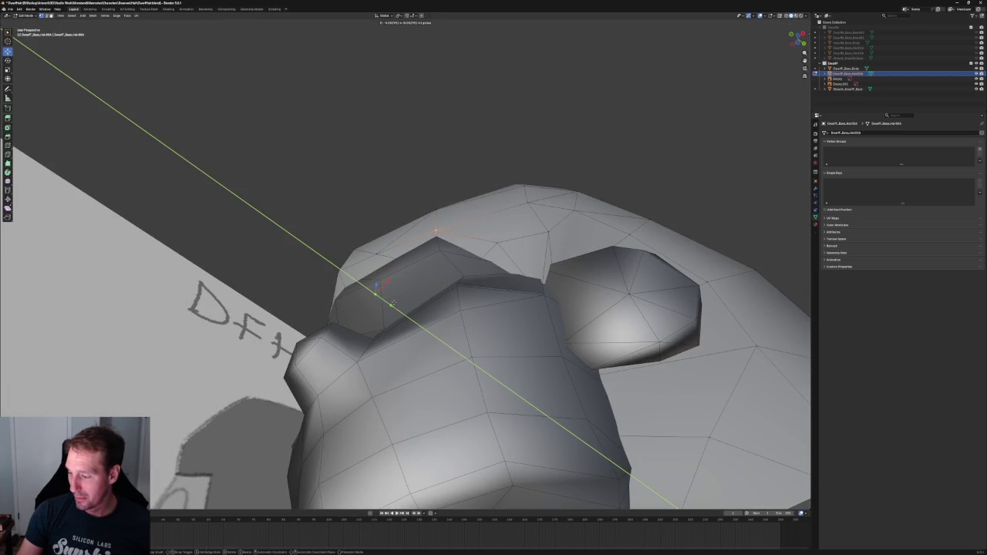
{"action": "left_click", "coordinate": [393, 302]}
{"action": "middle_click_drag", "start_coordinate": [506, 170], "coordinate": [549, 193]}
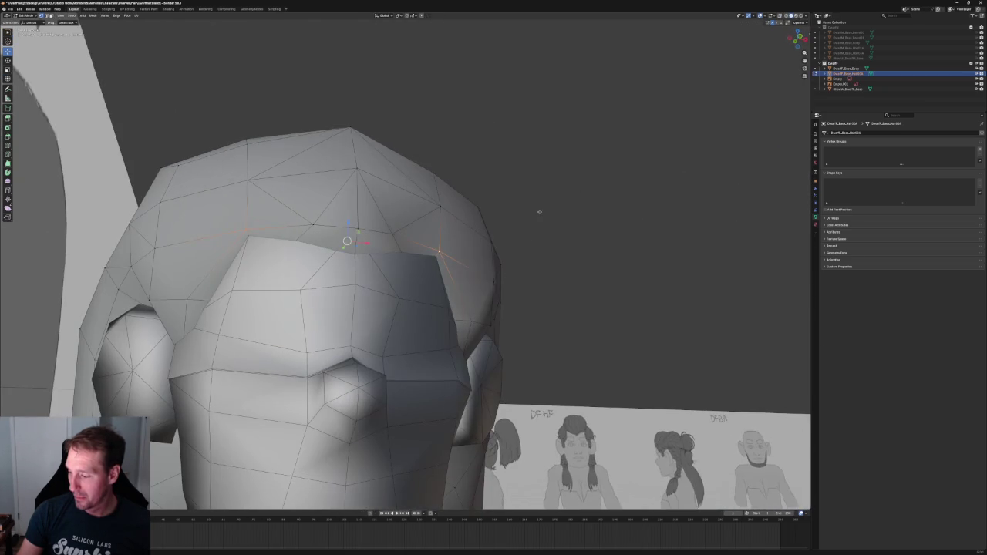
Select the two temple vertices plus their mirrored counterparts with Select Mirror.
{"action": "left_click", "coordinate": [493, 281]}
{"action": "left_click", "coordinate": [469, 316], "text": "shift"}
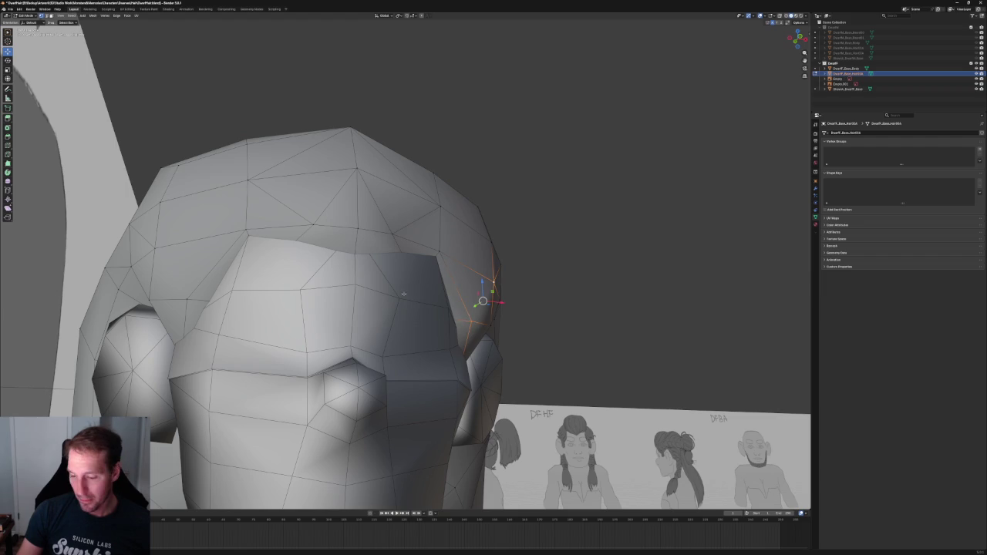
{"action": "right_click", "coordinate": [154, 251]}
{"action": "left_click", "coordinate": [154, 251]}
{"action": "middle_click_drag", "start_coordinate": [482, 169], "coordinate": [458, 191]}
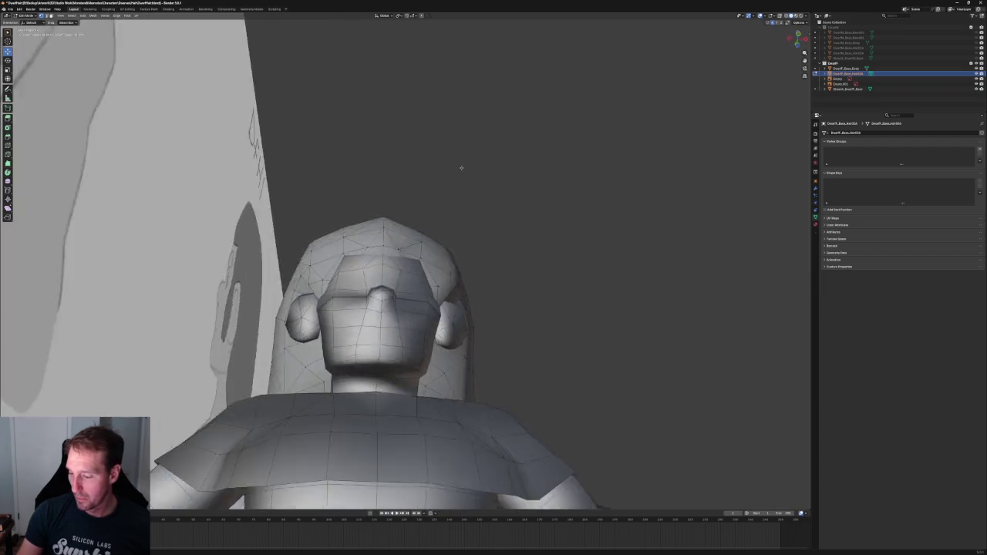
In front view with X-ray, move the vertex by the ear sideways along X.
{"action": "scroll", "coordinate": [457, 192], "scroll_direction": "up", "scroll_amount": 3}
{"action": "scroll", "coordinate": [458, 191], "scroll_direction": "up", "scroll_amount": 2}
{"action": "scroll", "coordinate": [458, 191], "scroll_direction": "up", "scroll_amount": 3}
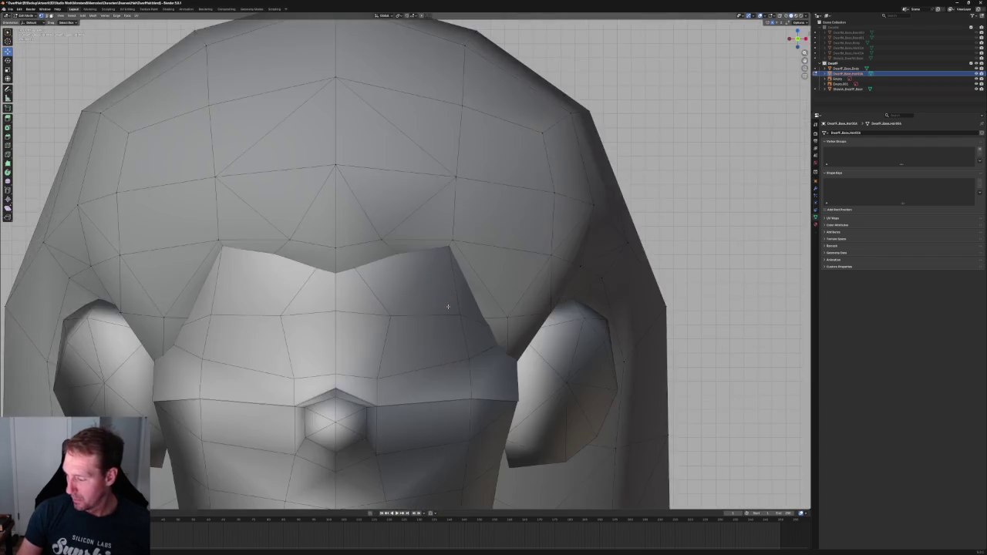
{"action": "scroll", "coordinate": [457, 191], "scroll_direction": "down", "scroll_amount": 3}
{"action": "middle_click_drag", "start_coordinate": [458, 192], "coordinate": [494, 335]}
{"action": "key", "text": "KP_1"}
{"action": "key", "text": "alt+z"}
{"action": "scroll", "coordinate": [494, 335], "scroll_direction": "up", "scroll_amount": 3}
{"action": "scroll", "coordinate": [501, 346], "scroll_direction": "up", "scroll_amount": 2}
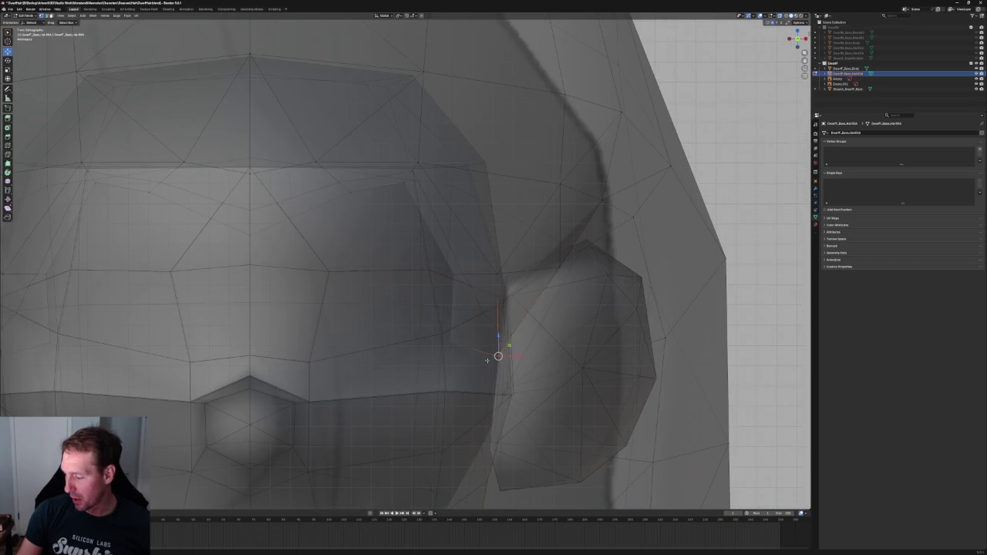
{"action": "scroll", "coordinate": [487, 360], "scroll_direction": "down", "scroll_amount": 4}
{"action": "key", "text": "g"}
{"action": "key", "text": "x"}
{"action": "left_click", "coordinate": [476, 316]}
{"action": "key", "text": "alt+z"}
Push the ear vertex further along X, then move the sideburn vertex along Y in side view.
{"action": "mouse_move", "coordinate": [476, 316]}
{"action": "middle_mouse_down"}
{"action": "mouse_move", "coordinate": [495, 298]}
{"action": "mouse_move", "coordinate": [571, 310]}
{"action": "middle_mouse_up"}
{"action": "key", "text": "g"}
{"action": "key", "text": "x"}
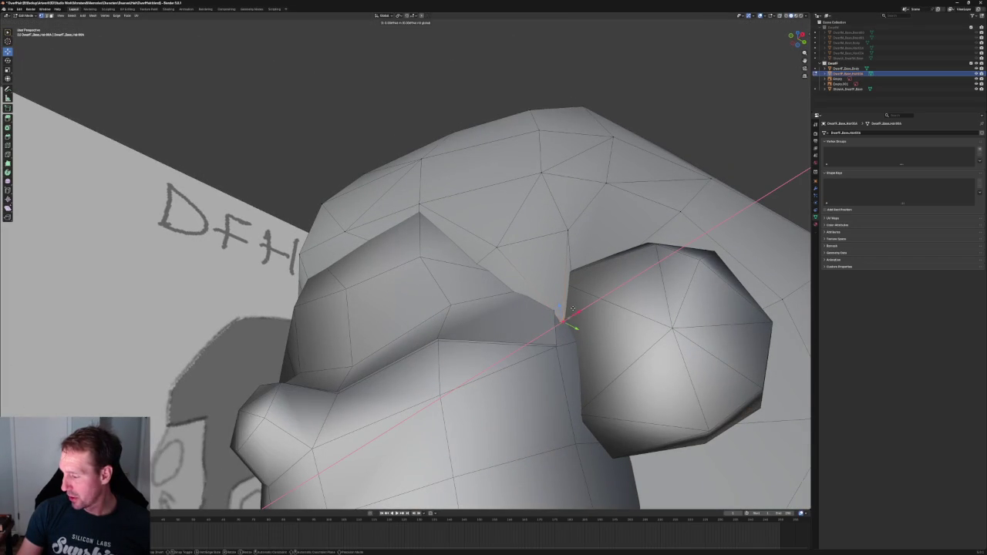
{"action": "left_click", "coordinate": [571, 310]}
{"action": "key", "text": "KP_3"}
{"action": "scroll", "coordinate": [555, 326], "scroll_direction": "up", "scroll_amount": 2}
{"action": "scroll", "coordinate": [529, 335], "scroll_direction": "up", "scroll_amount": 2}
{"action": "scroll", "coordinate": [507, 331], "scroll_direction": "up", "scroll_amount": 2}
{"action": "key", "text": "alt+z"}
{"action": "key", "text": "alt+z"}
{"action": "key", "text": "alt+z"}
{"action": "key", "text": "g"}
{"action": "key", "text": "y"}
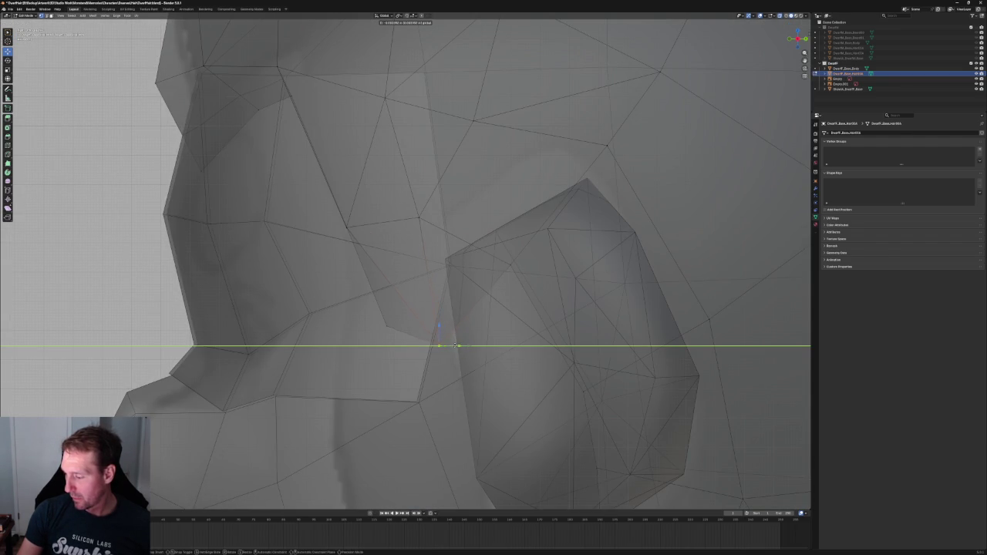
{"action": "left_click", "coordinate": [457, 345]}
{"action": "key", "text": "alt+z"}
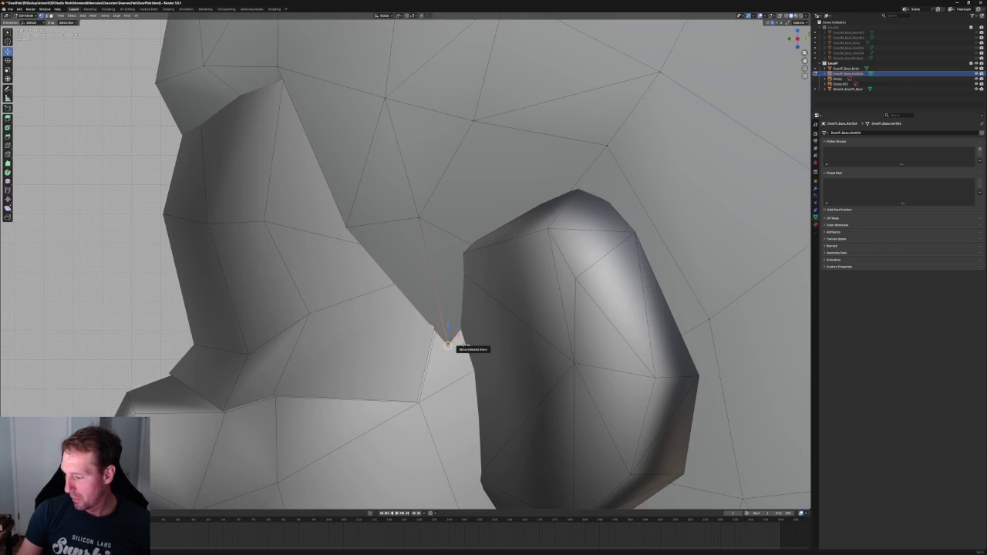
Raise the vertex above the sideburn and the vertex by the ear along Z.
{"action": "key", "text": "alt+z"}
{"action": "key", "text": "alt+z"}
{"action": "left_click", "coordinate": [420, 220]}
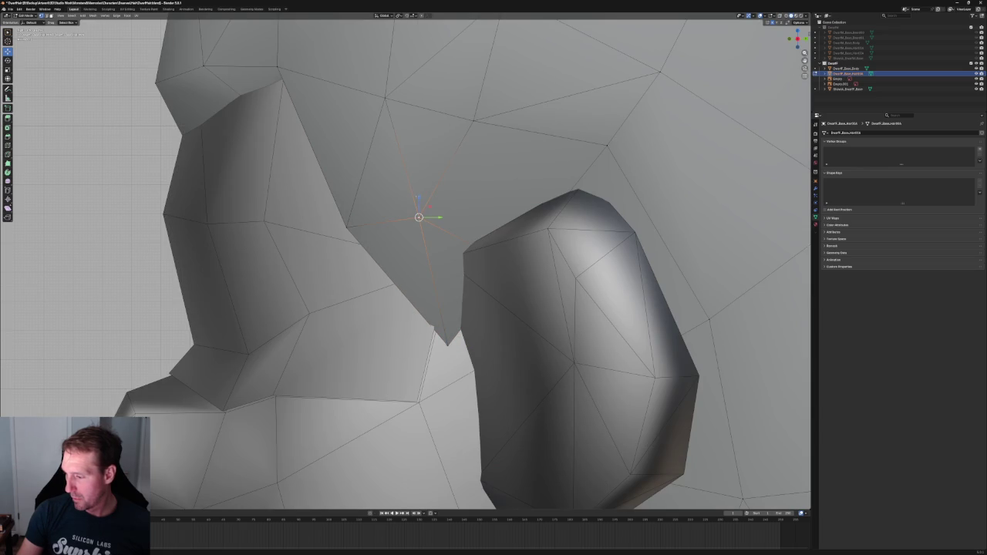
{"action": "key", "text": "g"}
{"action": "key", "text": "z"}
{"action": "left_click", "coordinate": [420, 212]}
{"action": "key", "text": "KP_Decimal"}
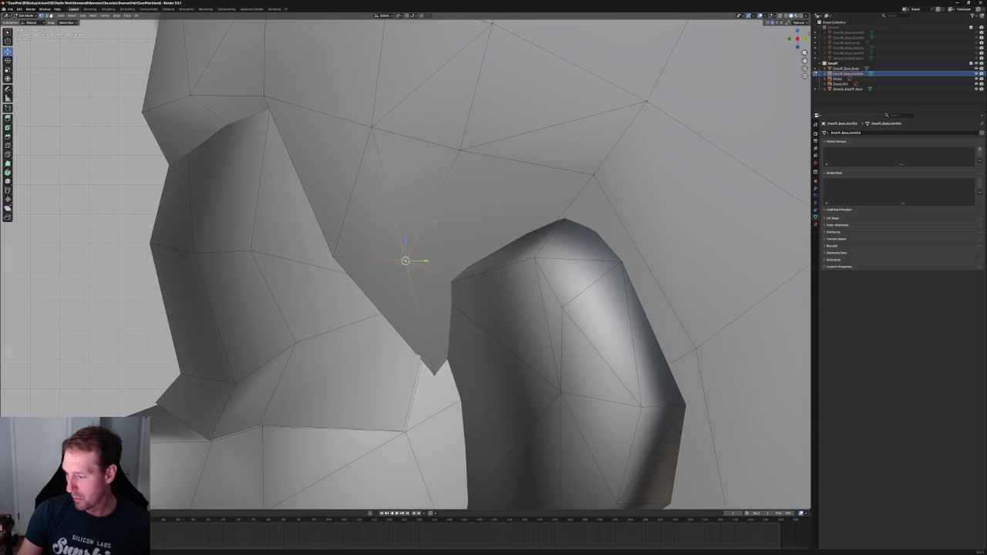
{"action": "scroll", "coordinate": [435, 223], "scroll_direction": "down", "scroll_amount": 3}
{"action": "key", "text": "alt+z"}
{"action": "scroll", "coordinate": [435, 239], "scroll_direction": "down", "scroll_amount": 3}
{"action": "scroll", "coordinate": [434, 255], "scroll_direction": "down", "scroll_amount": 3}
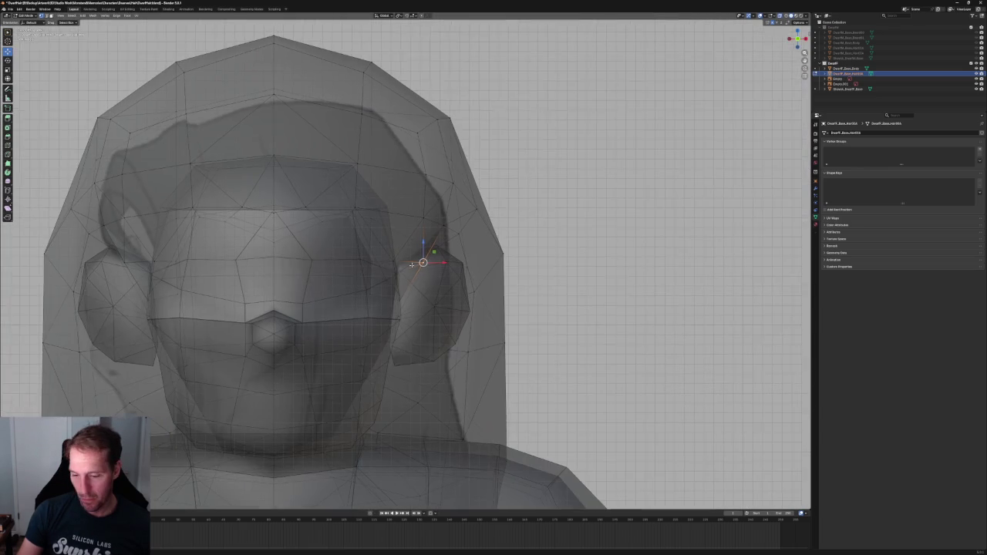
{"action": "key", "text": "g"}
{"action": "key", "text": "z"}
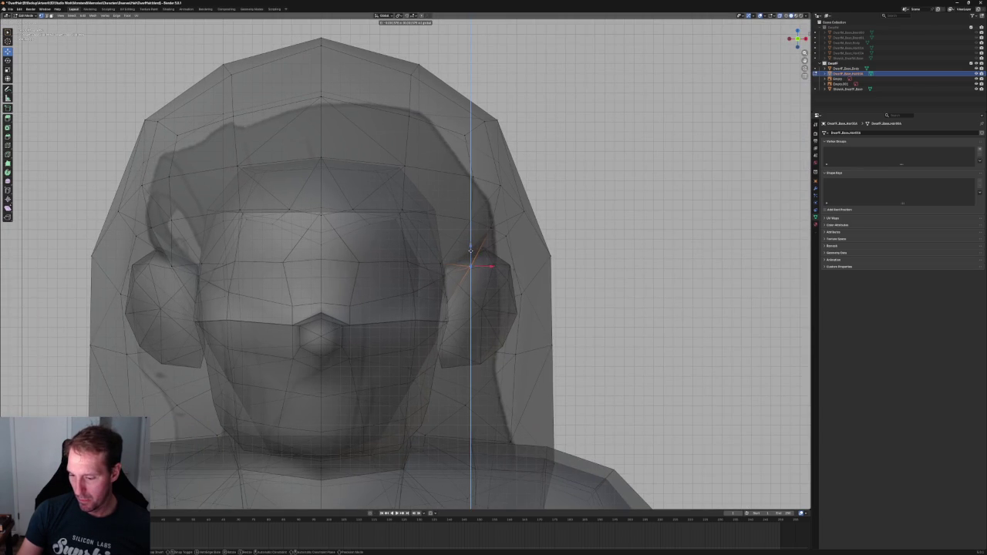
{"action": "left_click", "coordinate": [470, 249]}
{"action": "key", "text": "alt+z"}
In side view, move a vertex beside the ear front-to-back along Y.
{"action": "scroll", "coordinate": [470, 255], "scroll_direction": "down", "scroll_amount": 1}
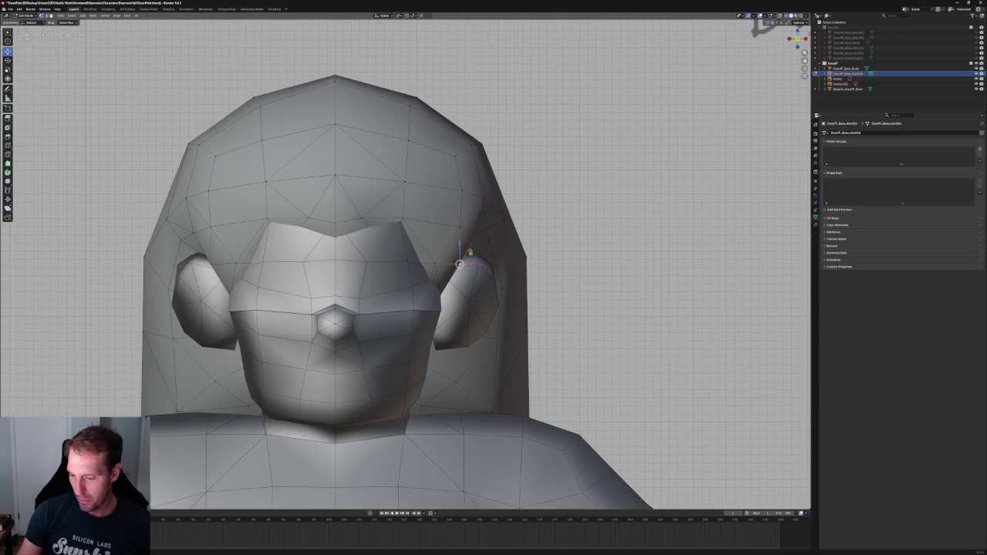
{"action": "scroll", "coordinate": [599, 237], "scroll_direction": "down", "scroll_amount": 3}
{"action": "key", "text": "KP_3"}
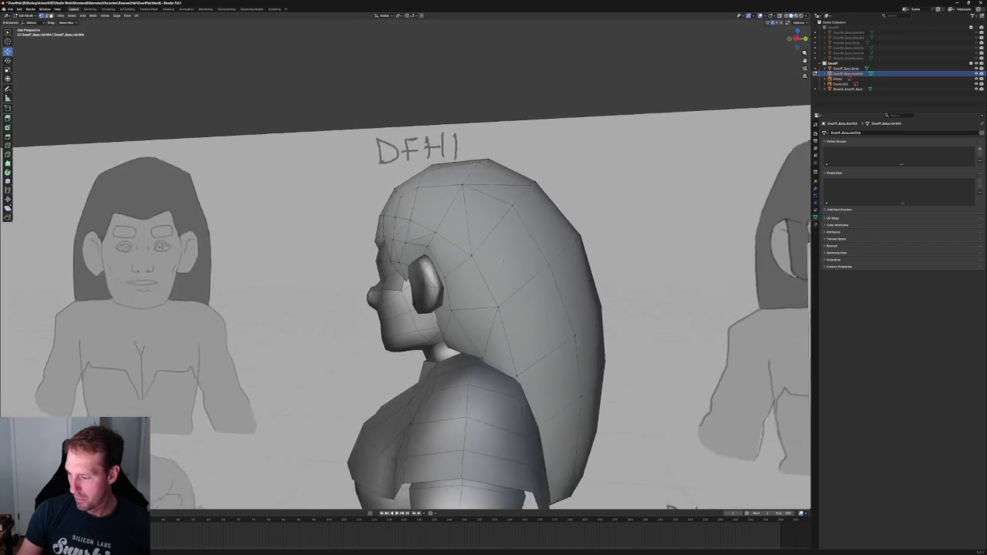
{"action": "scroll", "coordinate": [501, 260], "scroll_direction": "up", "scroll_amount": 2}
{"action": "scroll", "coordinate": [501, 260], "scroll_direction": "up", "scroll_amount": 5}
{"action": "left_click", "coordinate": [405, 266]}
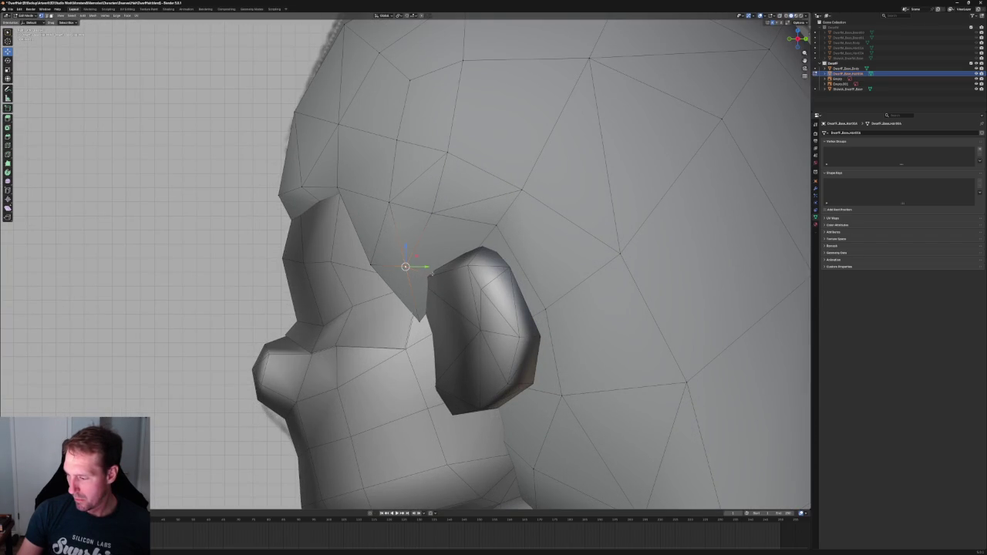
{"action": "key", "text": "g"}
{"action": "key", "text": "y"}
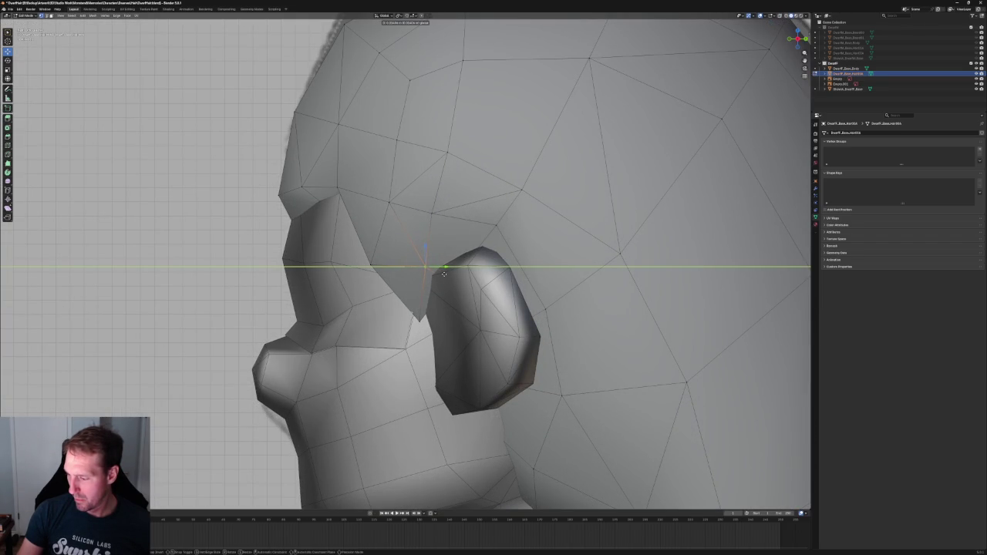
{"action": "left_click", "coordinate": [443, 273]}
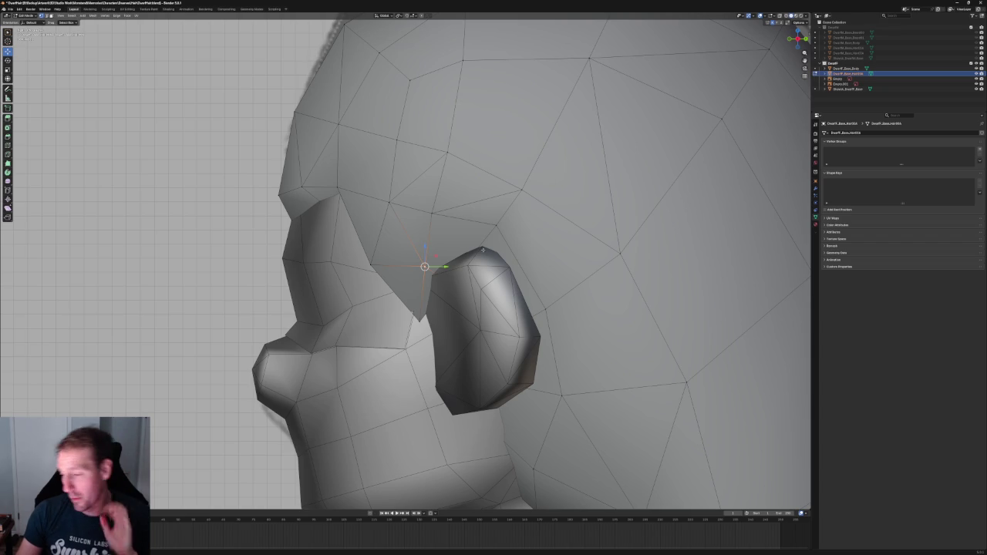
Join that vertex and a second one near the ear with a new edge.
{"action": "scroll", "coordinate": [441, 273], "scroll_direction": "up", "scroll_amount": 1}
{"action": "scroll", "coordinate": [345, 282], "scroll_direction": "up", "scroll_amount": 2}
{"action": "scroll", "coordinate": [346, 283], "scroll_direction": "up", "scroll_amount": 1}
{"action": "key", "text": "alt+z"}
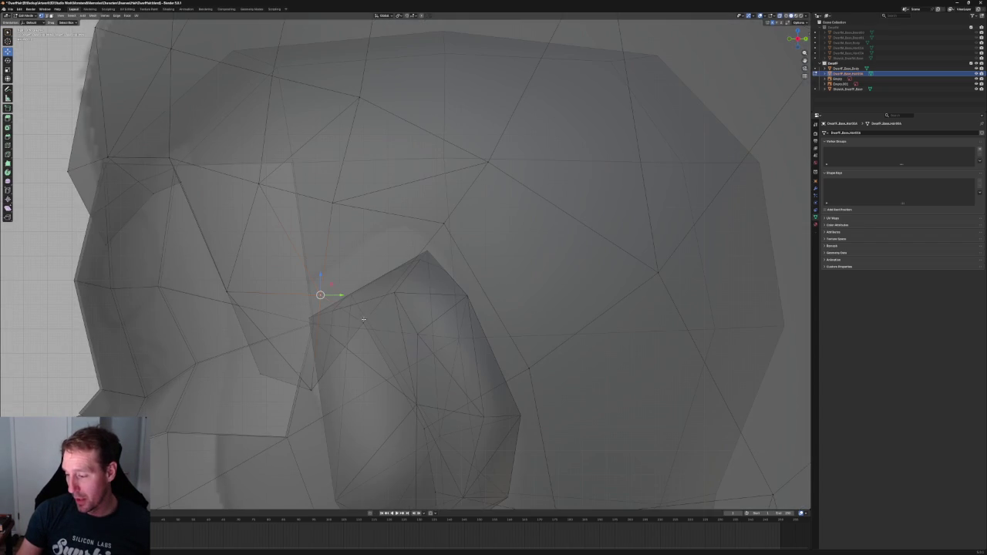
{"action": "left_click", "coordinate": [445, 223], "text": "shift"}
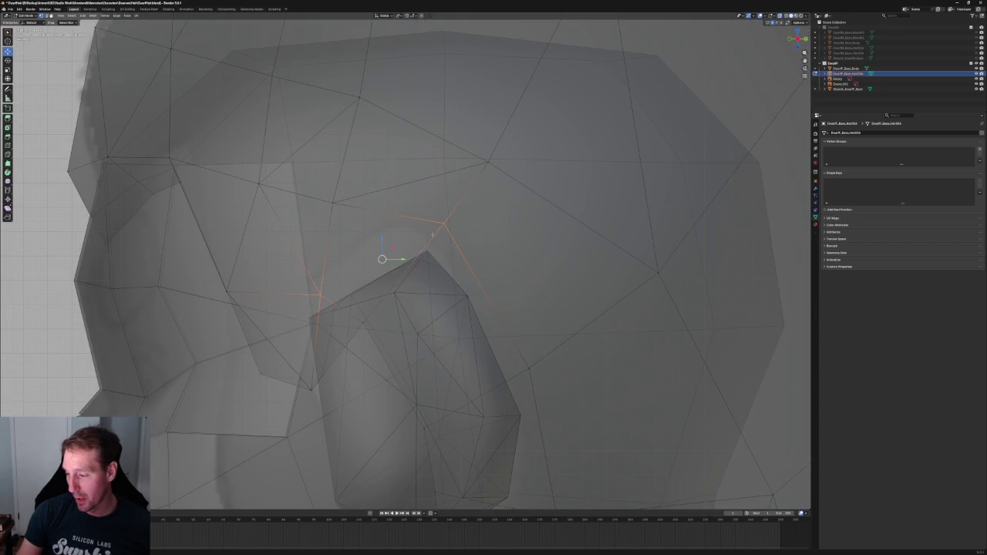
{"action": "right_click", "coordinate": [416, 235]}
{"action": "left_click", "coordinate": [414, 235]}
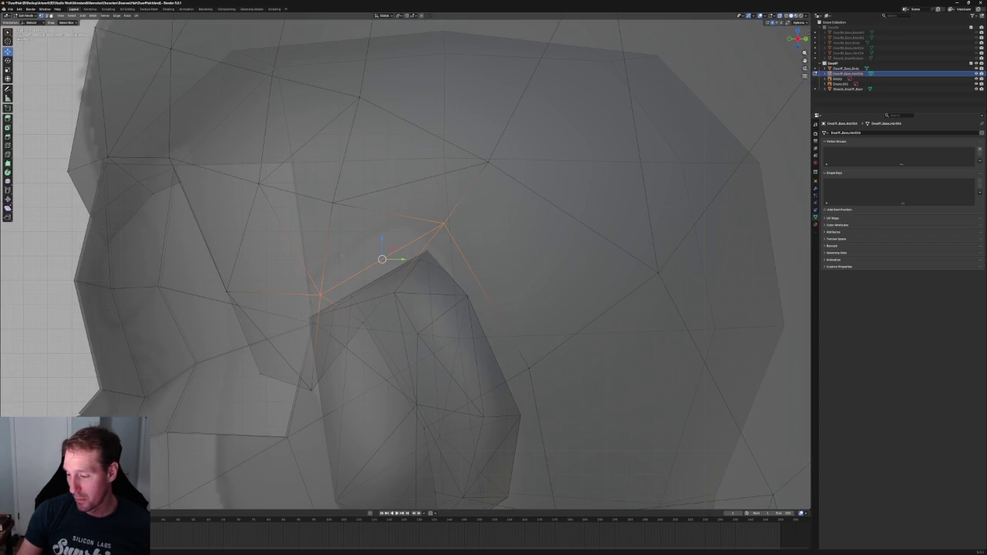
{"action": "key", "text": "alt+z"}
{"action": "scroll", "coordinate": [403, 273], "scroll_direction": "down", "scroll_amount": 3}
{"action": "mouse_move", "coordinate": [370, 262]}
{"action": "middle_mouse_down"}
{"action": "mouse_move", "coordinate": [403, 273]}
{"action": "mouse_move", "coordinate": [556, 213]}
{"action": "mouse_move", "coordinate": [538, 221]}
{"action": "mouse_move", "coordinate": [566, 226]}
{"action": "middle_mouse_up"}
{"action": "key", "text": "KP_3"}
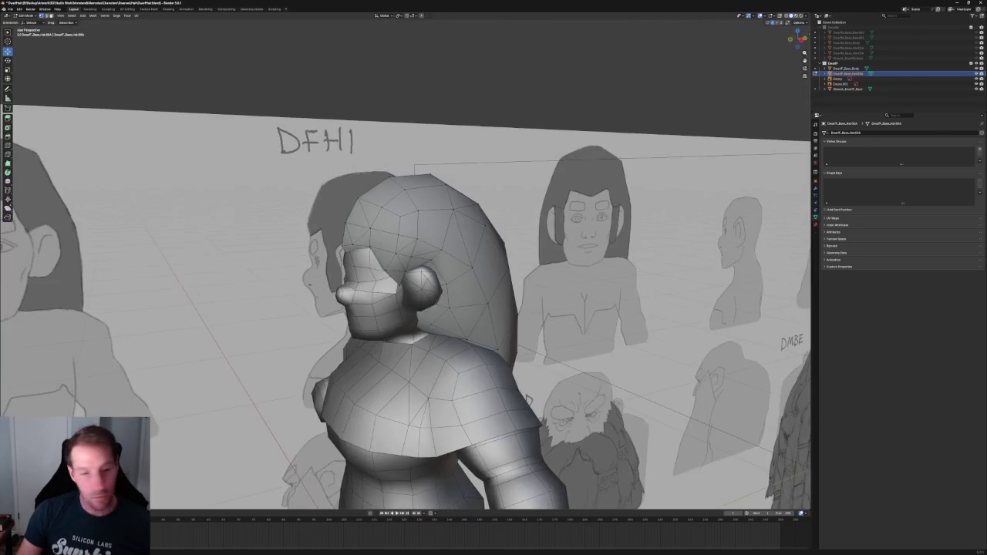
Frame the hair mesh in Right Orthographic view and orbit to check the crown vertices.
{"action": "key", "text": "grave"}
{"action": "left_click", "coordinate": [489, 247]}
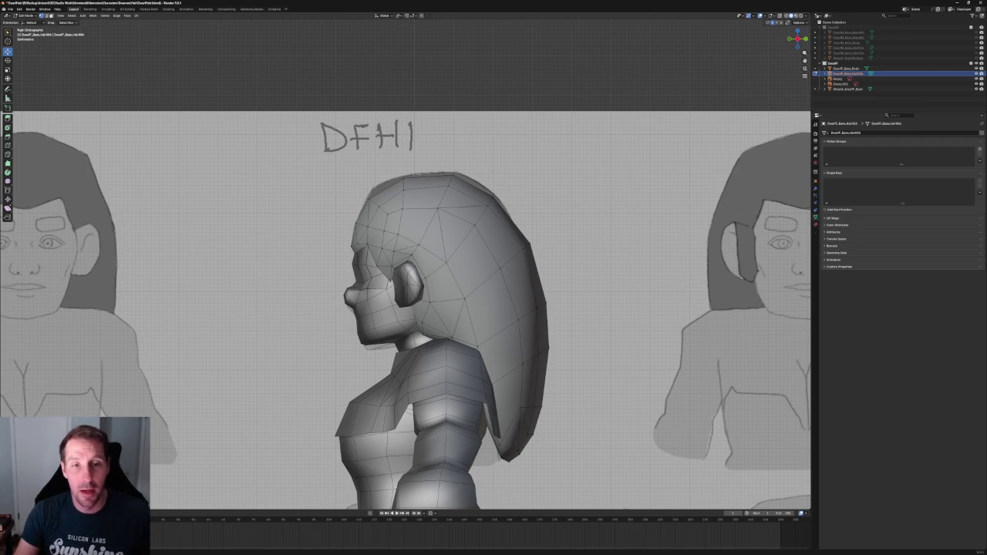
{"action": "scroll", "coordinate": [439, 247], "scroll_direction": "up", "scroll_amount": 3}
{"action": "mouse_move", "coordinate": [409, 247]}
{"action": "middle_mouse_down"}
{"action": "mouse_move", "coordinate": [439, 248]}
{"action": "mouse_move", "coordinate": [434, 242]}
{"action": "mouse_move", "coordinate": [484, 267]}
{"action": "middle_mouse_up"}
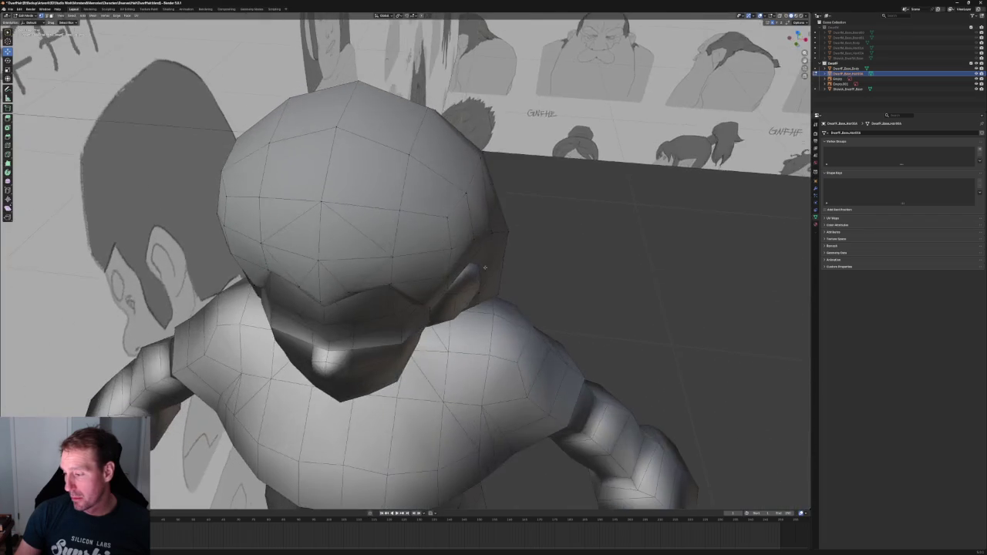
{"action": "left_click", "coordinate": [494, 232]}
Orbit around to Front Orthographic and zoom in on the dwarf's head and hair.
{"action": "middle_click_drag", "start_coordinate": [494, 233], "coordinate": [320, 206]}
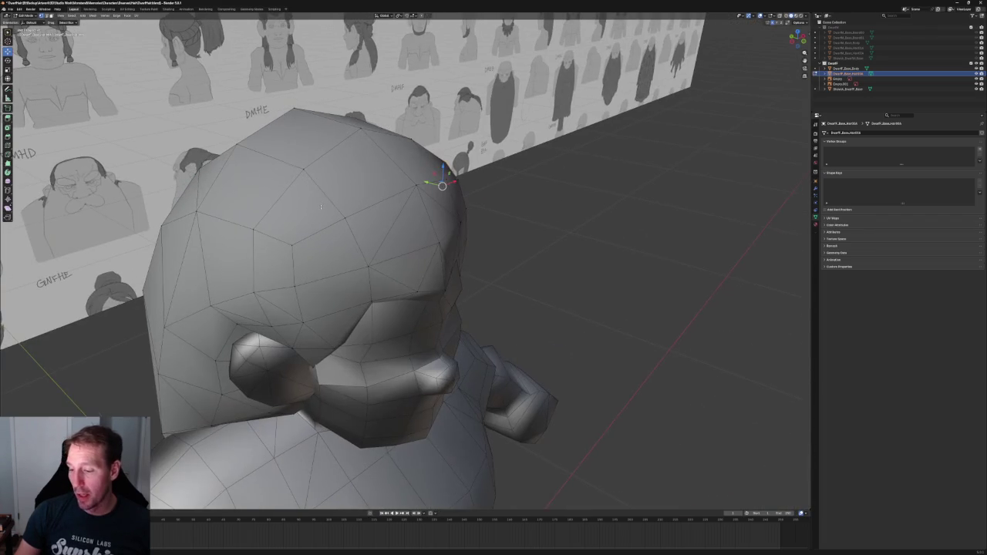
{"action": "left_click", "coordinate": [354, 220]}
{"action": "right_click", "coordinate": [209, 304]}
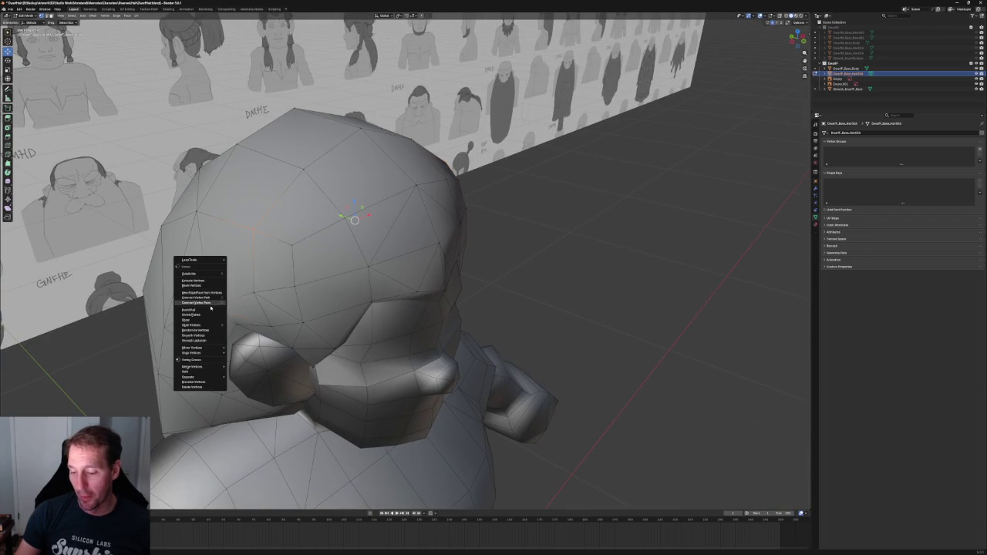
{"action": "middle_click_drag", "start_coordinate": [208, 304], "coordinate": [562, 209]}
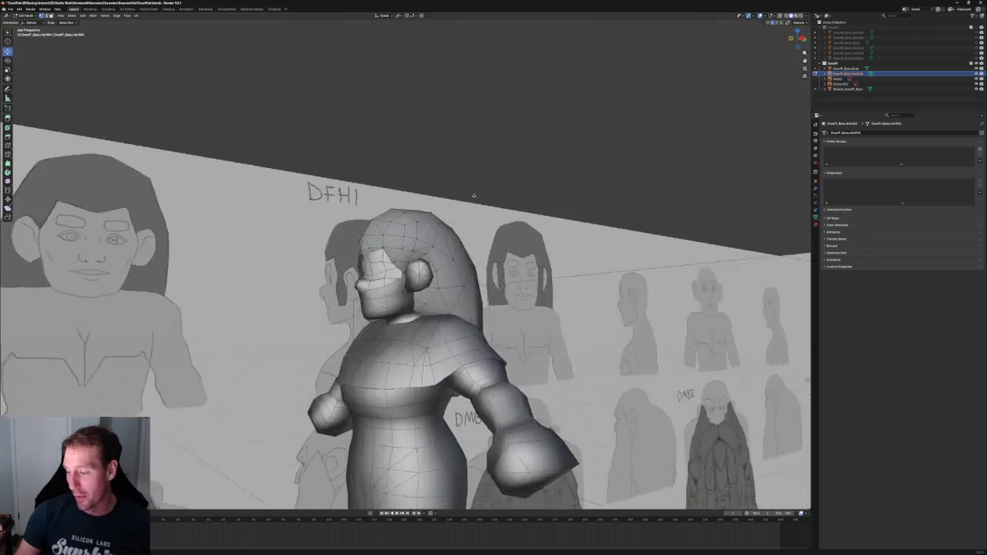
{"action": "scroll", "coordinate": [483, 193], "scroll_direction": "up", "scroll_amount": 8}
{"action": "scroll", "coordinate": [485, 202], "scroll_direction": "down", "scroll_amount": 3}
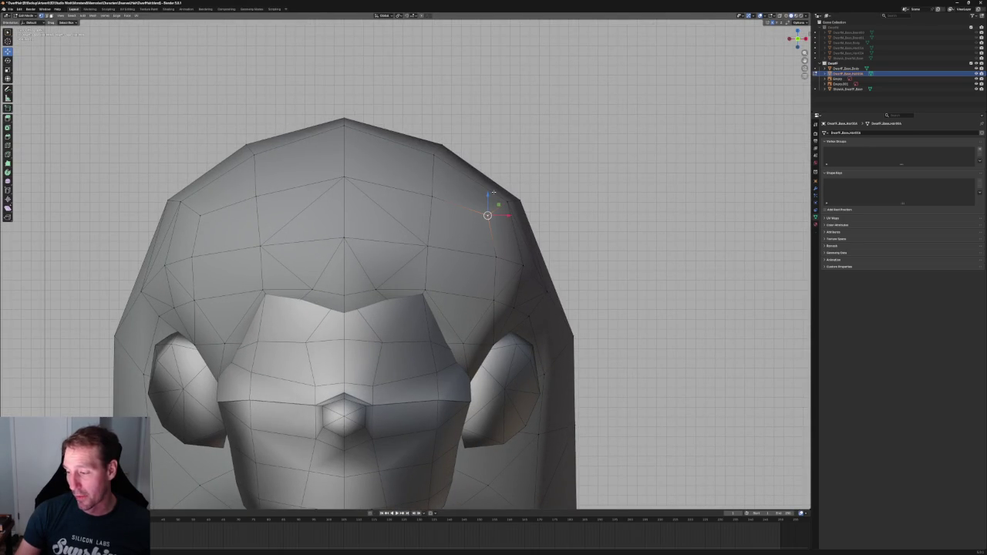
Move a crown vertex vertically with G Z, then select its mirrored partner and apply a vertex operation.
{"action": "key", "text": "g"}
{"action": "key", "text": "z"}
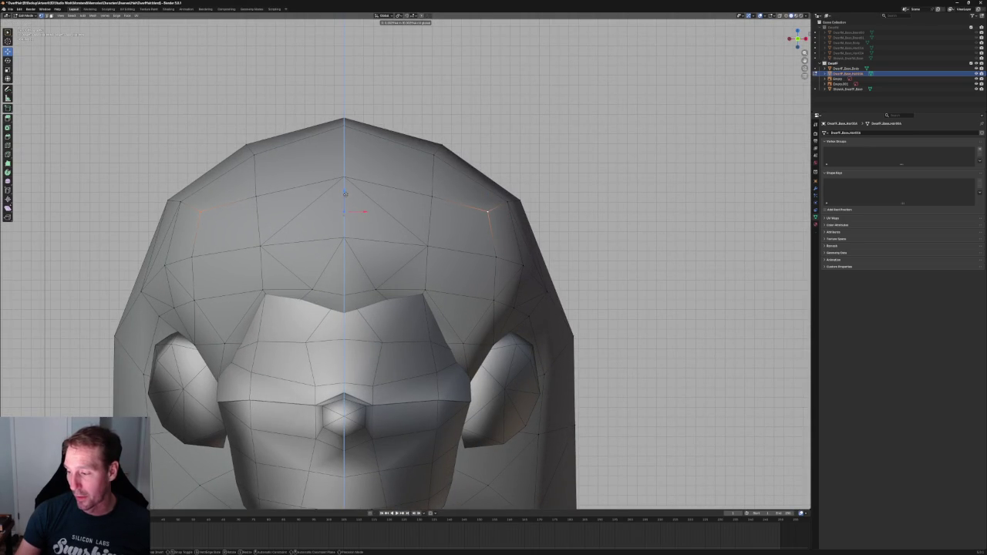
{"action": "left_click", "coordinate": [345, 194]}
{"action": "left_click", "coordinate": [435, 159], "text": "shift"}
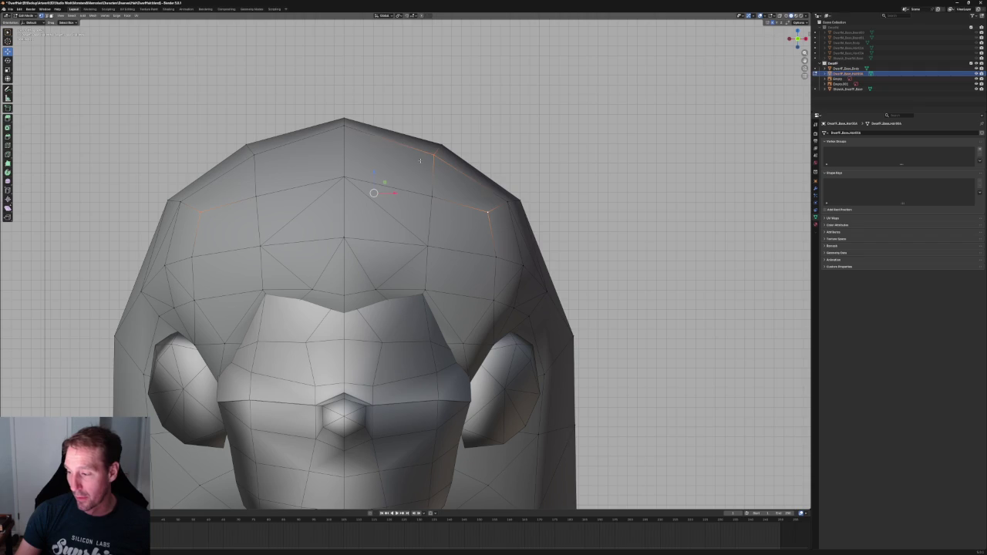
{"action": "right_click", "coordinate": [251, 162]}
{"action": "left_click", "coordinate": [247, 171]}
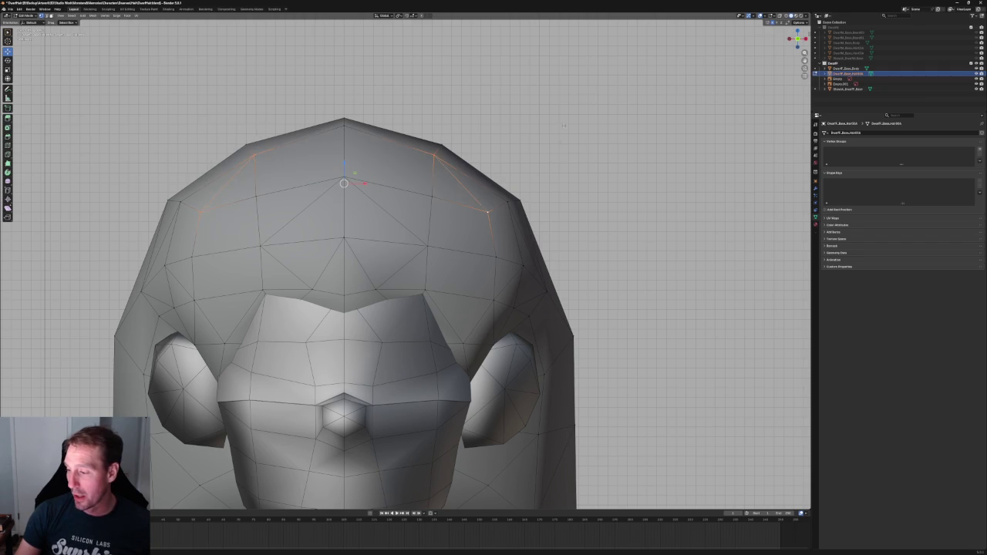
{"action": "scroll", "coordinate": [502, 186], "scroll_direction": "down", "scroll_amount": 2}
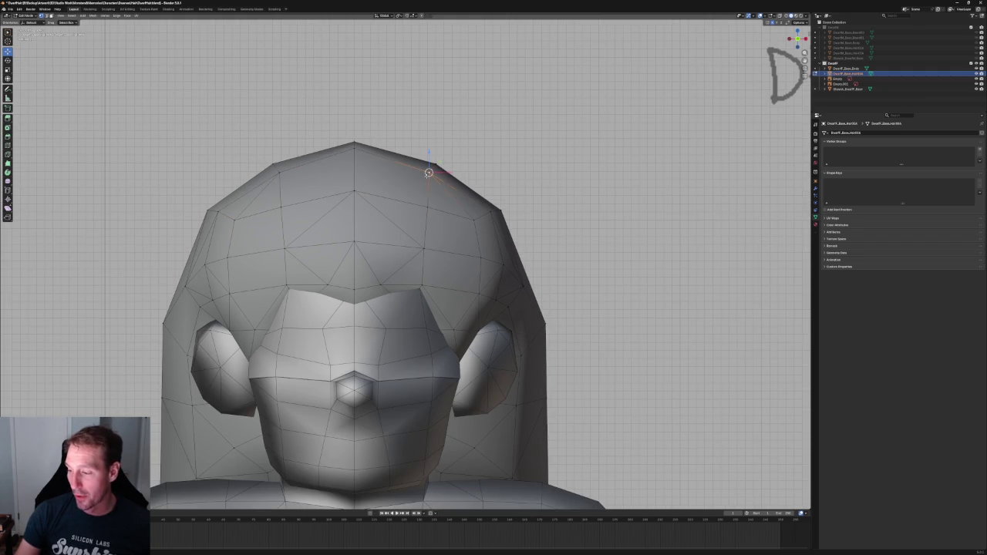
Scale the top-centre crown vertices slightly outward.
{"action": "left_click", "coordinate": [282, 172], "text": "shift"}
{"action": "key", "text": "shift+space"}
{"action": "key", "text": "s"}
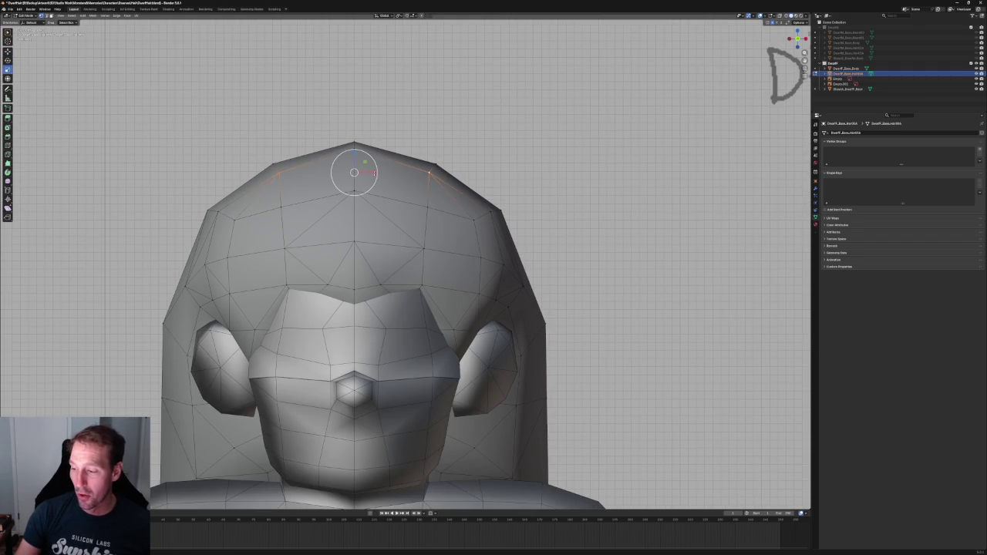
{"action": "left_click_drag", "start_coordinate": [369, 172], "coordinate": [378, 171]}
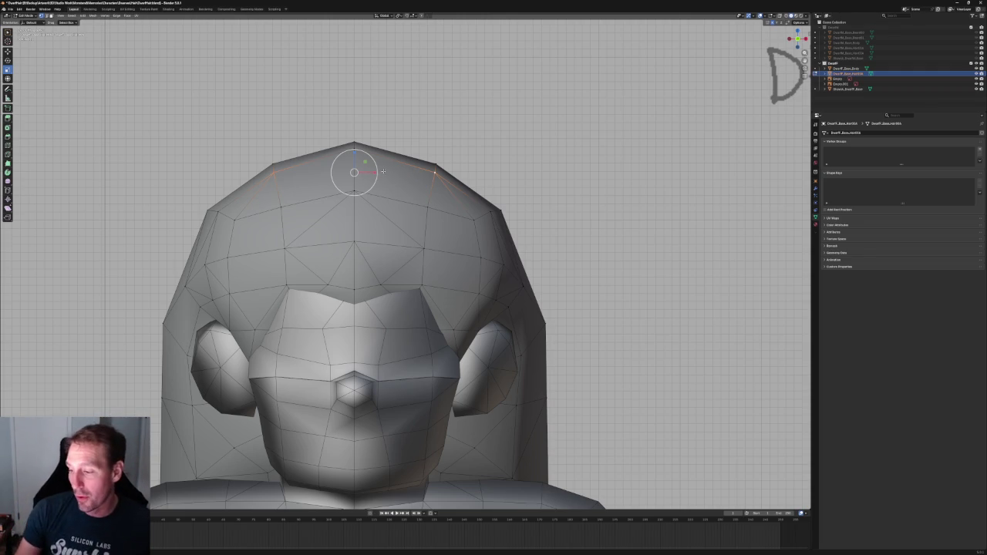
Rescale the upper mirrored vertex pair along X with S X and nudge them vertically.
{"action": "left_click", "coordinate": [428, 207]}
{"action": "left_click", "coordinate": [283, 204], "text": "shift"}
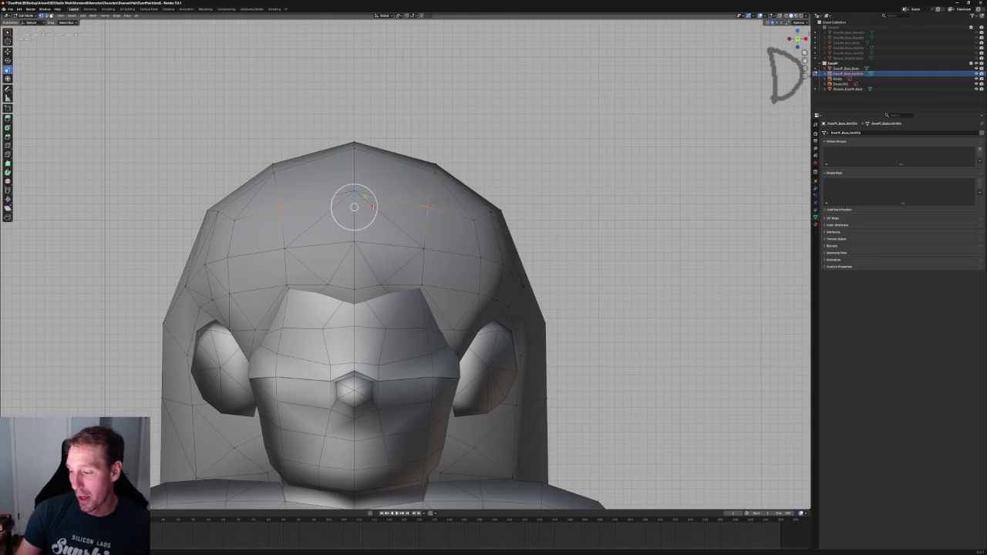
{"action": "key", "text": "s"}
{"action": "key", "text": "x"}
{"action": "left_click", "coordinate": [377, 207]}
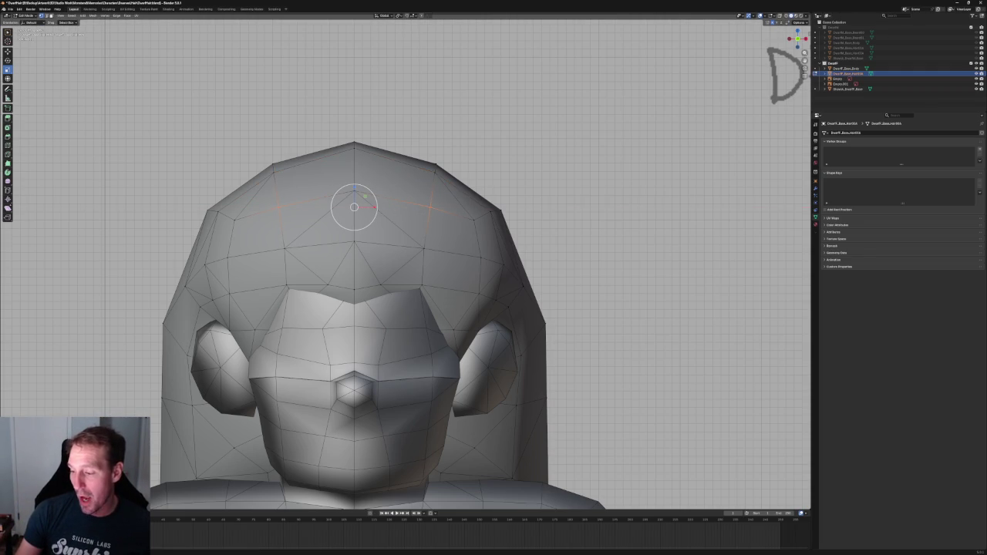
{"action": "key", "text": "shift+space"}
{"action": "key", "text": "g"}
{"action": "left_click_drag", "start_coordinate": [354, 191], "coordinate": [355, 197]}
Move a single head vertex vertically, then select the upper-head loop to scale along X.
{"action": "left_click", "coordinate": [474, 220]}
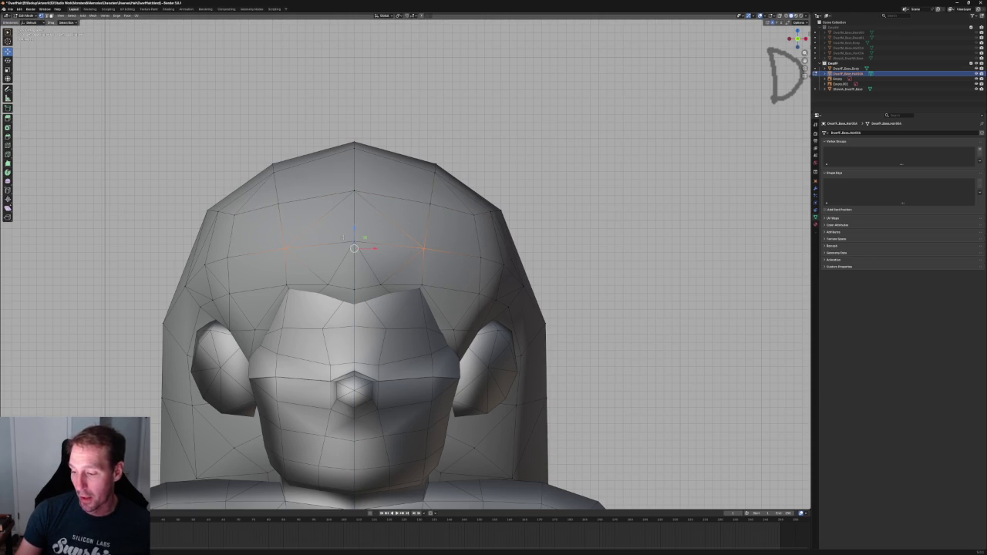
{"action": "left_click_drag", "start_coordinate": [356, 233], "coordinate": [355, 225]}
{"action": "left_click", "coordinate": [447, 238]}
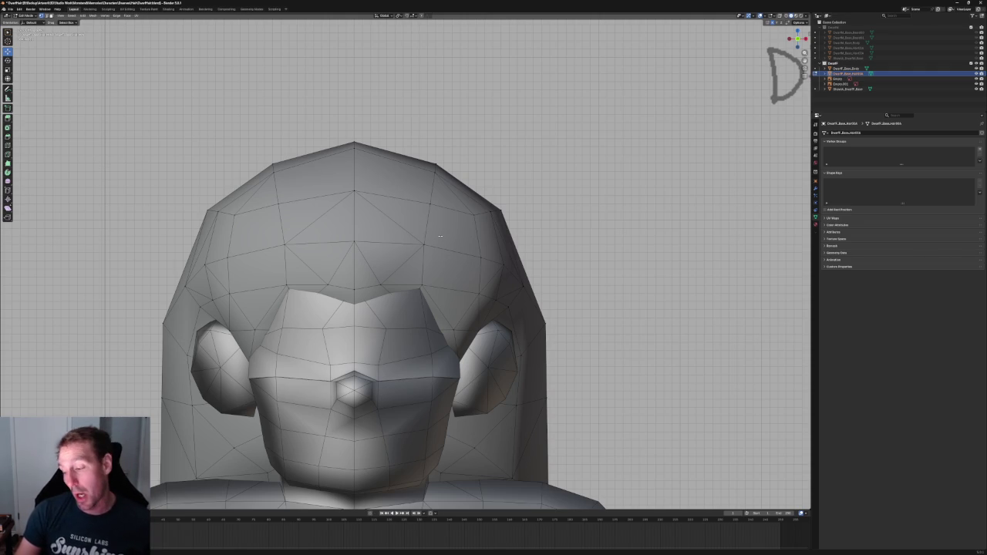
{"action": "left_click", "coordinate": [429, 203]}
{"action": "left_click", "coordinate": [274, 205], "text": "alt"}
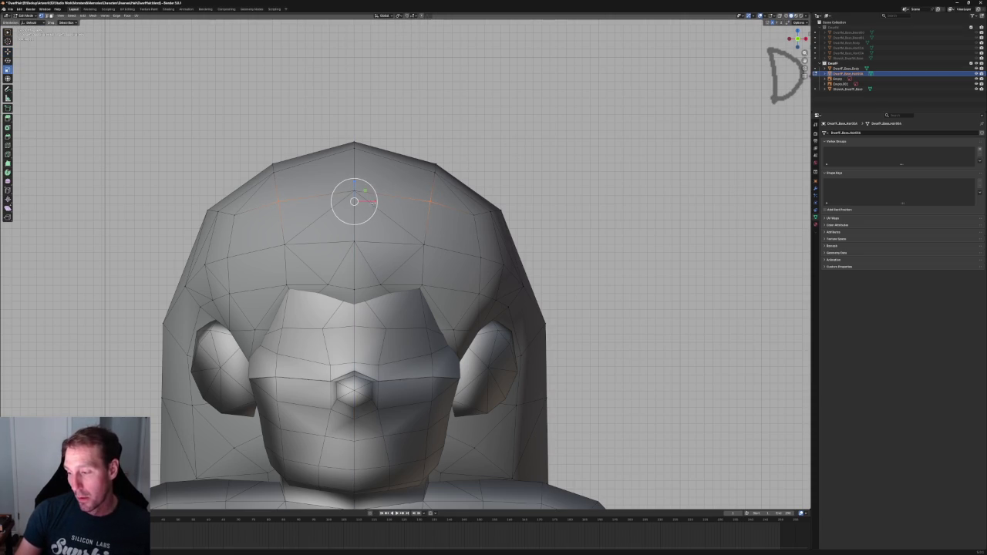
{"action": "key", "text": "s"}
{"action": "key", "text": "x"}
{"action": "key", "text": "Escape"}
Circle-select the forehead vertex row and join it with Connect Vertex Path as a hairline edge.
{"action": "key", "text": "alt+a"}
{"action": "key", "text": "c"}
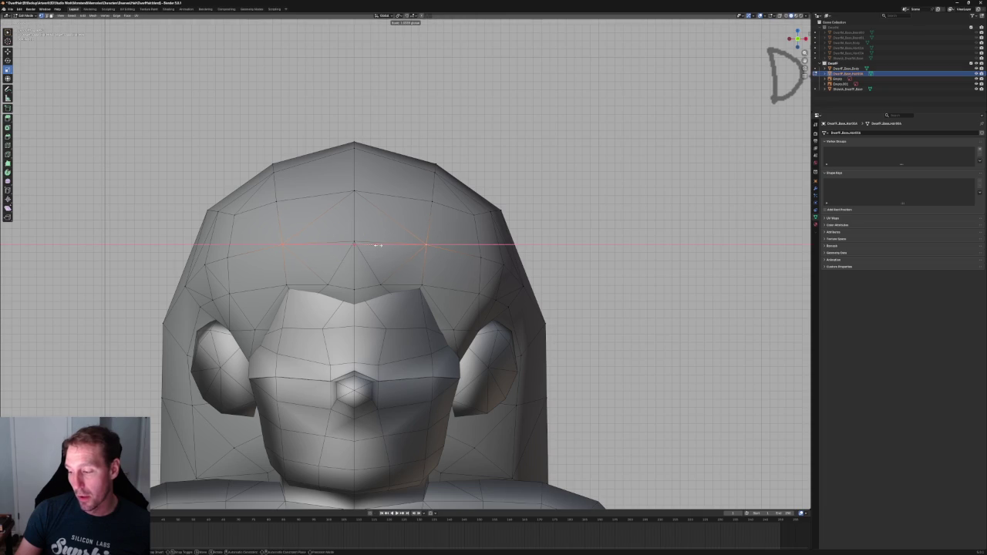
{"action": "key", "text": "Escape"}
{"action": "scroll", "coordinate": [497, 199], "scroll_direction": "up", "scroll_amount": 1}
{"action": "key", "text": "c"}
{"action": "mouse_move", "coordinate": [488, 205]}
{"action": "left_mouse_down"}
{"action": "mouse_move", "coordinate": [459, 223]}
{"action": "mouse_move", "coordinate": [344, 224]}
{"action": "left_mouse_up"}
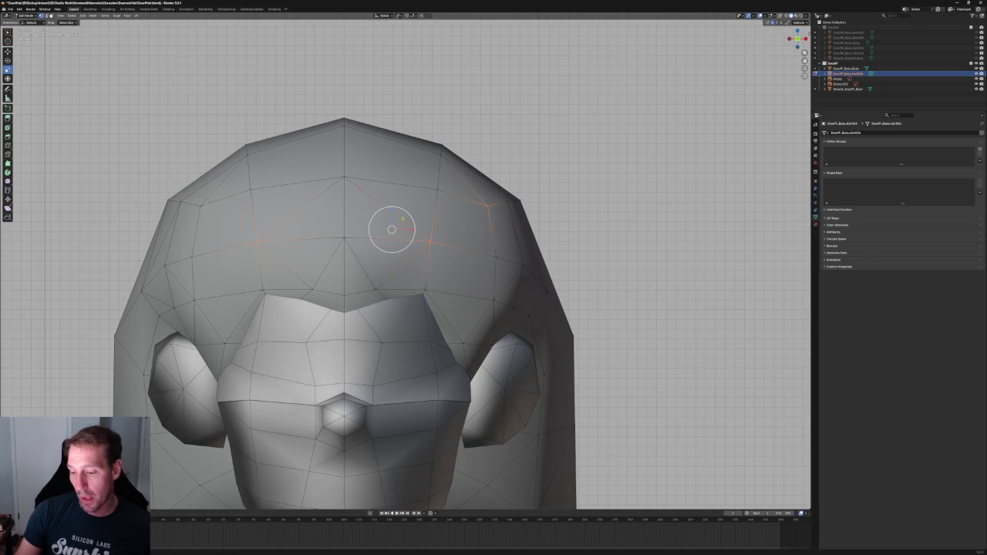
{"action": "right_click", "coordinate": [200, 214]}
{"action": "left_click", "coordinate": [192, 213]}
{"action": "scroll", "coordinate": [344, 224], "scroll_direction": "down", "scroll_amount": 3}
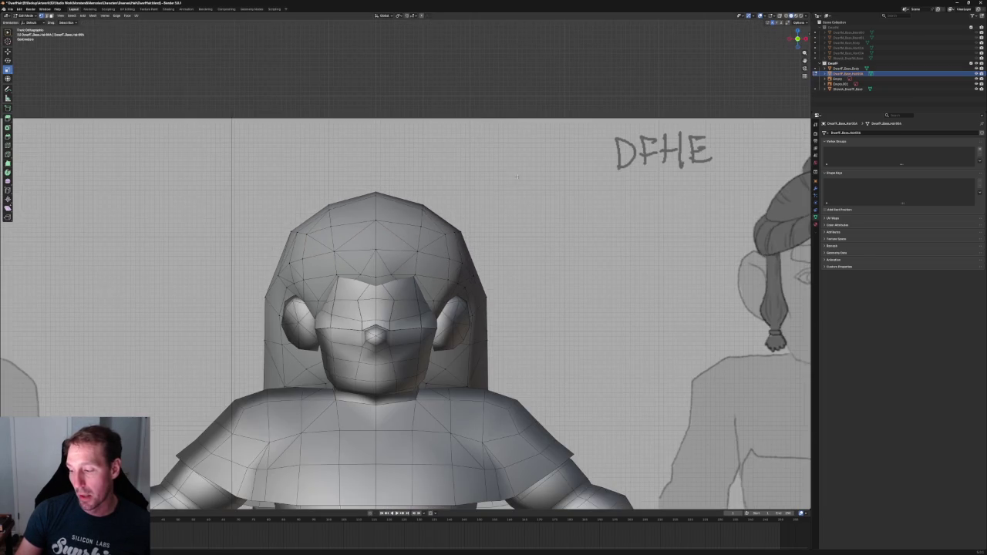
In Right view, push the forehead hairline vertex back with G Y and lower it with G Z.
{"action": "middle_click_drag", "start_coordinate": [509, 232], "coordinate": [231, 232]}
{"action": "middle_click_drag", "start_coordinate": [463, 309], "coordinate": [335, 267]}
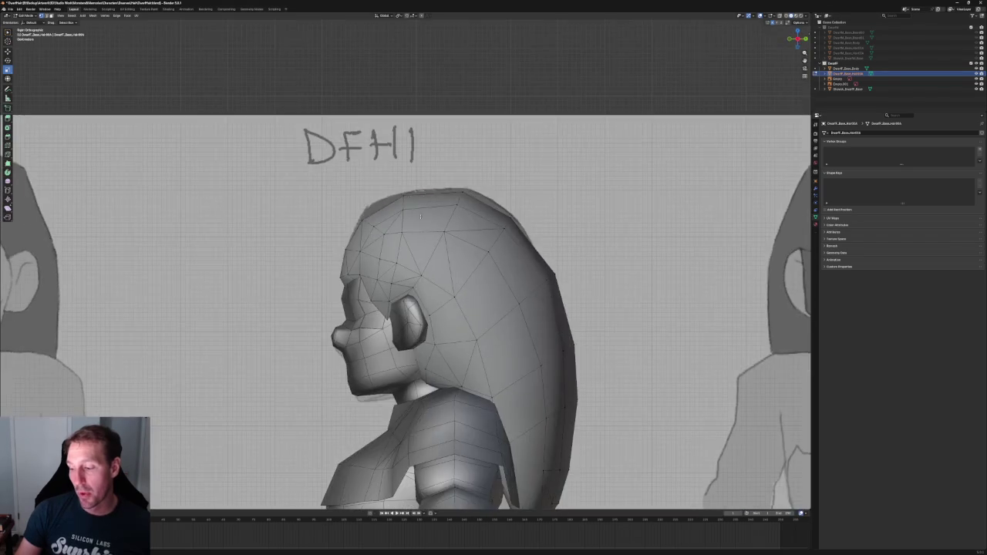
{"action": "scroll", "coordinate": [335, 267], "scroll_direction": "up", "scroll_amount": 5}
{"action": "key", "text": "alt+z"}
{"action": "left_click_drag", "start_coordinate": [282, 223], "coordinate": [317, 249]}
{"action": "key", "text": "alt+z"}
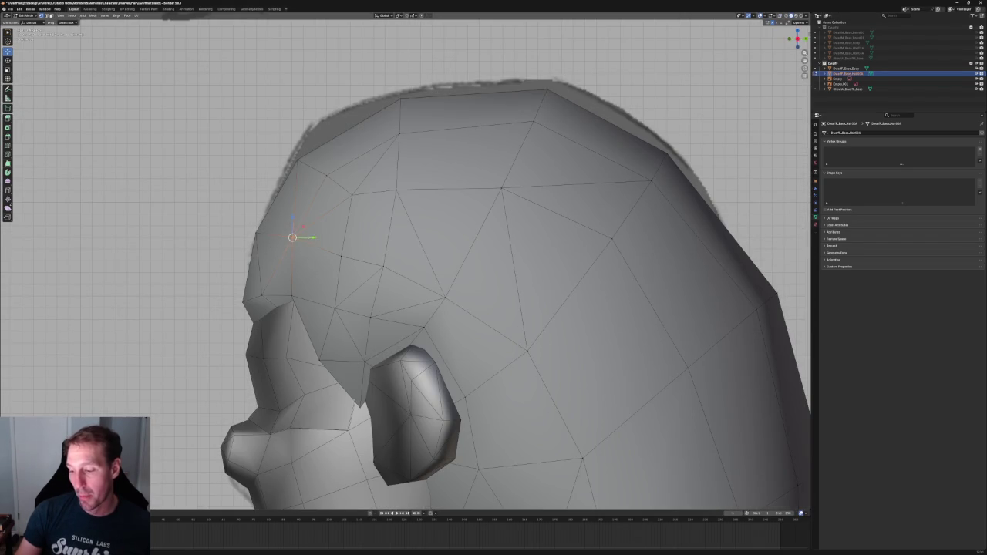
{"action": "key", "text": "g"}
{"action": "key", "text": "y"}
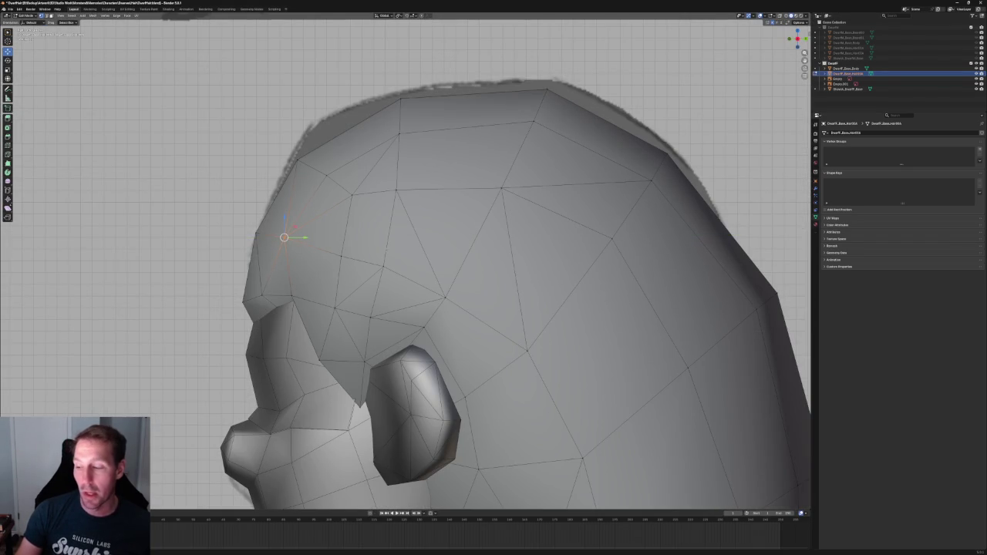
{"action": "left_click", "coordinate": [342, 236]}
{"action": "key", "text": "g"}
{"action": "key", "text": "z"}
{"action": "left_click", "coordinate": [342, 252]}
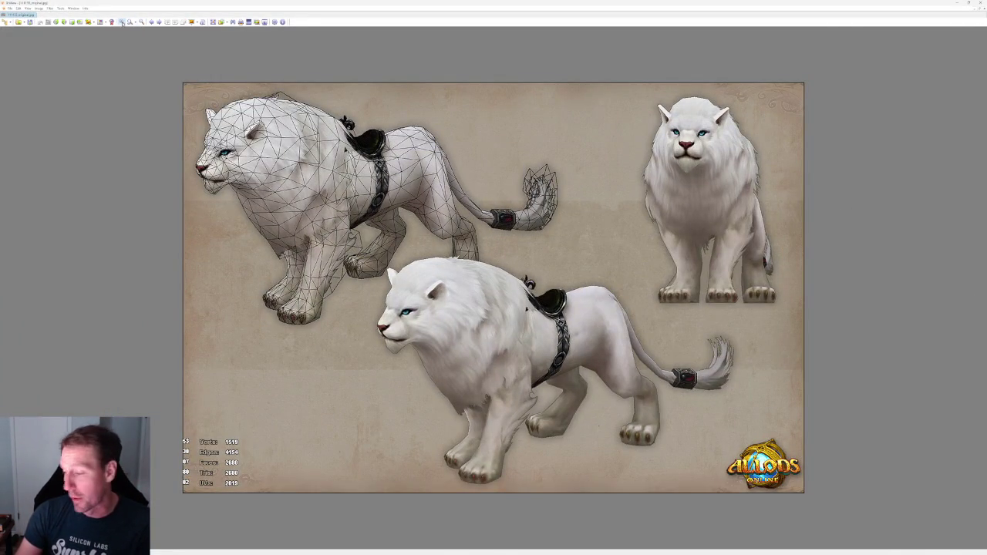
Zoom in twice on the white lion reference, then minimize the viewer.
{"action": "left_click", "coordinate": [122, 21]}
{"action": "left_click", "coordinate": [121, 21]}
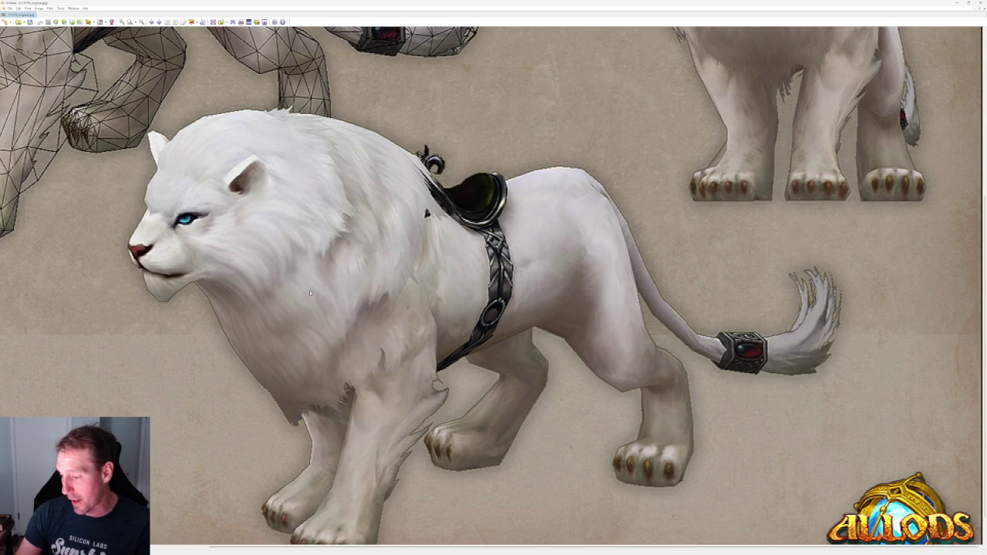
{"action": "key", "text": "super+Down"}
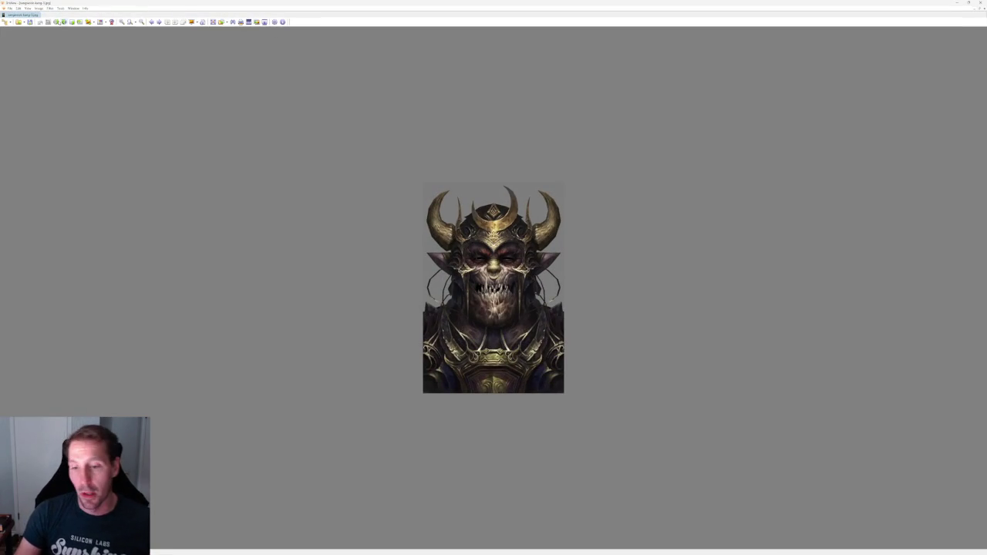
Enlarge the skull-warrior portrait, compare its side view in a second window, then close both viewers.
{"action": "left_click", "coordinate": [121, 21]}
{"action": "left_click", "coordinate": [121, 22]}
{"action": "left_click", "coordinate": [121, 22]}
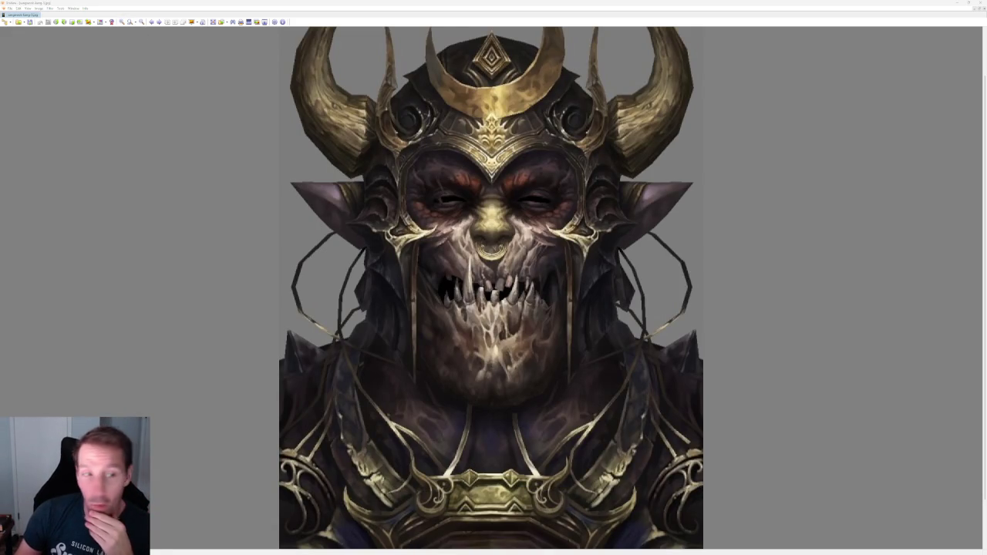
{"action": "mouse_move", "coordinate": [439, 185]}
{"action": "left_mouse_down"}
{"action": "mouse_move", "coordinate": [569, 58]}
{"action": "mouse_move", "coordinate": [227, 76]}
{"action": "left_mouse_up"}
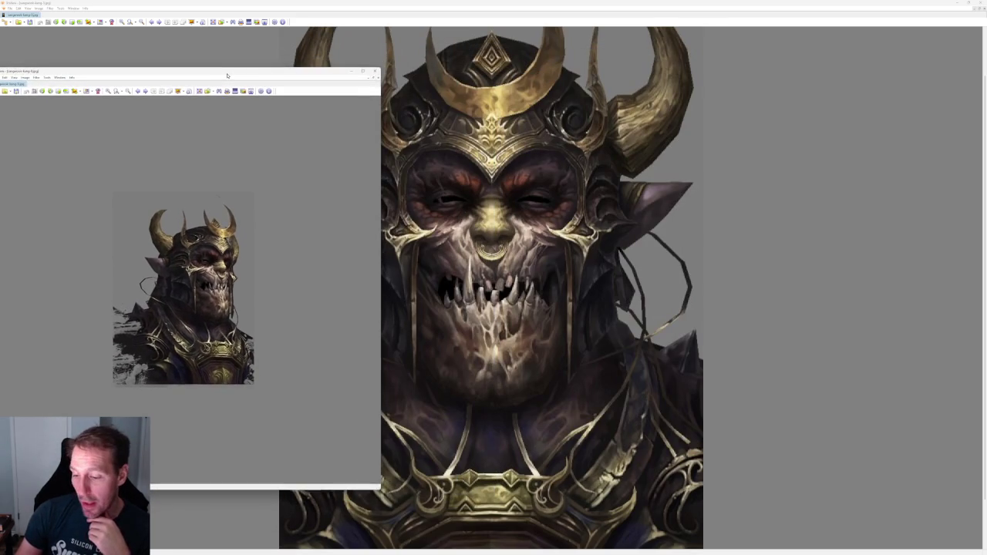
{"action": "left_click", "coordinate": [109, 91]}
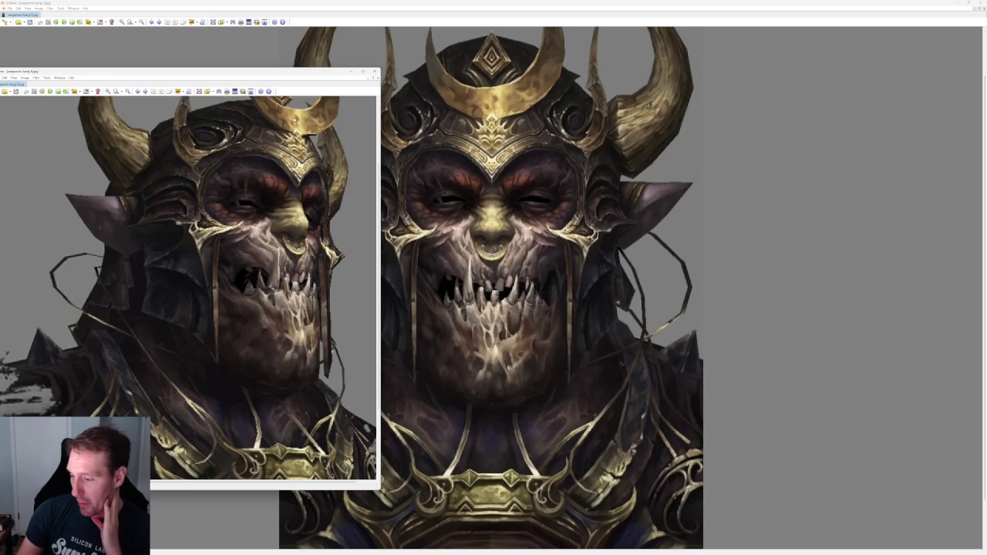
{"action": "left_click", "coordinate": [374, 71]}
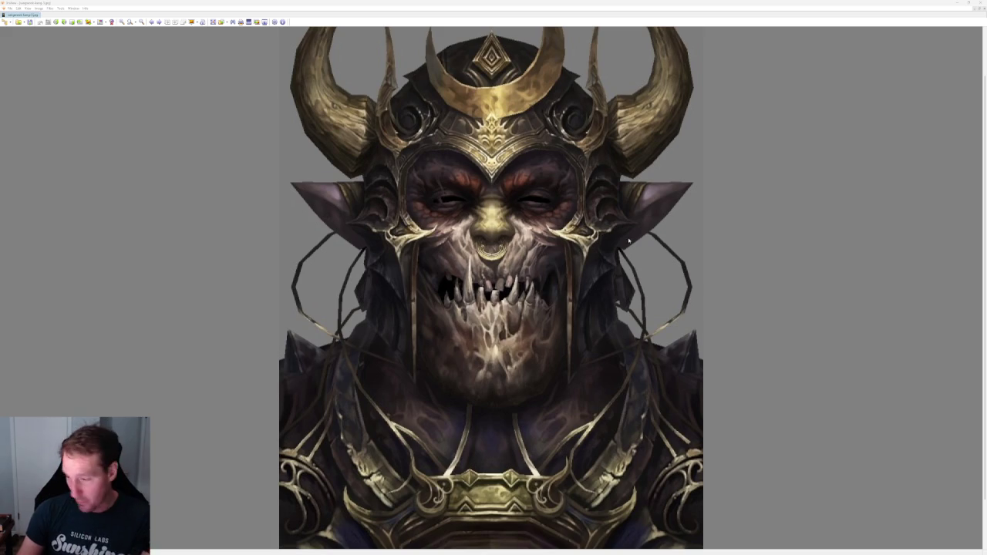
{"action": "left_click", "coordinate": [979, 3]}
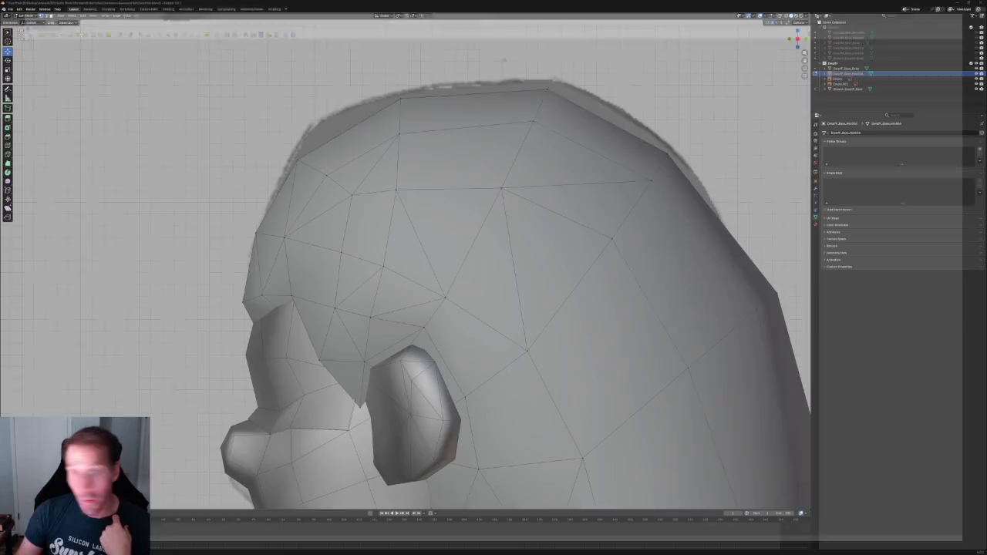
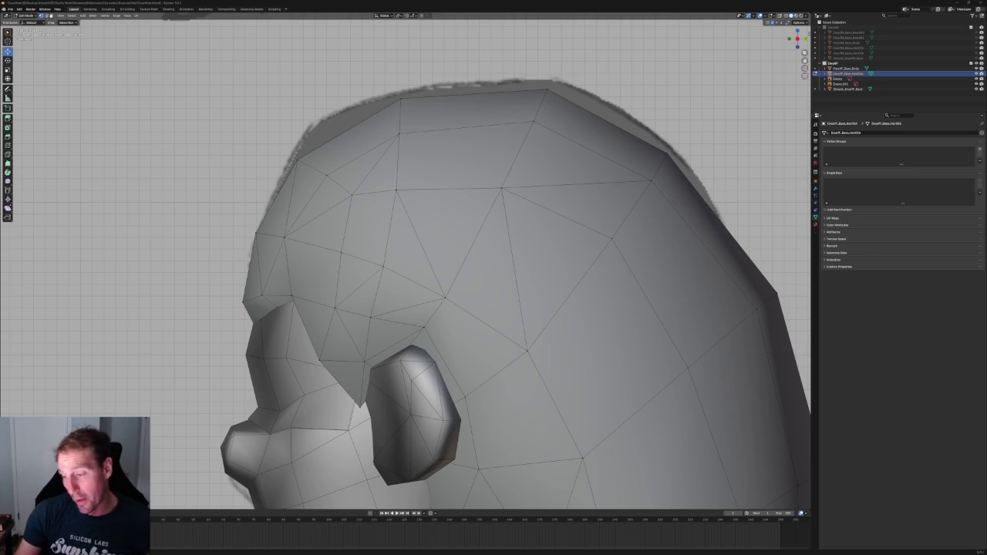
Reposition and rotate the hair's front-corner vertex so it follows the hair edge.
{"action": "middle_click_drag", "start_coordinate": [416, 208], "coordinate": [386, 247]}
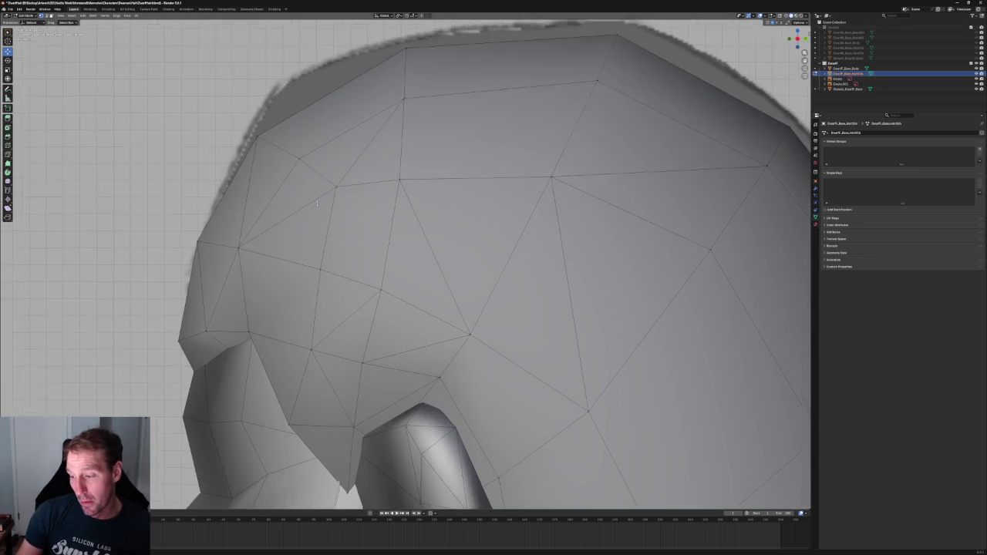
{"action": "key", "text": "alt+z"}
{"action": "left_click_drag", "start_coordinate": [245, 162], "coordinate": [347, 219]}
{"action": "key", "text": "alt+z"}
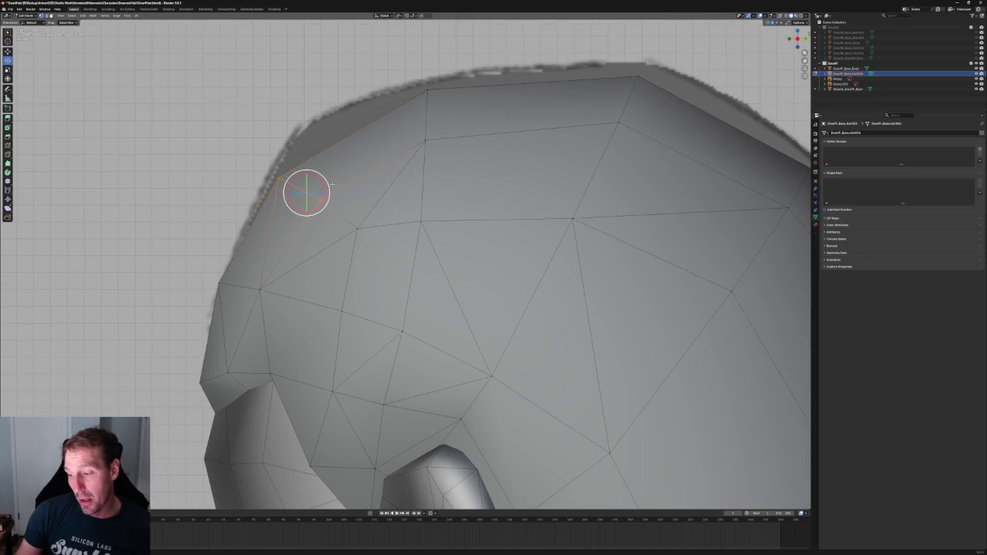
{"action": "left_click_drag", "start_coordinate": [304, 193], "coordinate": [324, 186]}
{"action": "key", "text": "r"}
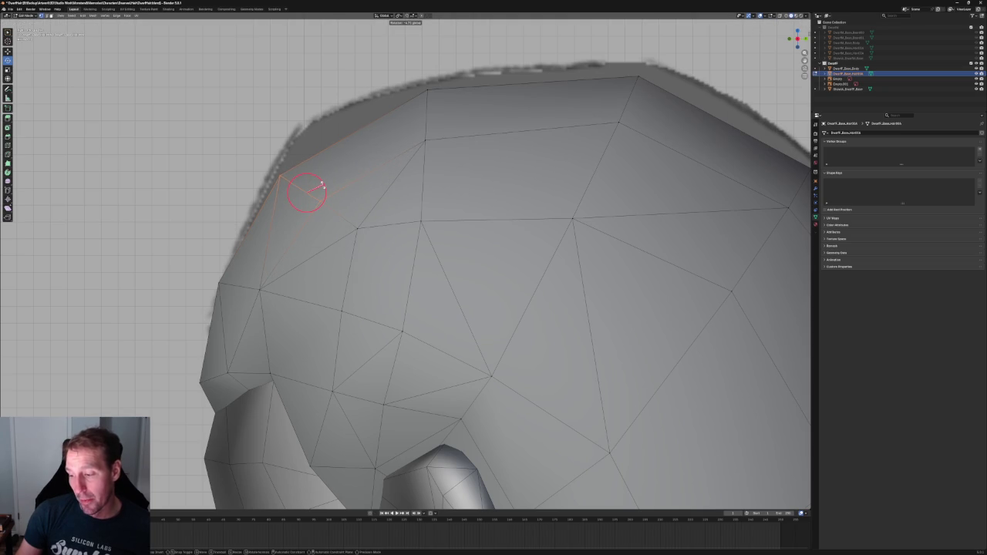
{"action": "left_click", "coordinate": [323, 185]}
{"action": "key", "text": "shift+space"}
{"action": "key", "text": "g"}
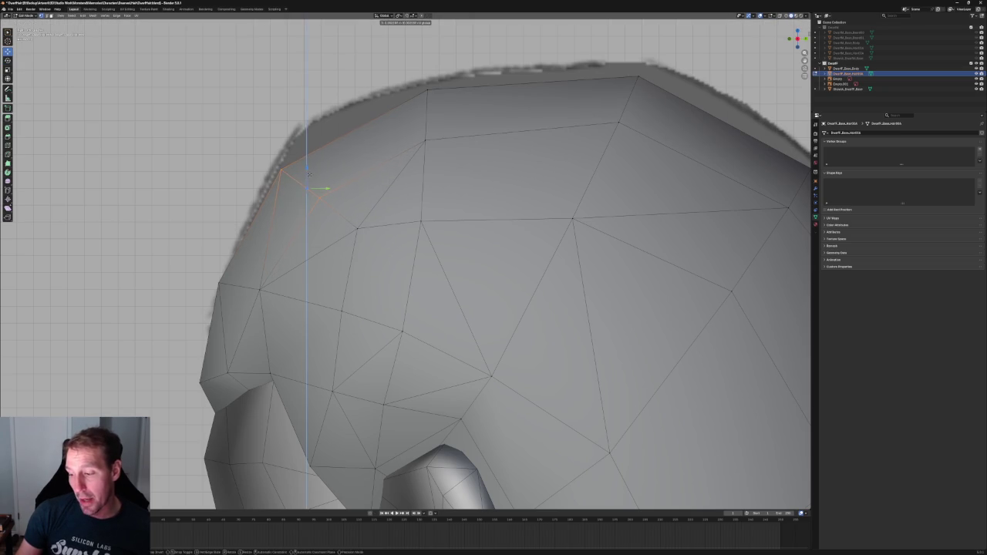
{"action": "left_click_drag", "start_coordinate": [317, 181], "coordinate": [317, 179]}
{"action": "key", "text": "shift+space"}
{"action": "key", "text": "r"}
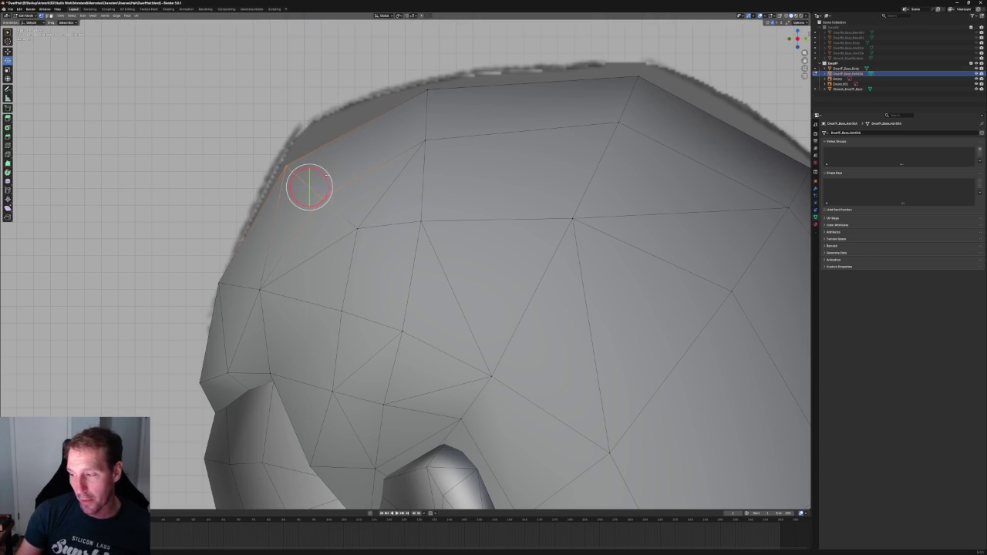
Straighten the three-vertex column by scaling it to 0 along Y, then shift it left.
{"action": "middle_click_drag", "start_coordinate": [324, 215], "coordinate": [297, 242]}
{"action": "key", "text": "alt+z"}
{"action": "left_click_drag", "start_coordinate": [310, 110], "coordinate": [332, 278]}
{"action": "key", "text": "shift+space"}
{"action": "key", "text": "s"}
{"action": "left_click_drag", "start_coordinate": [330, 205], "coordinate": [331, 204]}
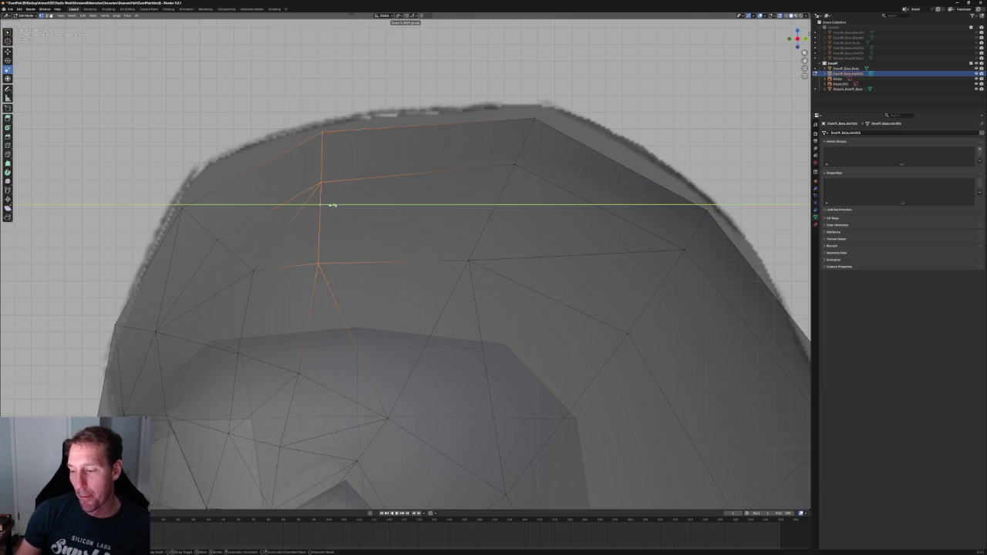
{"action": "key", "text": "0"}
{"action": "key", "text": "Return"}
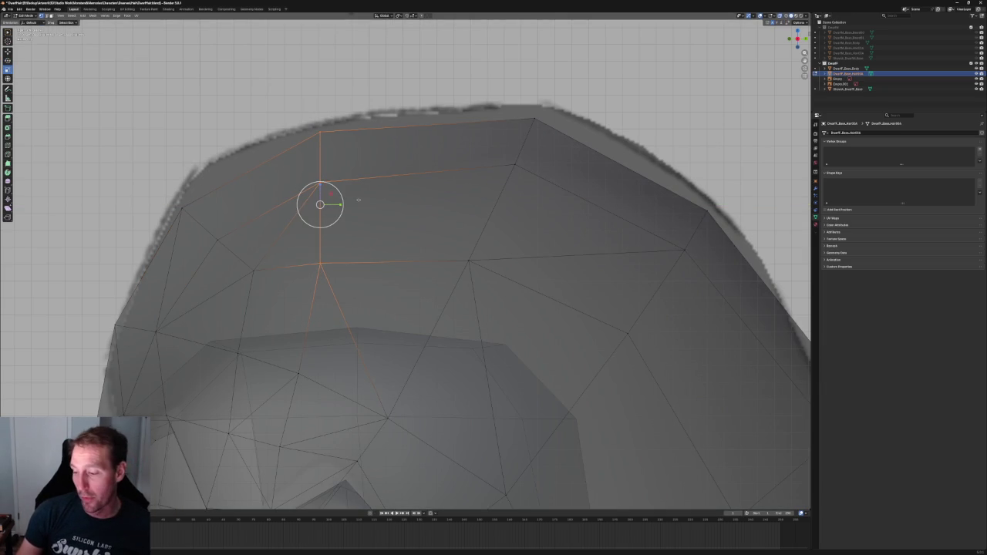
{"action": "scroll", "coordinate": [358, 199], "scroll_direction": "down", "scroll_amount": 2}
{"action": "key", "text": "shift+space"}
{"action": "key", "text": "g"}
{"action": "left_click_drag", "start_coordinate": [362, 221], "coordinate": [343, 221]}
Nudge another temple vertex left, slightly down along Z and along Y to hug the head.
{"action": "scroll", "coordinate": [343, 221], "scroll_direction": "up", "scroll_amount": 3}
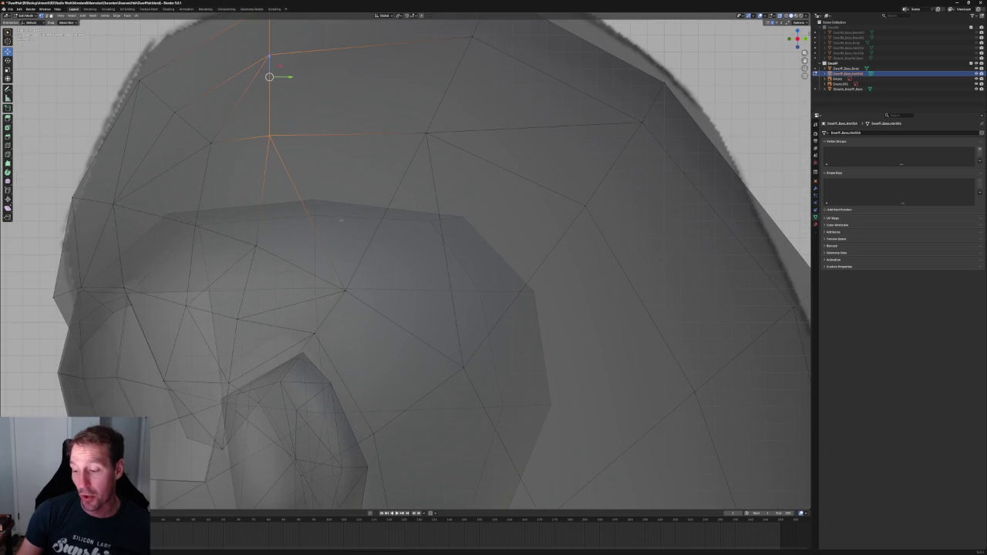
{"action": "left_click", "coordinate": [256, 244]}
{"action": "left_click_drag", "start_coordinate": [266, 254], "coordinate": [252, 238]}
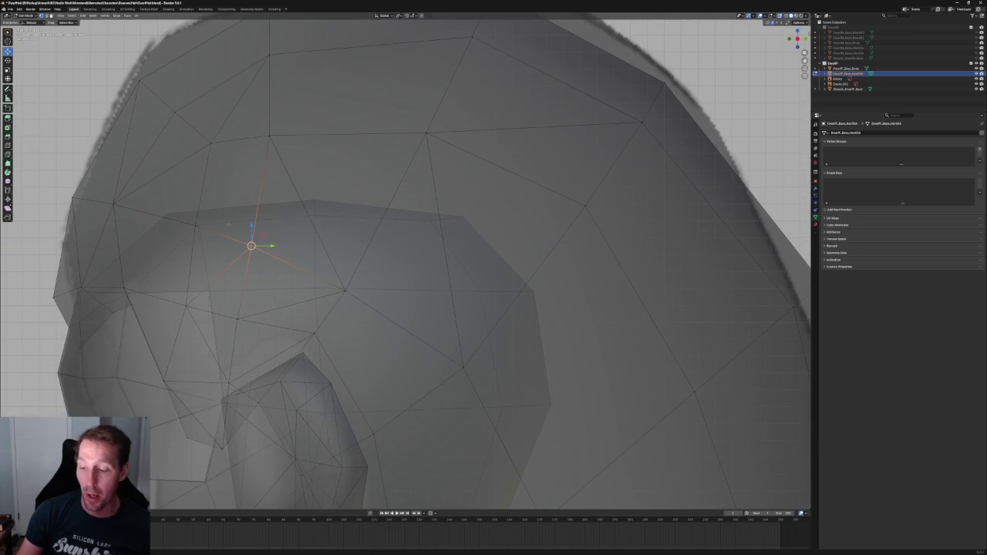
{"action": "scroll", "coordinate": [295, 221], "scroll_direction": "down", "scroll_amount": 5}
{"action": "middle_click_drag", "start_coordinate": [295, 222], "coordinate": [322, 261]}
{"action": "scroll", "coordinate": [323, 261], "scroll_direction": "up", "scroll_amount": 6}
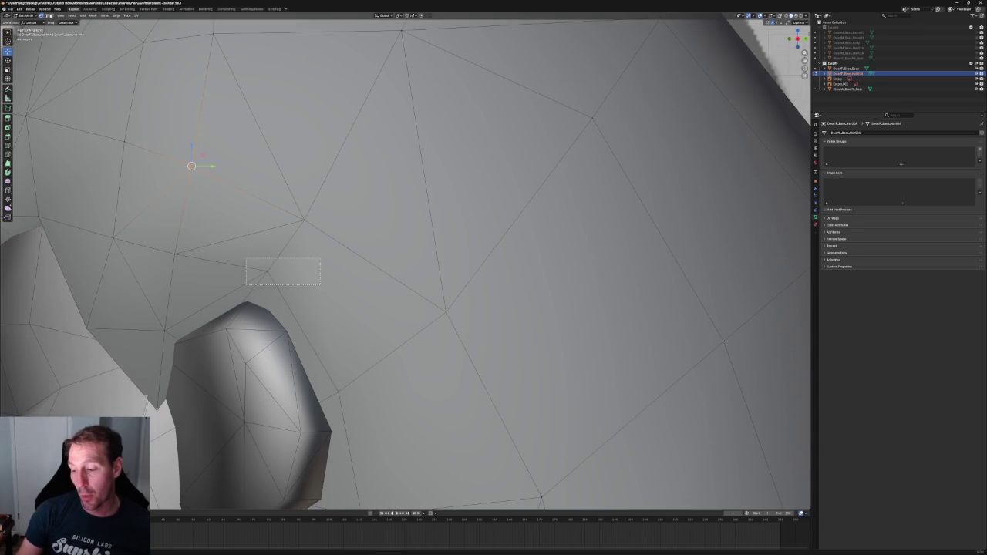
{"action": "key", "text": "alt+z"}
{"action": "scroll", "coordinate": [266, 271], "scroll_direction": "down", "scroll_amount": 3}
{"action": "key", "text": "alt+z"}
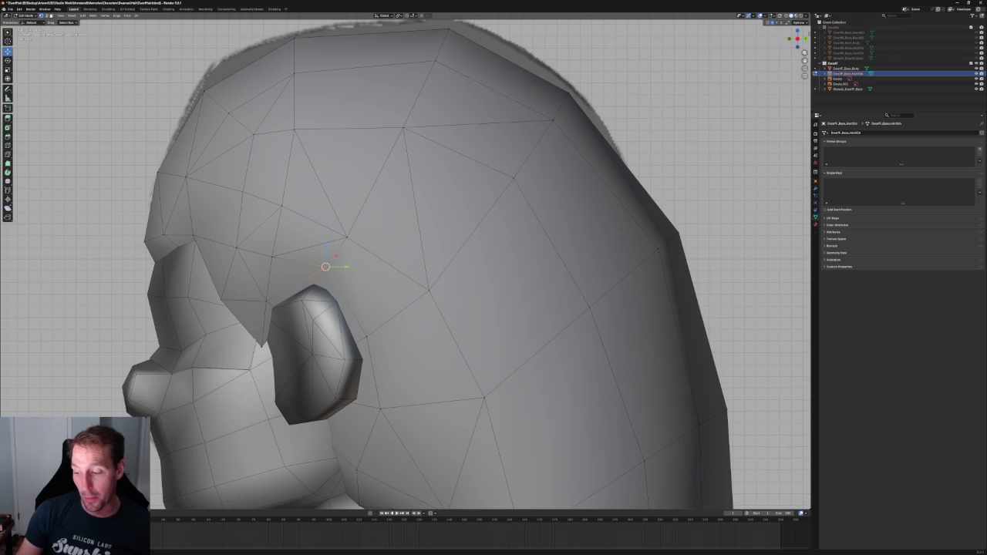
{"action": "left_click_drag", "start_coordinate": [326, 248], "coordinate": [313, 271]}
{"action": "key", "text": "alt+z"}
{"action": "key", "text": "alt+z"}
{"action": "left_click_drag", "start_coordinate": [236, 248], "coordinate": [249, 248]}
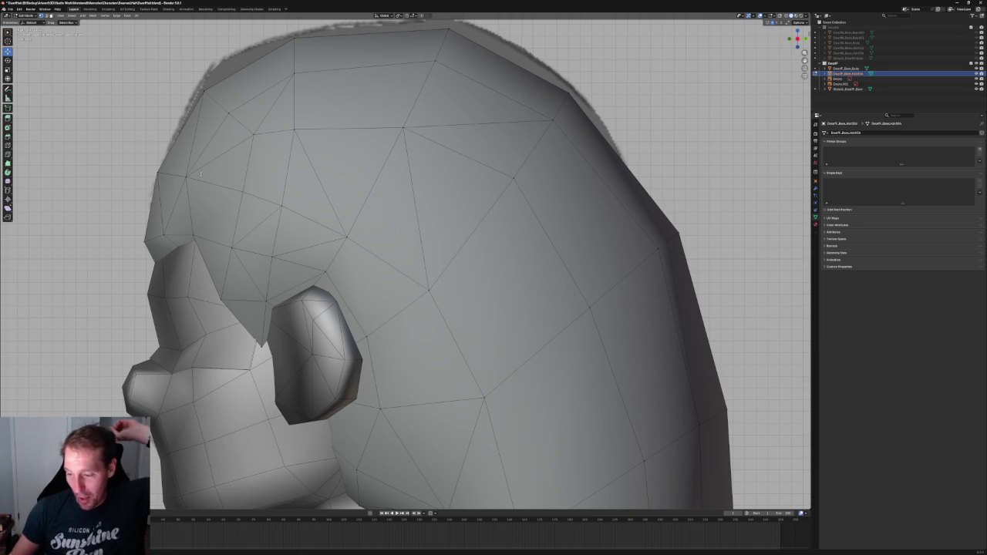
Select the hair vertex above the ear and lift it a few pixels upward.
{"action": "left_click", "coordinate": [220, 250]}
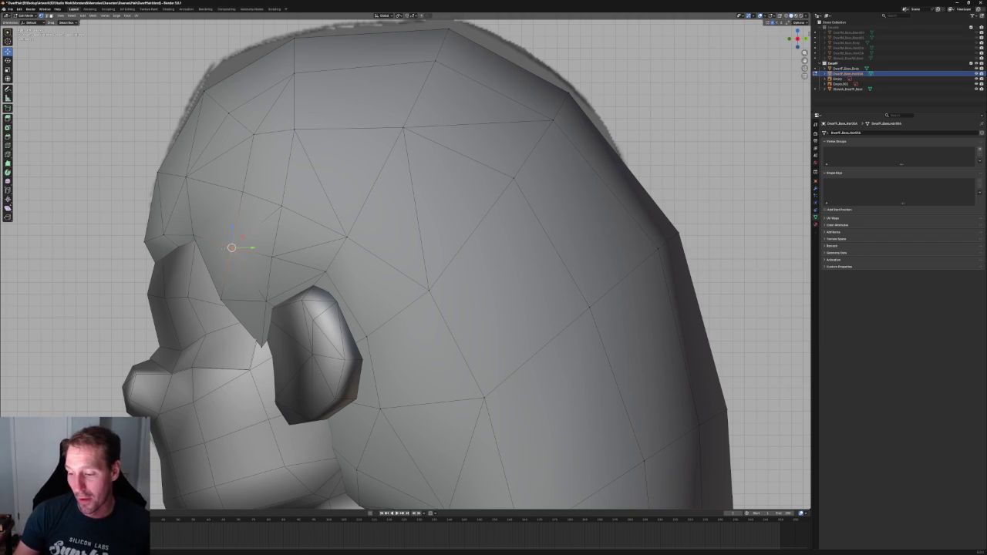
{"action": "left_click_drag", "start_coordinate": [231, 248], "coordinate": [231, 245]}
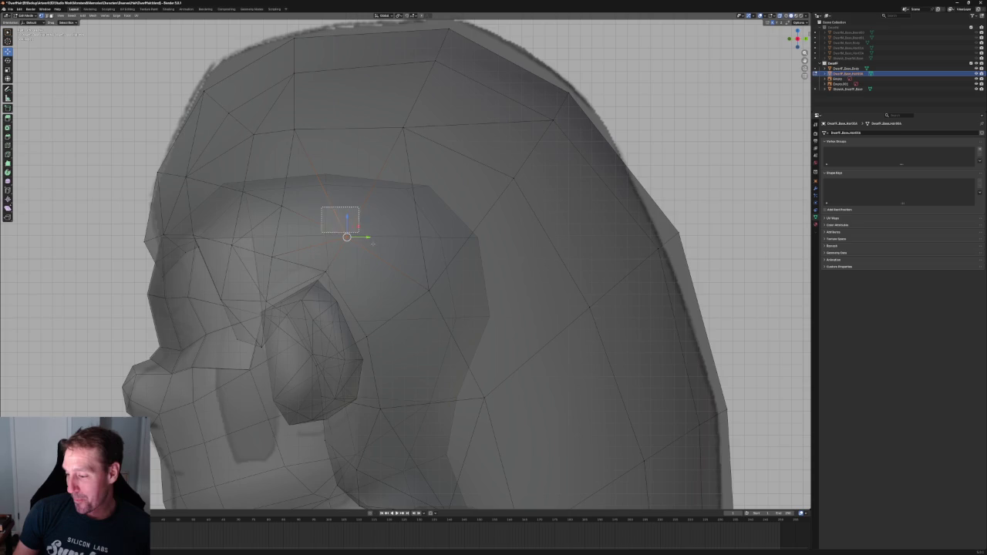
Move the selected vertex within the side plane, excluding X (Shift+X).
{"action": "key", "text": "alt+z"}
{"action": "key", "text": "g"}
{"action": "key", "text": "shift+x"}
{"action": "left_click", "coordinate": [362, 219]}
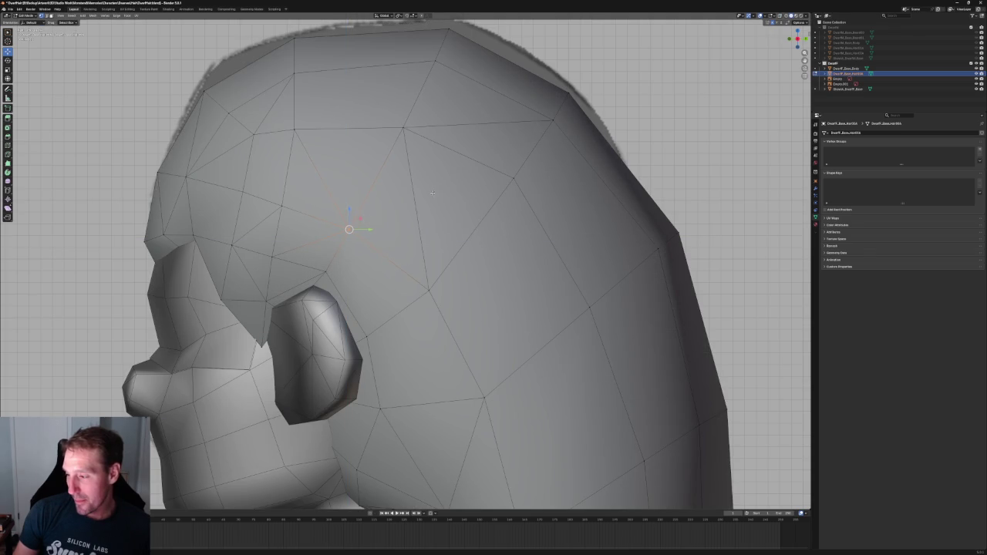
Move a hidden temple vertex twice within the side plane, then slide it up its edge.
{"action": "left_click_drag", "start_coordinate": [294, 218], "coordinate": [319, 199]}
{"action": "key", "text": "alt+z"}
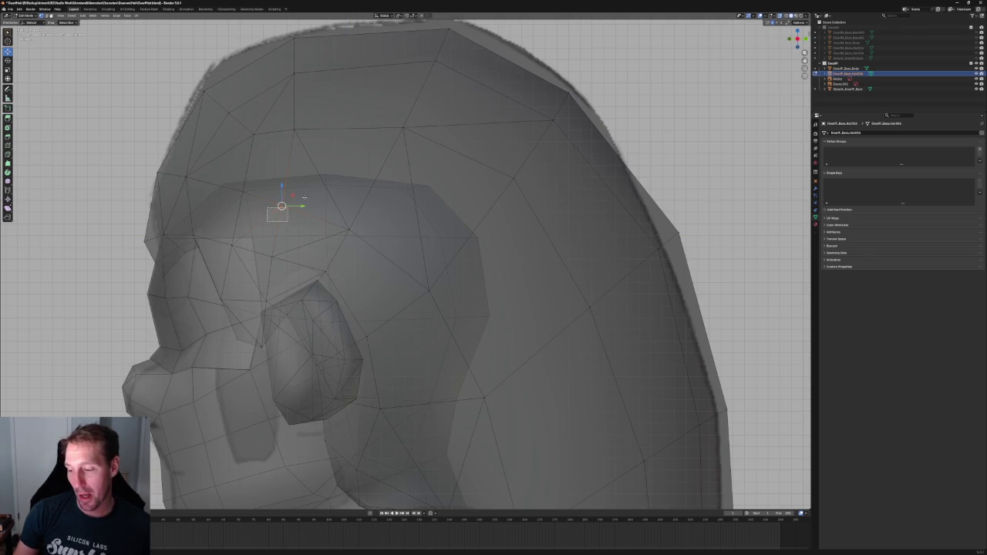
{"action": "key", "text": "alt+z"}
{"action": "key", "text": "g"}
{"action": "key", "text": "shift+x"}
{"action": "left_click", "coordinate": [294, 189]}
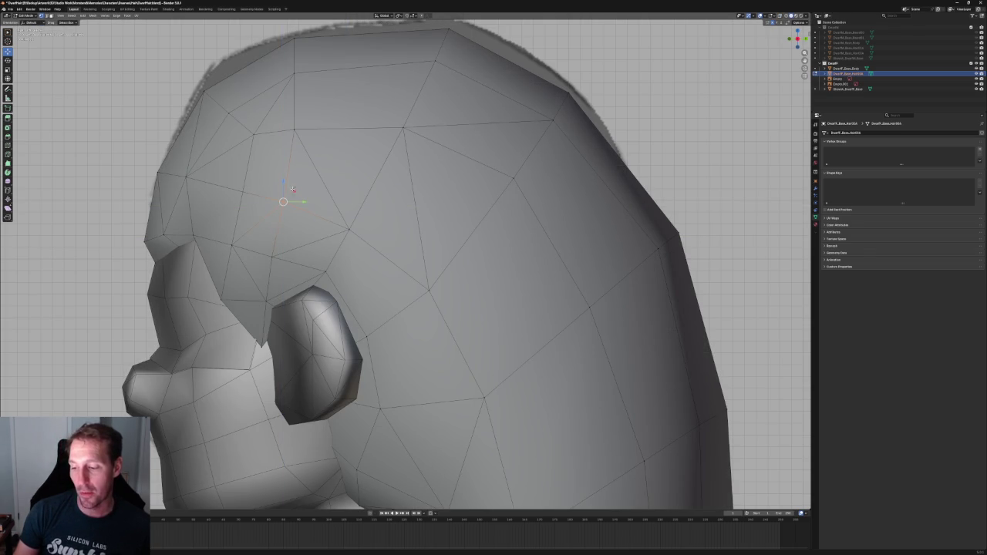
{"action": "key", "text": "g"}
{"action": "key", "text": "shift+x"}
{"action": "left_click", "coordinate": [255, 178]}
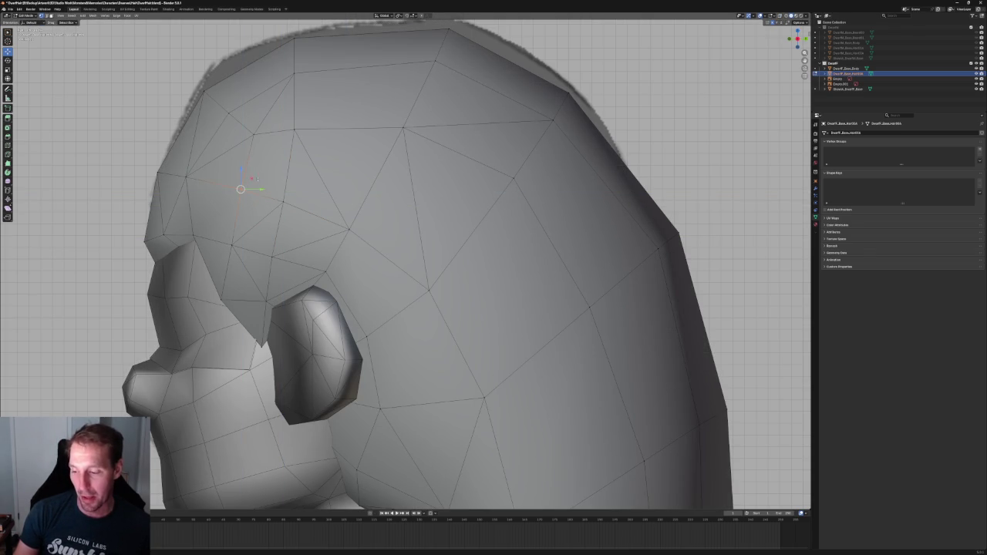
{"action": "key", "text": "g"}
{"action": "key", "text": "g"}
{"action": "left_click", "coordinate": [301, 192]}
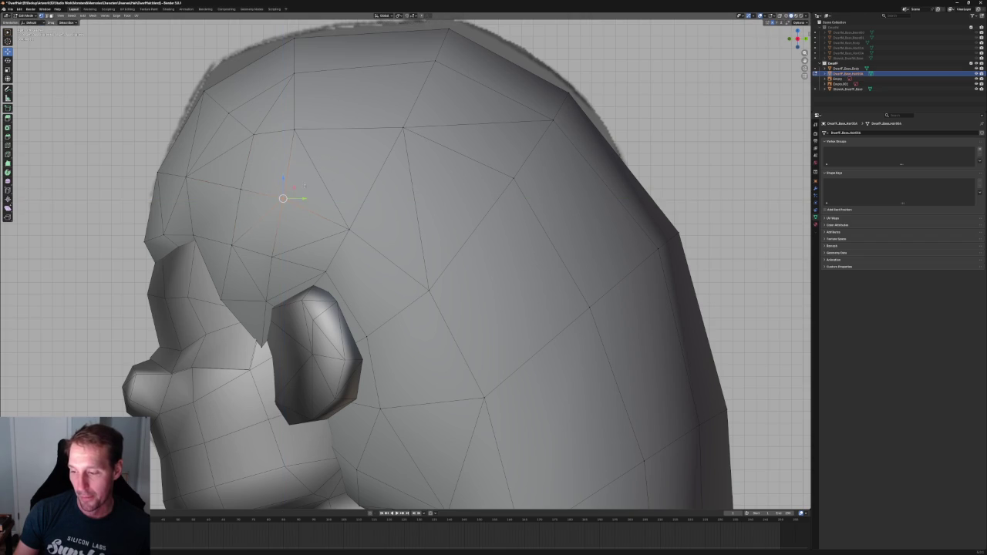
Reposition the vertex on the hair's top back edge.
{"action": "scroll", "coordinate": [323, 137], "scroll_direction": "down", "scroll_amount": 5}
{"action": "scroll", "coordinate": [332, 142], "scroll_direction": "up", "scroll_amount": 2}
{"action": "scroll", "coordinate": [339, 145], "scroll_direction": "up", "scroll_amount": 1}
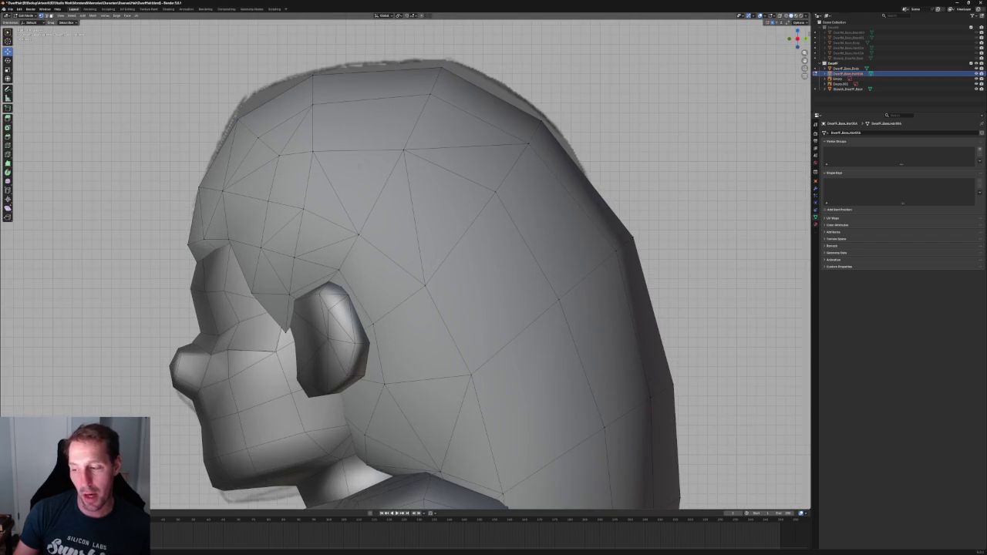
{"action": "scroll", "coordinate": [343, 147], "scroll_direction": "up", "scroll_amount": 2}
{"action": "middle_click_drag", "start_coordinate": [343, 147], "coordinate": [335, 144], "text": "shift"}
{"action": "key", "text": "alt+z"}
{"action": "left_click", "coordinate": [408, 114]}
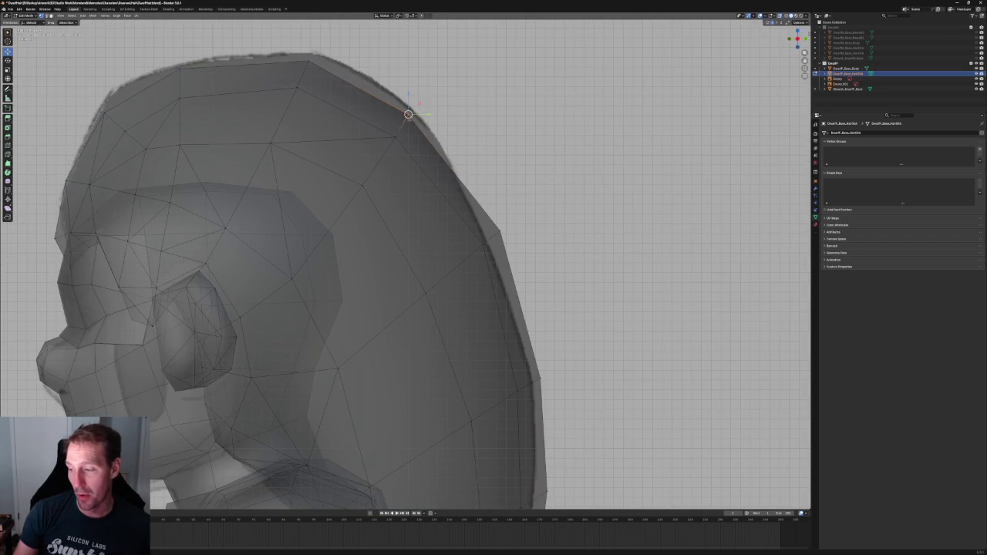
{"action": "key", "text": "alt+z"}
{"action": "key", "text": "g"}
{"action": "left_click", "coordinate": [421, 104]}
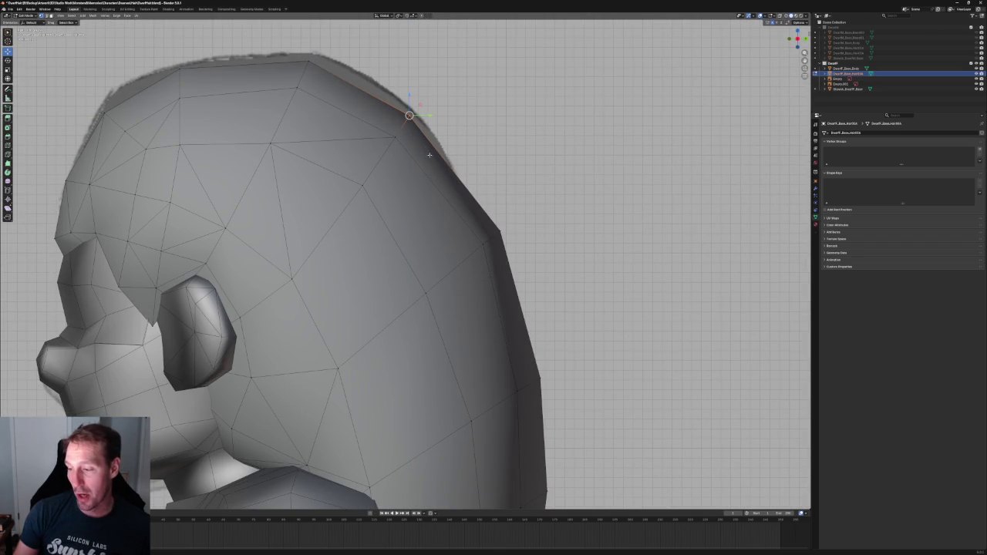
Move a vertex on the back of the hair within the side plane (Shift+X).
{"action": "key", "text": "alt+z"}
{"action": "scroll", "coordinate": [452, 162], "scroll_direction": "down", "scroll_amount": 4}
{"action": "scroll", "coordinate": [439, 142], "scroll_direction": "up", "scroll_amount": 2}
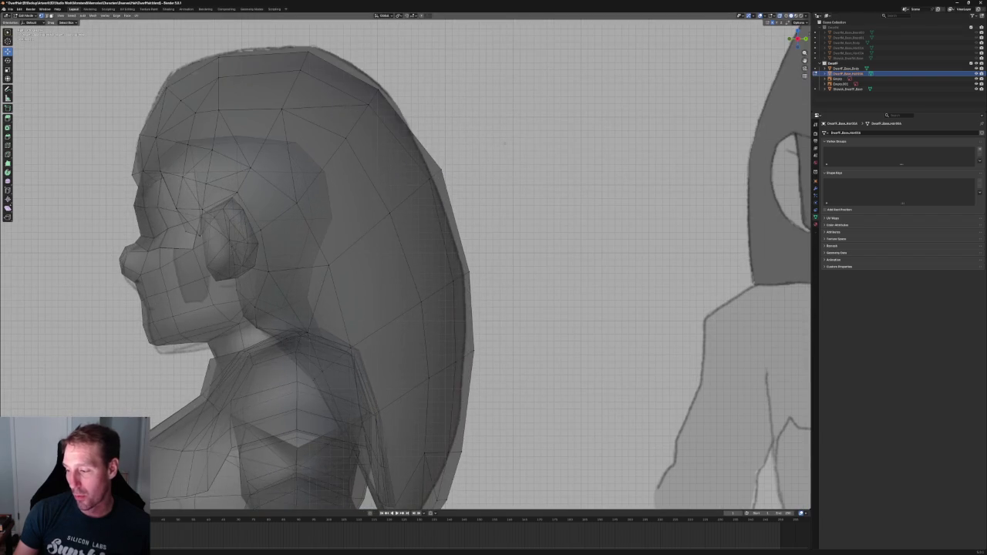
{"action": "key", "text": "alt+z"}
{"action": "left_click", "coordinate": [435, 175]}
{"action": "key", "text": "alt+z"}
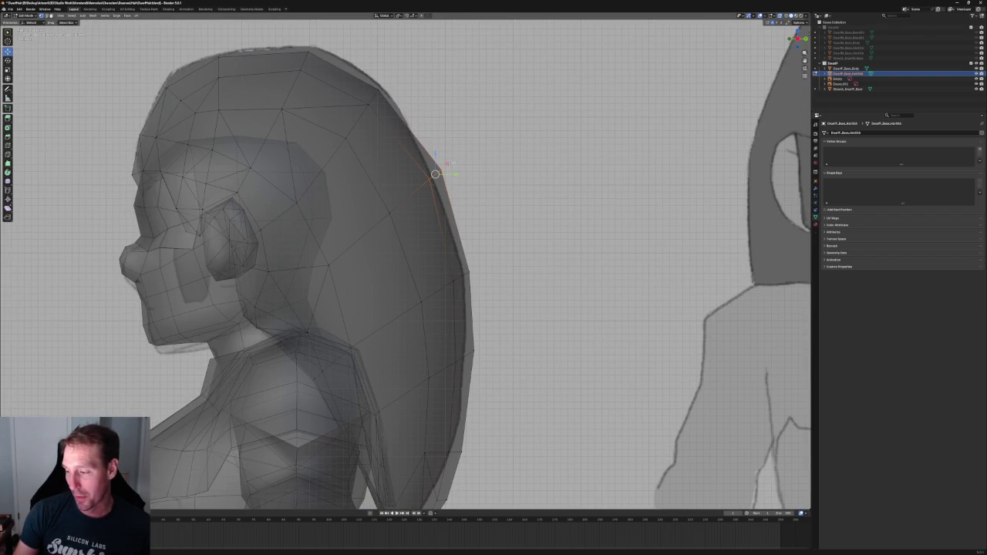
{"action": "key", "text": "g"}
{"action": "key", "text": "shift+x"}
{"action": "left_click", "coordinate": [441, 165]}
{"action": "scroll", "coordinate": [444, 173], "scroll_direction": "down", "scroll_amount": 3}
{"action": "scroll", "coordinate": [447, 183], "scroll_direction": "up", "scroll_amount": 4}
Select a vertex on the hair's back edge, then cancel the unwanted Y-axis moves.
{"action": "left_click_drag", "start_coordinate": [409, 154], "coordinate": [363, 228]}
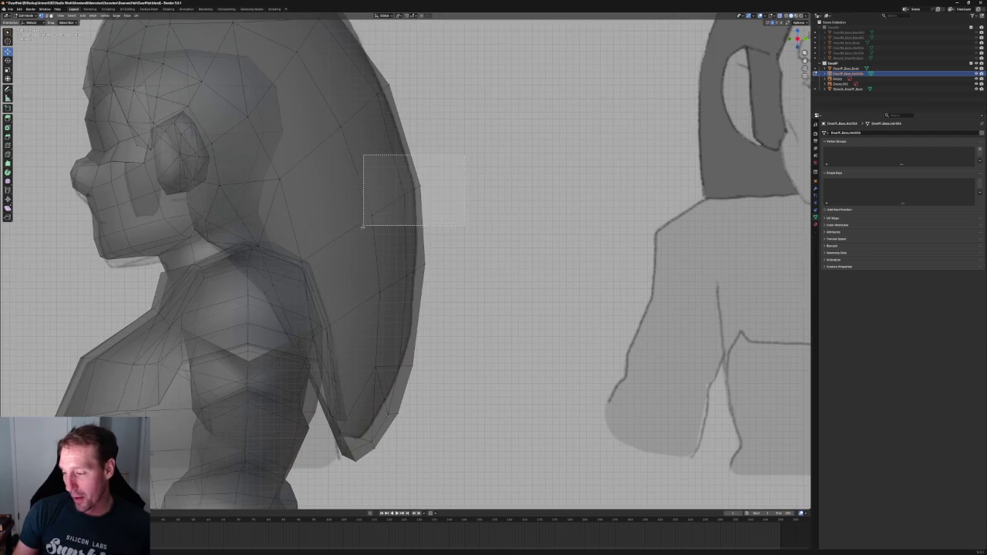
{"action": "key", "text": "g"}
{"action": "key", "text": "y"}
{"action": "key", "text": "Escape"}
{"action": "left_click", "coordinate": [430, 240]}
{"action": "key", "text": "g"}
{"action": "key", "text": "y"}
Go to the right side view and orbit to see the character from behind.
{"action": "key", "text": "Escape"}
{"action": "key", "text": "KP_3"}
{"action": "scroll", "coordinate": [386, 239], "scroll_direction": "up", "scroll_amount": 2}
{"action": "scroll", "coordinate": [386, 240], "scroll_direction": "down", "scroll_amount": 3}
{"action": "middle_click_drag", "start_coordinate": [386, 240], "coordinate": [501, 232]}
{"action": "scroll", "coordinate": [401, 240], "scroll_direction": "up", "scroll_amount": 3}
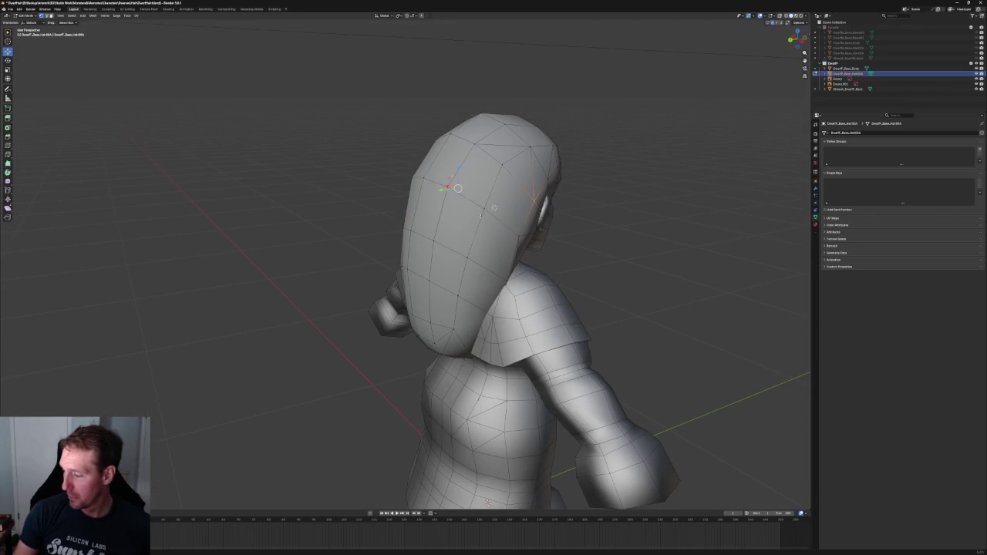
Connect the selected vertices with new edges, then move the side-of-head vertex along X in top view.
{"action": "right_click", "coordinate": [497, 213]}
{"action": "left_click", "coordinate": [504, 215]}
{"action": "middle_click_drag", "start_coordinate": [504, 214], "coordinate": [516, 137]}
{"action": "key", "text": "KP_7"}
{"action": "key", "text": "KP_1"}
{"action": "key", "text": "grave"}
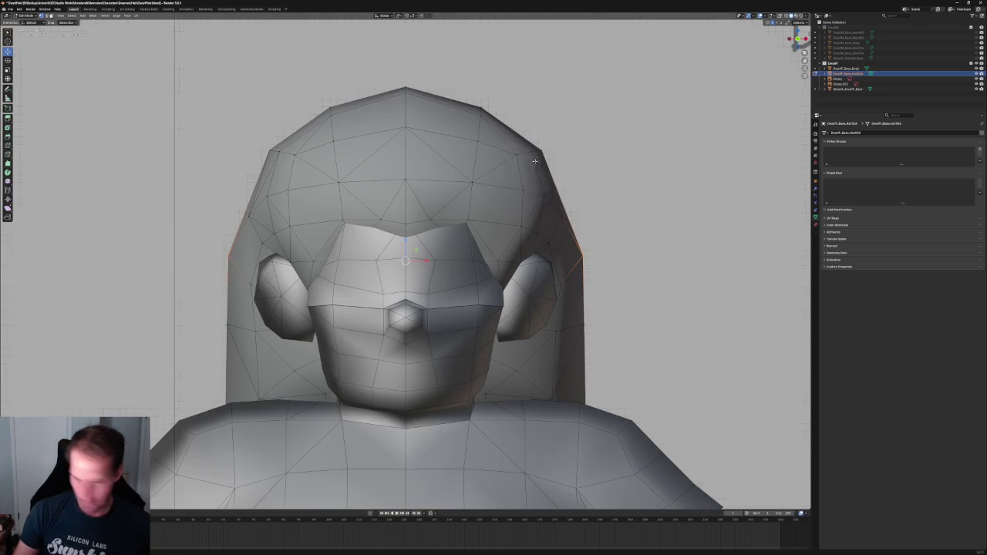
{"action": "left_click", "coordinate": [535, 137]}
{"action": "left_click", "coordinate": [541, 255]}
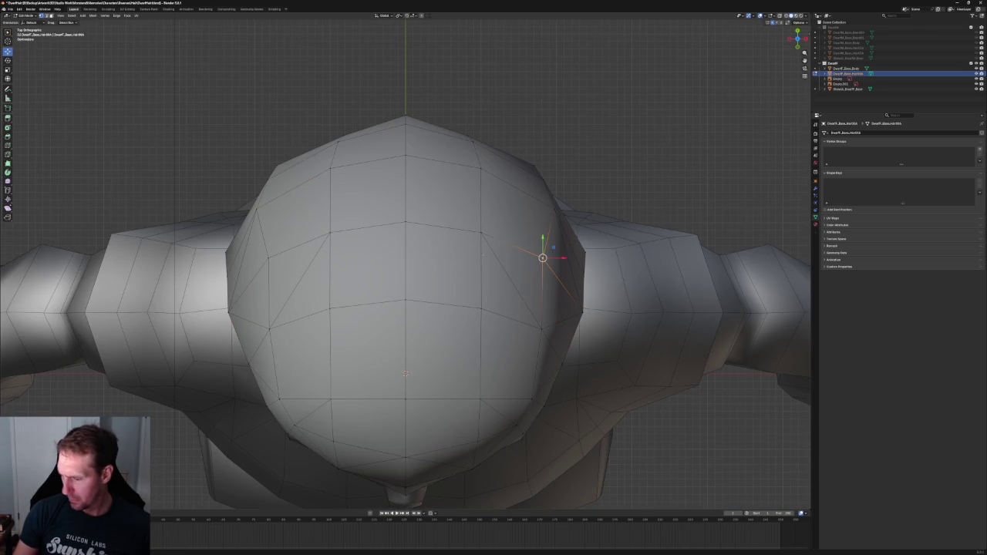
{"action": "key", "text": "g"}
{"action": "key", "text": "x"}
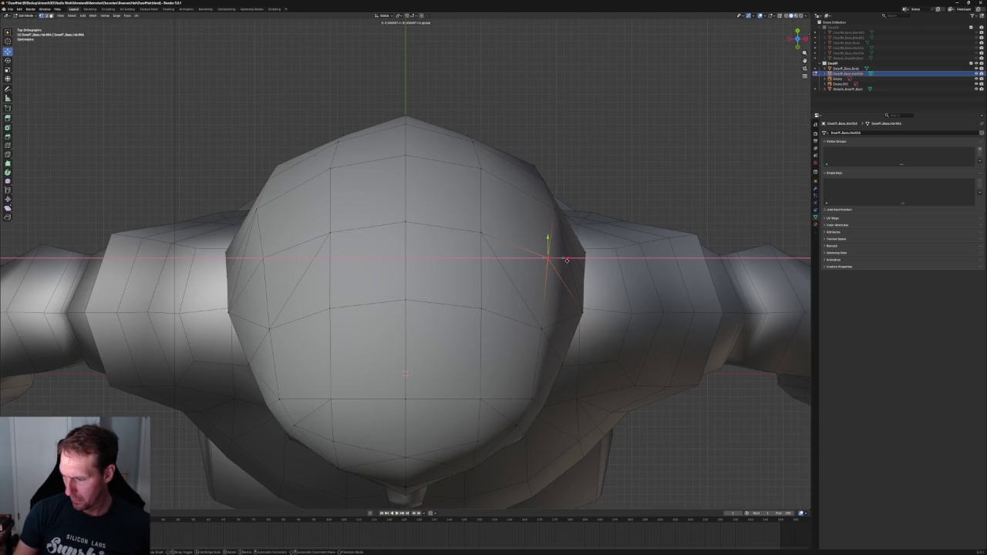
{"action": "left_click", "coordinate": [566, 260]}
Nudge the selected element left and down, then switch to Back Orthographic view.
{"action": "scroll", "coordinate": [480, 316], "scroll_direction": "down", "scroll_amount": 3}
{"action": "scroll", "coordinate": [491, 299], "scroll_direction": "down", "scroll_amount": 2}
{"action": "key", "text": "KP_3"}
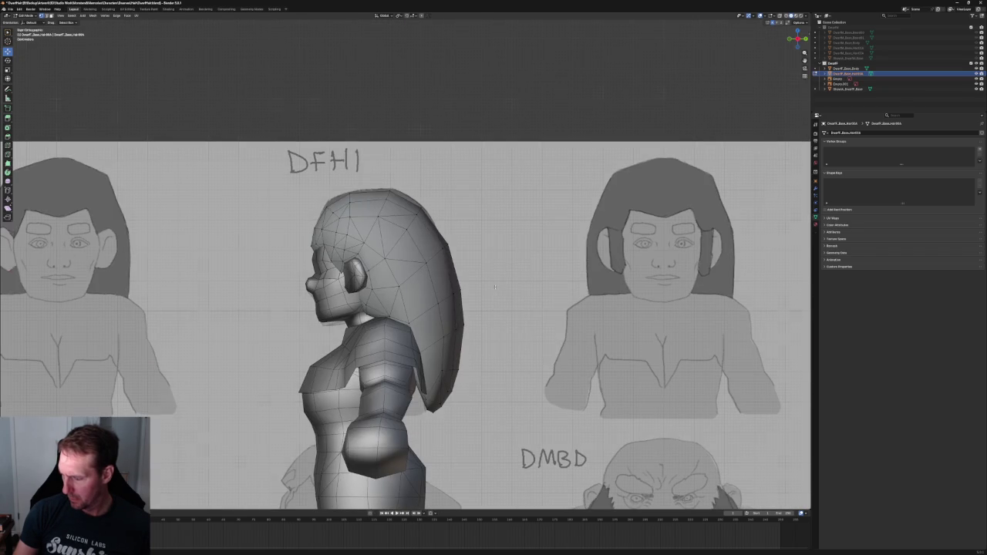
{"action": "mouse_move", "coordinate": [494, 287]}
{"action": "middle_mouse_down"}
{"action": "mouse_move", "coordinate": [488, 274]}
{"action": "mouse_move", "coordinate": [432, 278]}
{"action": "middle_mouse_up"}
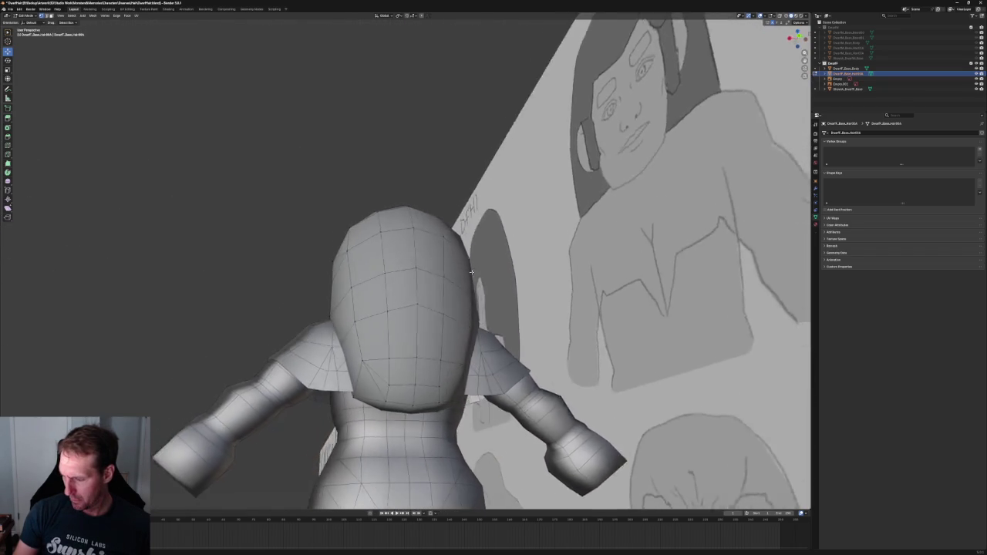
{"action": "left_click_drag", "start_coordinate": [465, 292], "coordinate": [457, 296]}
{"action": "right_click", "coordinate": [328, 294]}
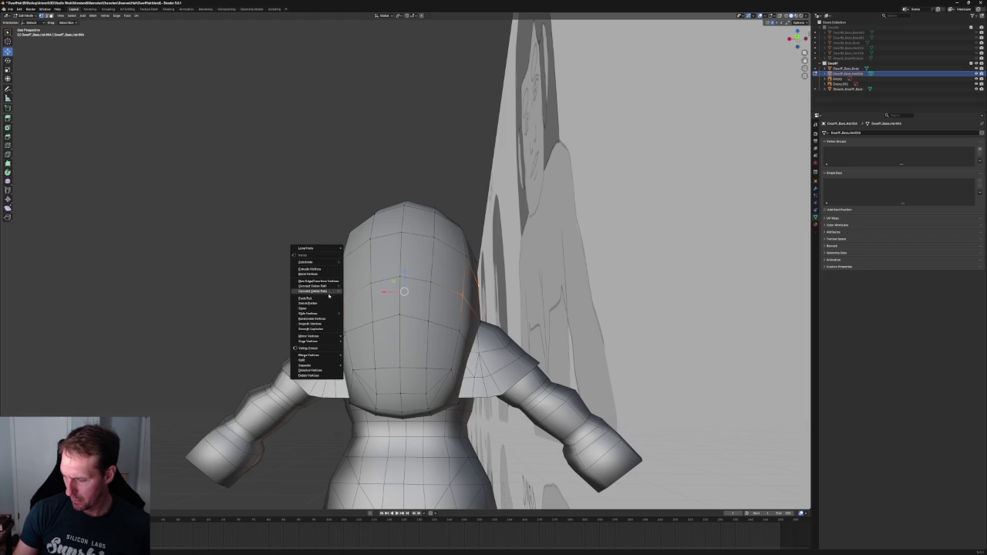
{"action": "mouse_move", "coordinate": [247, 269]}
{"action": "middle_mouse_down"}
{"action": "mouse_move", "coordinate": [301, 293]}
{"action": "mouse_move", "coordinate": [295, 345]}
{"action": "mouse_move", "coordinate": [308, 304]}
{"action": "middle_mouse_up"}
{"action": "key", "text": "grave"}
{"action": "left_click", "coordinate": [331, 285]}
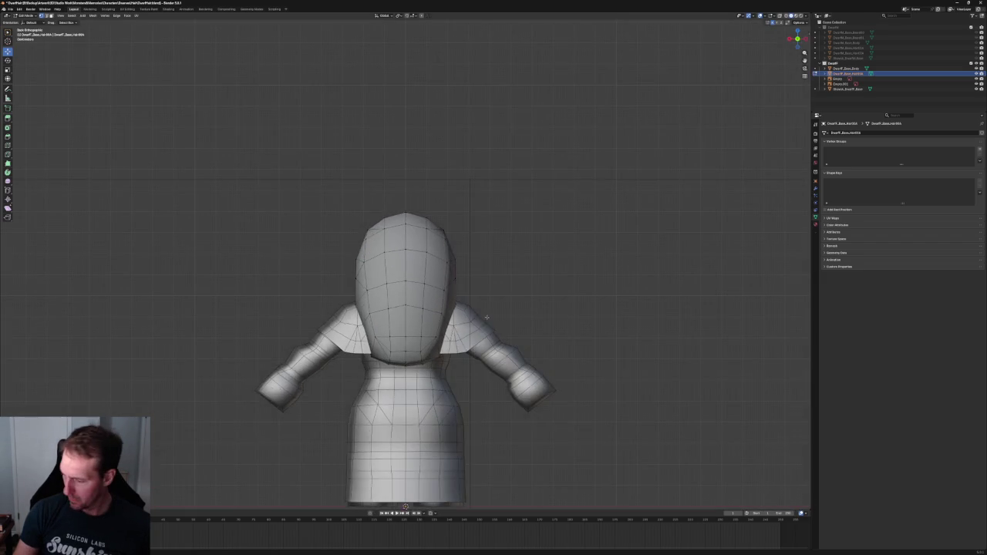
{"action": "scroll", "coordinate": [551, 392], "scroll_direction": "up", "scroll_amount": 5}
Add the mirrored edge to the selection and scale both edges together.
{"action": "key", "text": "ctrl+shift+m"}
{"action": "key", "text": "shift+space"}
{"action": "key", "text": "s"}
{"action": "key", "text": "s"}
{"action": "left_click", "coordinate": [406, 391]}
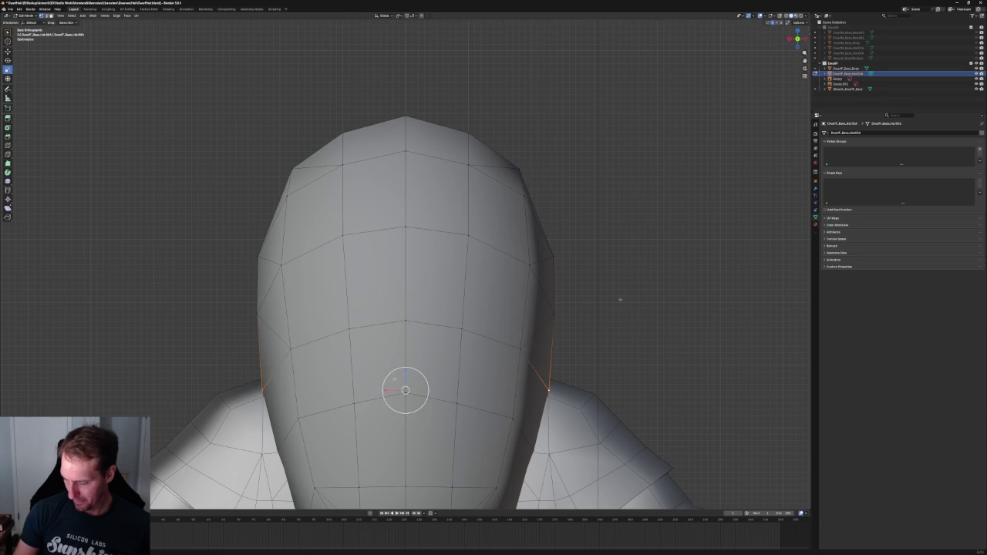
{"action": "scroll", "coordinate": [564, 313], "scroll_direction": "down", "scroll_amount": 2}
{"action": "middle_click_drag", "start_coordinate": [555, 313], "coordinate": [506, 279], "text": "shift"}
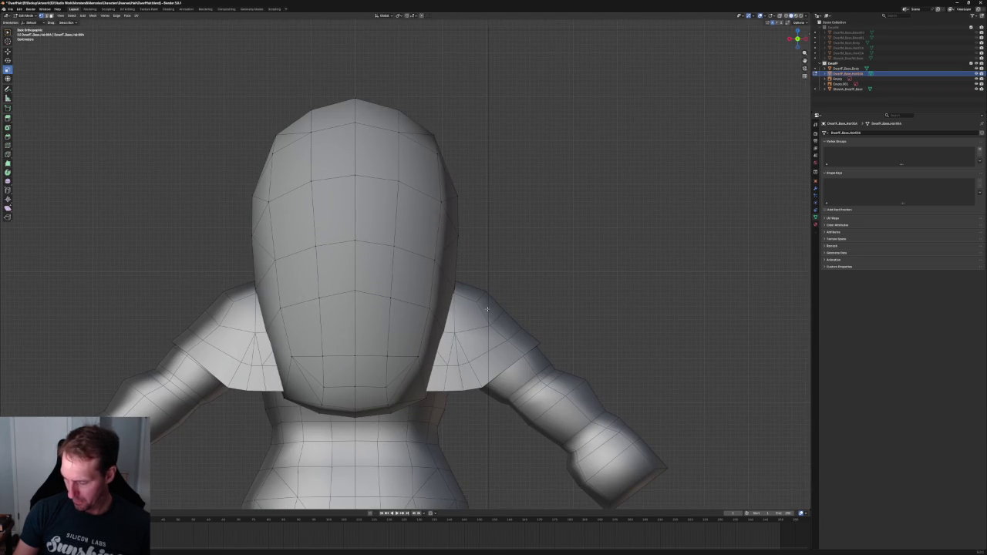
Select both mirrored neck vertices, join them with an edge (F), and narrow it along X.
{"action": "key", "text": "alt+z"}
{"action": "left_click", "coordinate": [425, 399]}
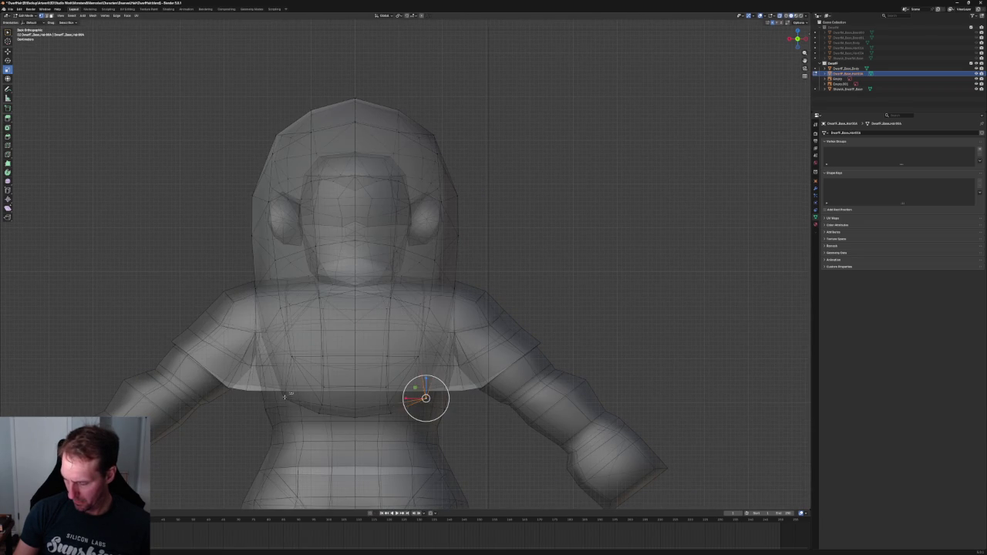
{"action": "key", "text": "ctrl+shift+m"}
{"action": "key", "text": "alt+z"}
{"action": "key", "text": "f"}
{"action": "key", "text": "s"}
{"action": "key", "text": "x"}
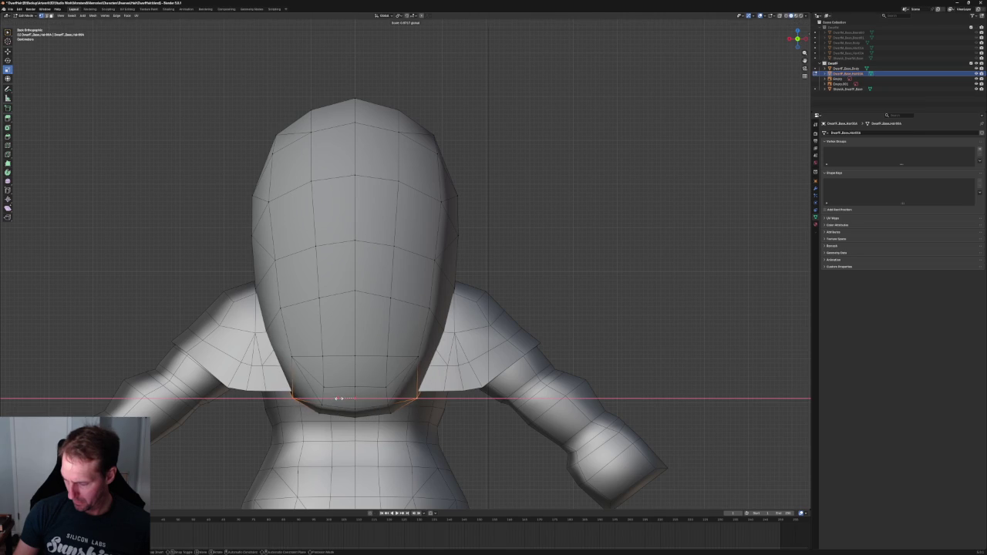
{"action": "left_click", "coordinate": [338, 398]}
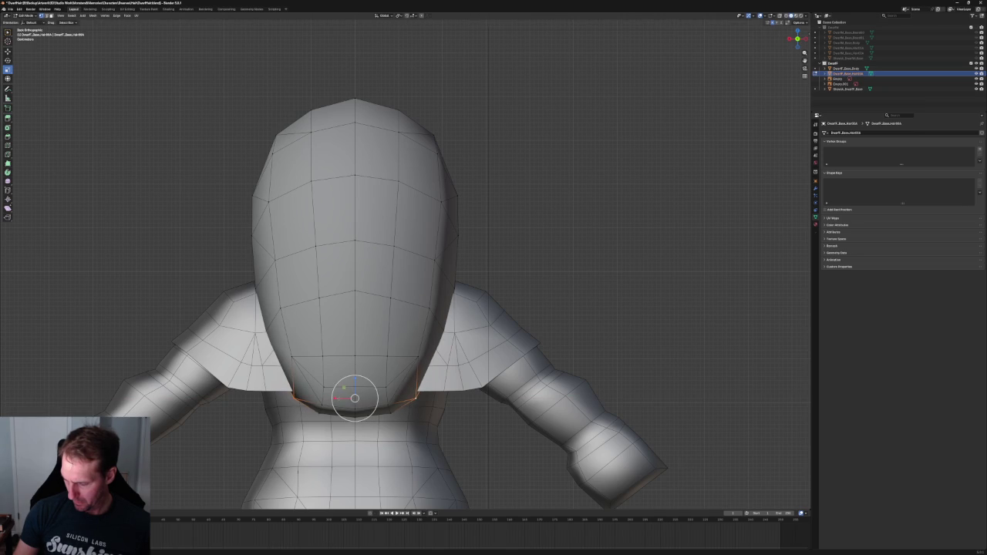
{"action": "scroll", "coordinate": [399, 302], "scroll_direction": "down", "scroll_amount": 3}
{"action": "scroll", "coordinate": [400, 301], "scroll_direction": "up", "scroll_amount": 3}
Vertex-slide a vertex on the head's lower edge and select a vertex higher up.
{"action": "left_click", "coordinate": [355, 292]}
{"action": "key", "text": "g"}
{"action": "key", "text": "g"}
{"action": "left_click", "coordinate": [359, 296]}
{"action": "left_click", "coordinate": [355, 240]}
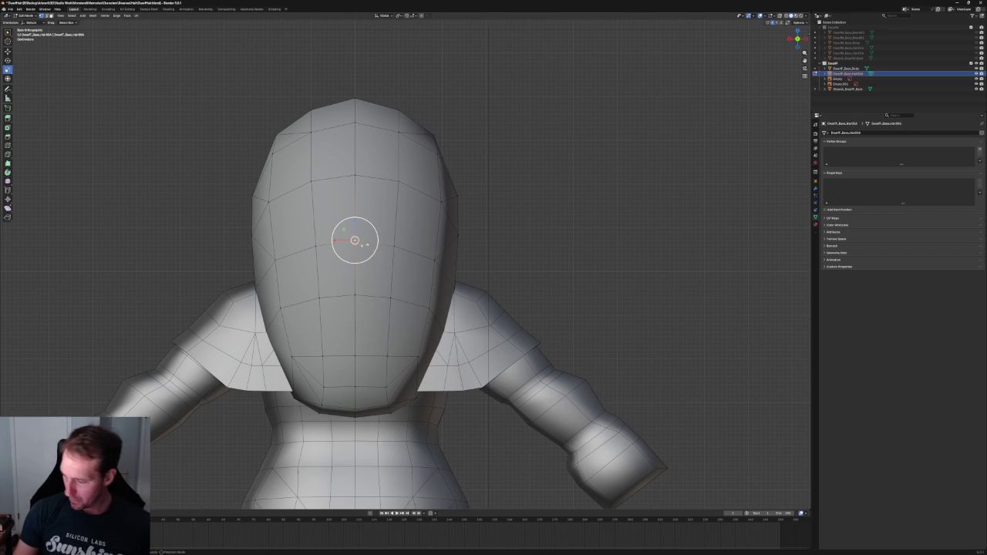
{"action": "scroll", "coordinate": [516, 233], "scroll_direction": "down", "scroll_amount": 2}
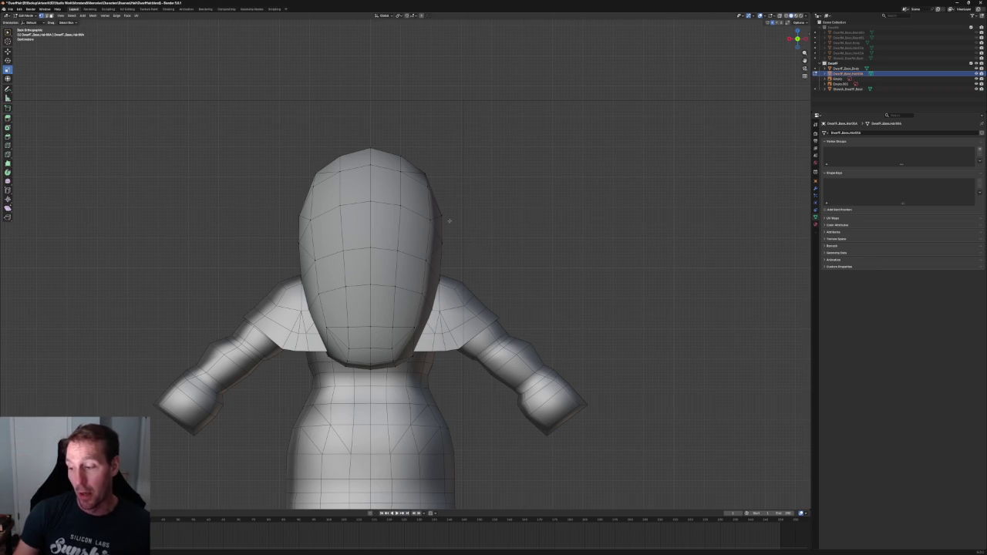
Snap the pivot point to the centre of the edge loop across the head top.
{"action": "scroll", "coordinate": [457, 166], "scroll_direction": "up", "scroll_amount": 2}
{"action": "right_click_drag", "start_coordinate": [439, 157], "coordinate": [417, 168], "text": "shift"}
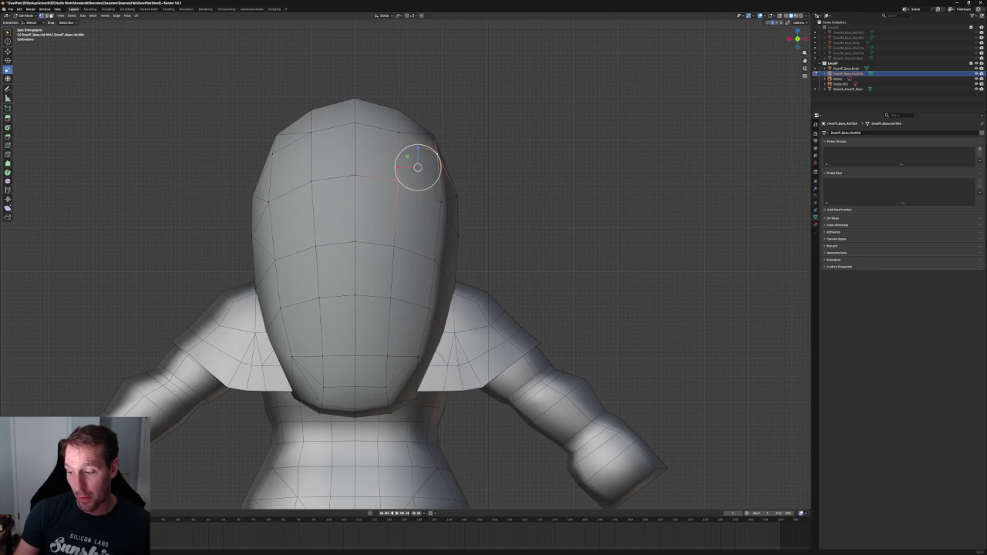
{"action": "left_click", "coordinate": [264, 159], "text": "alt"}
{"action": "key", "text": "shift+s"}
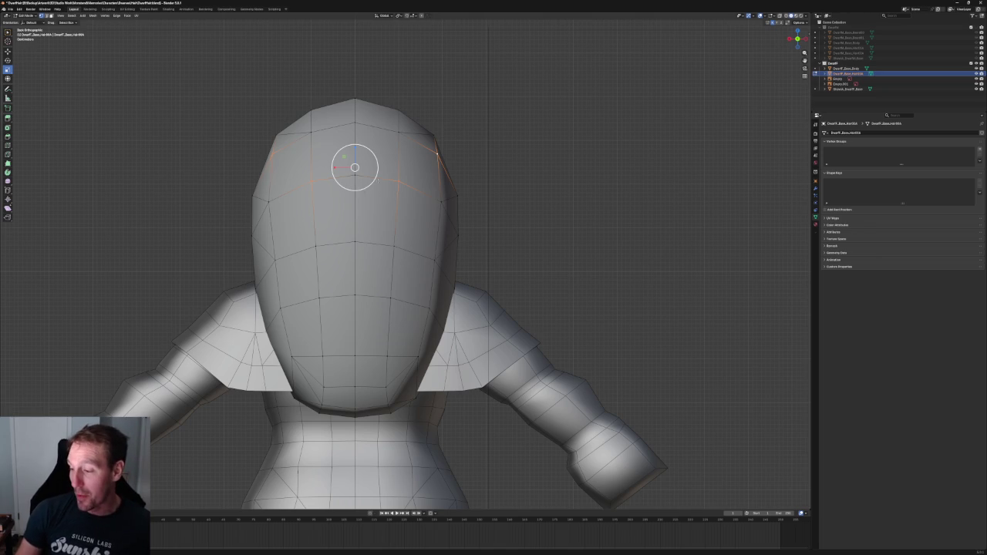
{"action": "right_click", "coordinate": [368, 188]}
{"action": "scroll", "coordinate": [518, 177], "scroll_direction": "down", "scroll_amount": 5}
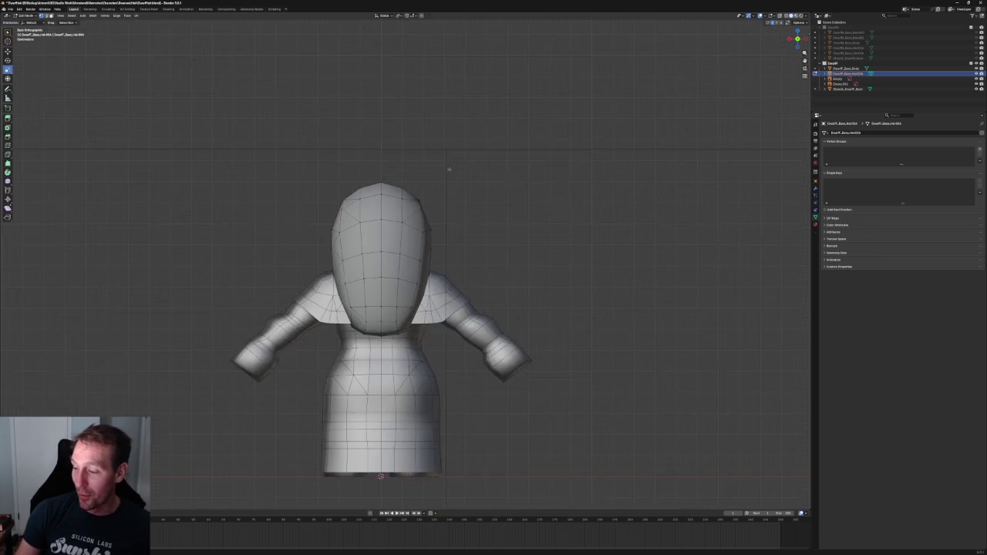
In Right Orthographic view, move the top hair vertex along Y to match the DFH1 sketch.
{"action": "middle_click_drag", "start_coordinate": [452, 165], "coordinate": [494, 231]}
{"action": "mouse_move", "coordinate": [401, 201]}
{"action": "middle_mouse_down"}
{"action": "mouse_move", "coordinate": [374, 188]}
{"action": "mouse_move", "coordinate": [447, 172]}
{"action": "middle_mouse_up"}
{"action": "scroll", "coordinate": [450, 214], "scroll_direction": "up", "scroll_amount": 3}
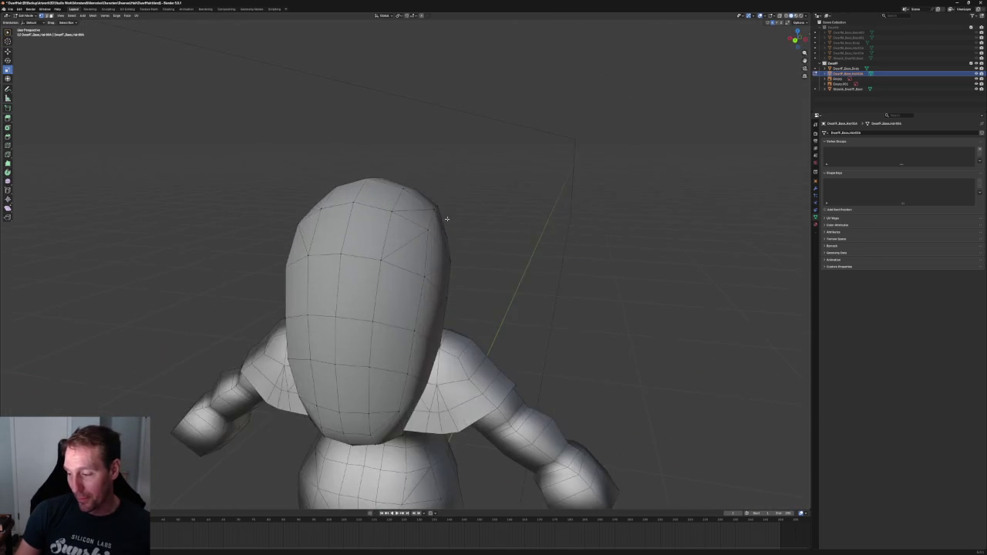
{"action": "scroll", "coordinate": [457, 208], "scroll_direction": "up", "scroll_amount": 3}
{"action": "middle_click_drag", "start_coordinate": [457, 209], "coordinate": [422, 217]}
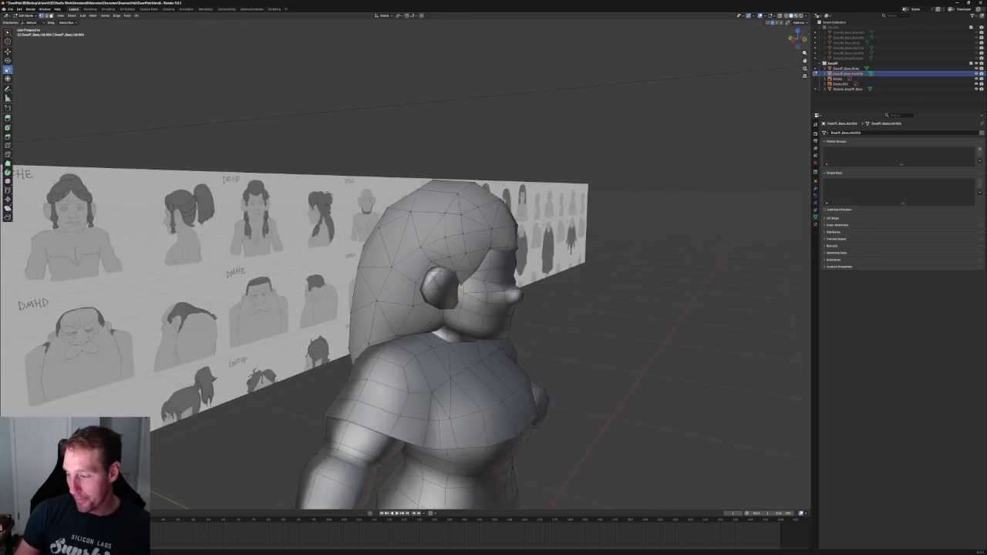
{"action": "key", "text": "KP_3"}
{"action": "scroll", "coordinate": [381, 213], "scroll_direction": "up", "scroll_amount": 3}
{"action": "key", "text": "alt+z"}
{"action": "left_click", "coordinate": [371, 175]}
{"action": "key", "text": "alt+z"}
{"action": "key", "text": "g"}
{"action": "key", "text": "y"}
{"action": "left_click", "coordinate": [389, 176]}
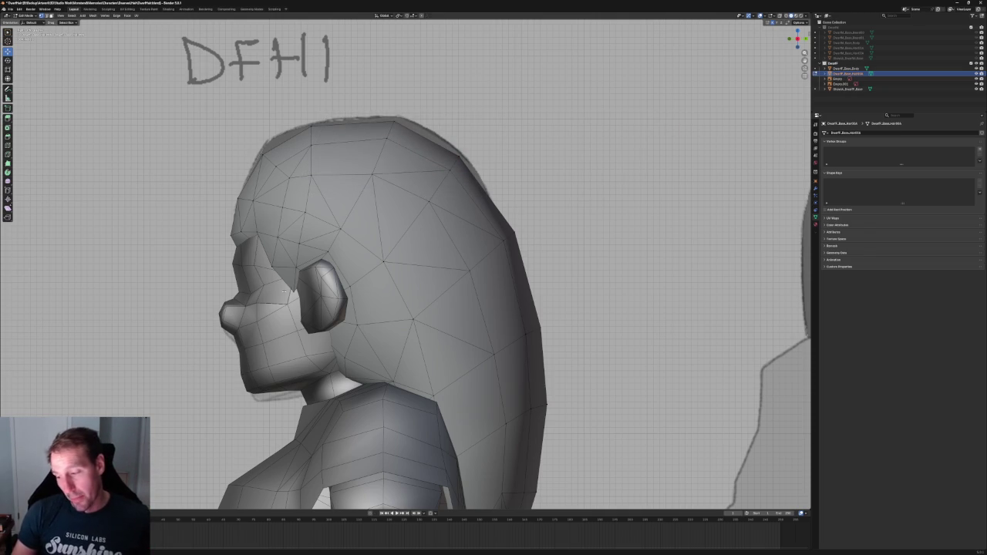
Pull a hair vertex near the ear into line with the side profile.
{"action": "scroll", "coordinate": [384, 219], "scroll_direction": "up", "scroll_amount": 2}
{"action": "key", "text": "alt+z"}
{"action": "left_click", "coordinate": [331, 202]}
{"action": "key", "text": "alt+z"}
{"action": "key", "text": "g"}
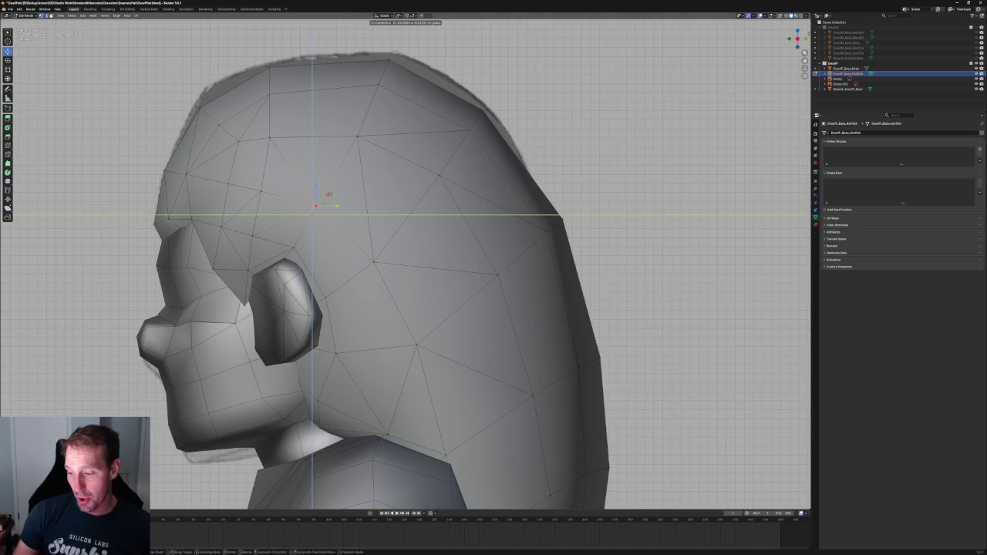
{"action": "left_click", "coordinate": [330, 193]}
{"action": "scroll", "coordinate": [370, 216], "scroll_direction": "down", "scroll_amount": 3}
{"action": "scroll", "coordinate": [370, 216], "scroll_direction": "up", "scroll_amount": 3}
Reposition another hair vertex above the ear, then orbit the head to check the fit.
{"action": "key", "text": "alt+z"}
{"action": "left_click", "coordinate": [378, 229]}
{"action": "key", "text": "alt+z"}
{"action": "key", "text": "g"}
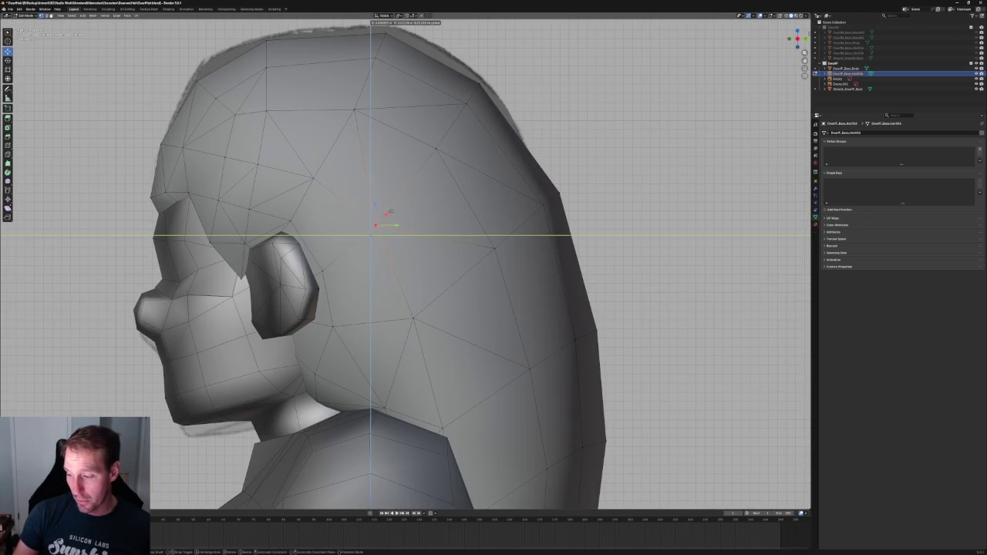
{"action": "left_click", "coordinate": [388, 205]}
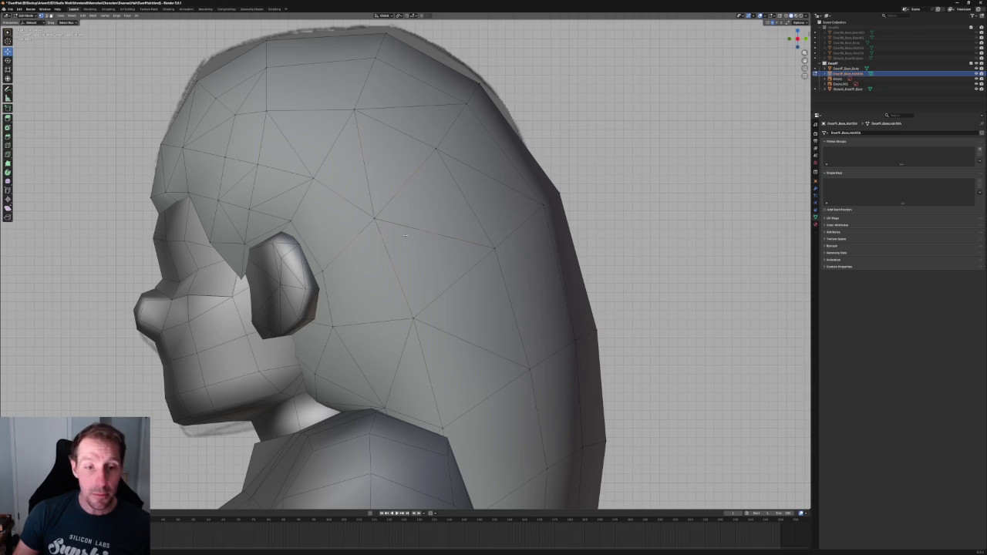
{"action": "scroll", "coordinate": [406, 233], "scroll_direction": "down", "scroll_amount": 3}
{"action": "scroll", "coordinate": [407, 233], "scroll_direction": "up", "scroll_amount": 3}
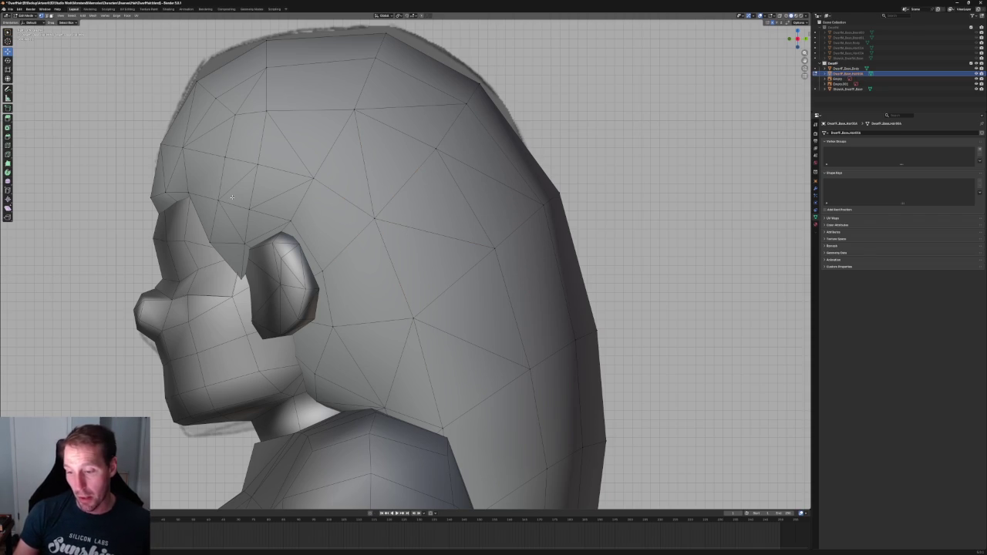
{"action": "middle_click_drag", "start_coordinate": [209, 199], "coordinate": [461, 219]}
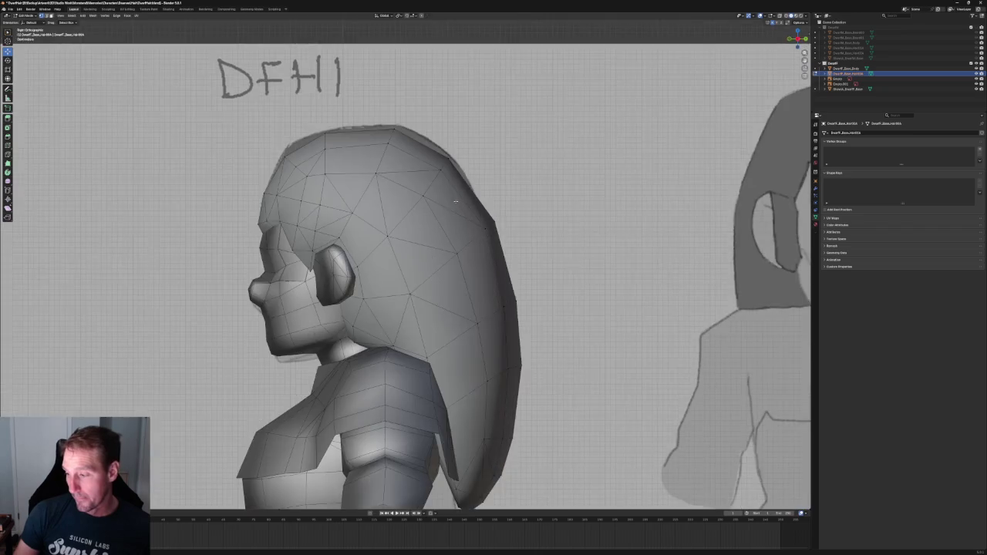
{"action": "left_click", "coordinate": [439, 207]}
Scale the hairline's brow edge in width and height, excluding Y, to tighten it.
{"action": "scroll", "coordinate": [435, 242], "scroll_direction": "up", "scroll_amount": 4}
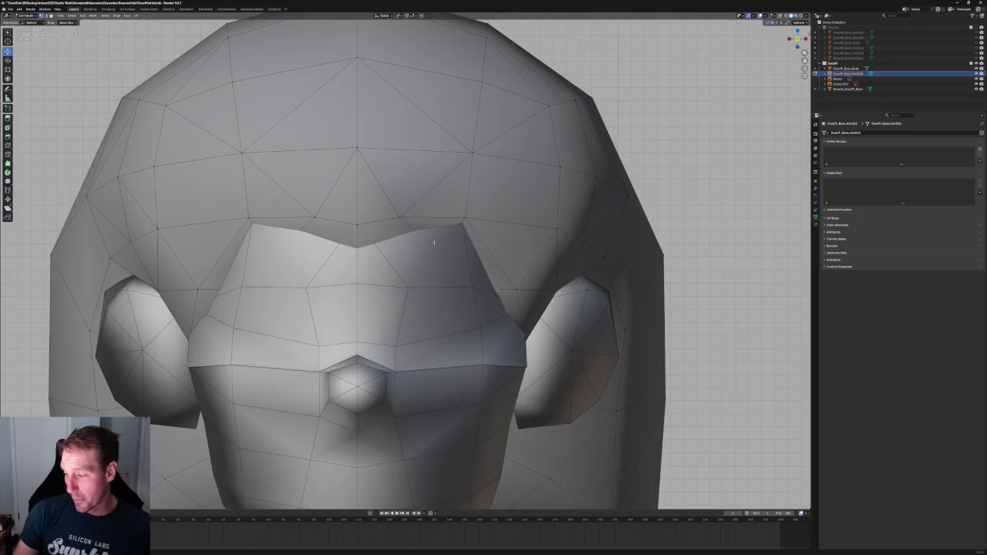
{"action": "key", "text": "s"}
{"action": "key", "text": "alt+a"}
{"action": "left_click", "coordinate": [396, 218]}
{"action": "key", "text": "s"}
{"action": "key", "text": "shift+y"}
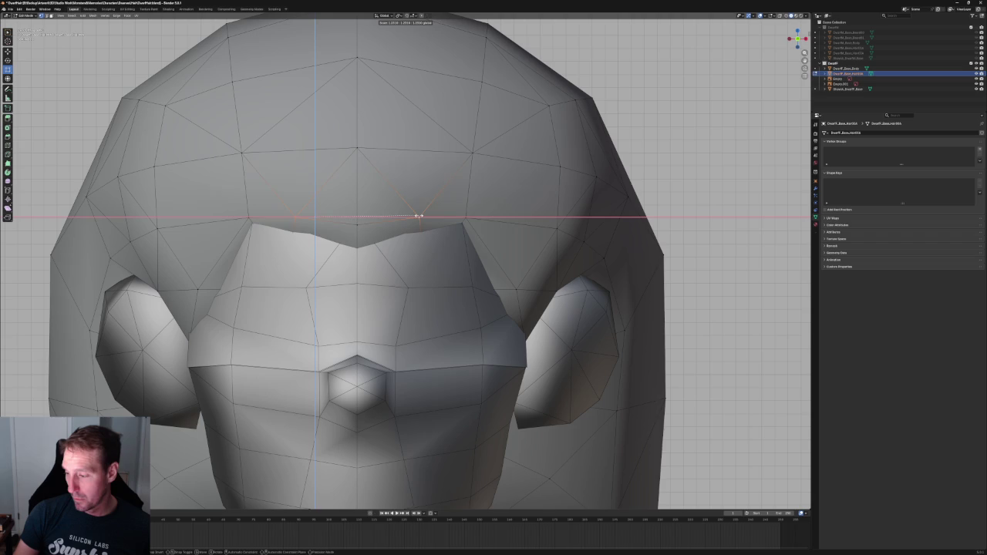
{"action": "left_click", "coordinate": [422, 215]}
Extrude the brow edge in place and lower it vertically along Z.
{"action": "key", "text": "alt+z"}
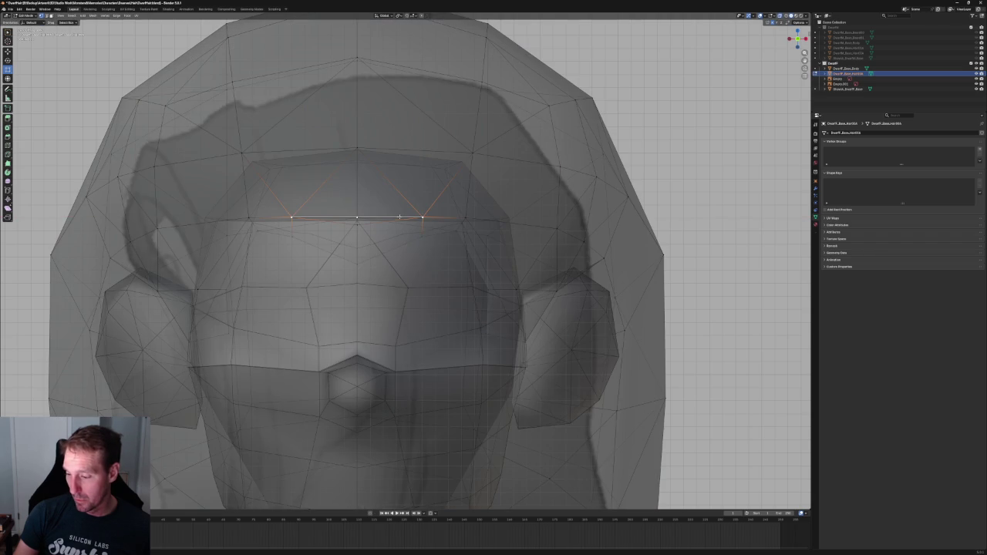
{"action": "key", "text": "alt+z"}
{"action": "key", "text": "alt+z"}
{"action": "key", "text": "e"}
{"action": "key", "text": "alt+z"}
{"action": "right_click", "coordinate": [298, 242]}
{"action": "key", "text": "g"}
{"action": "key", "text": "z"}
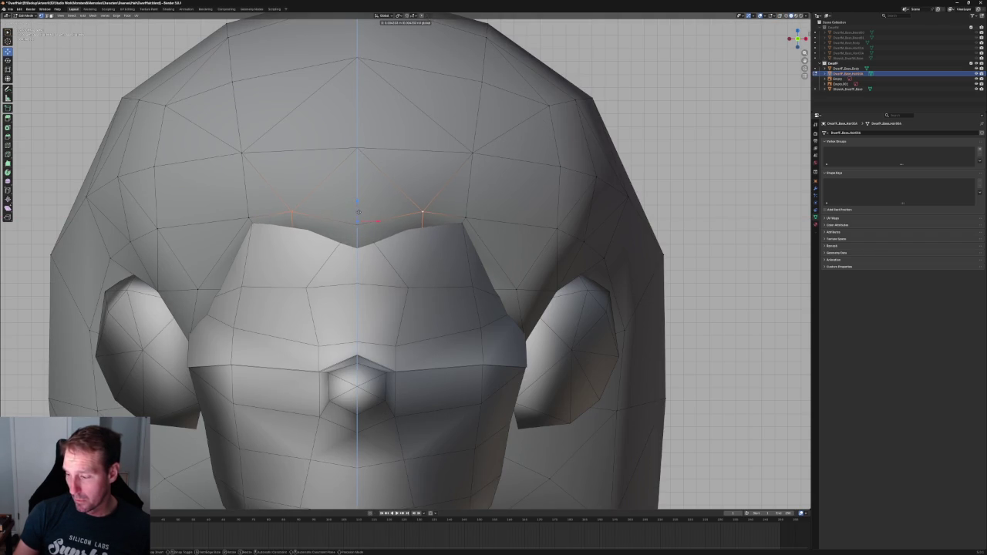
{"action": "left_click", "coordinate": [359, 210]}
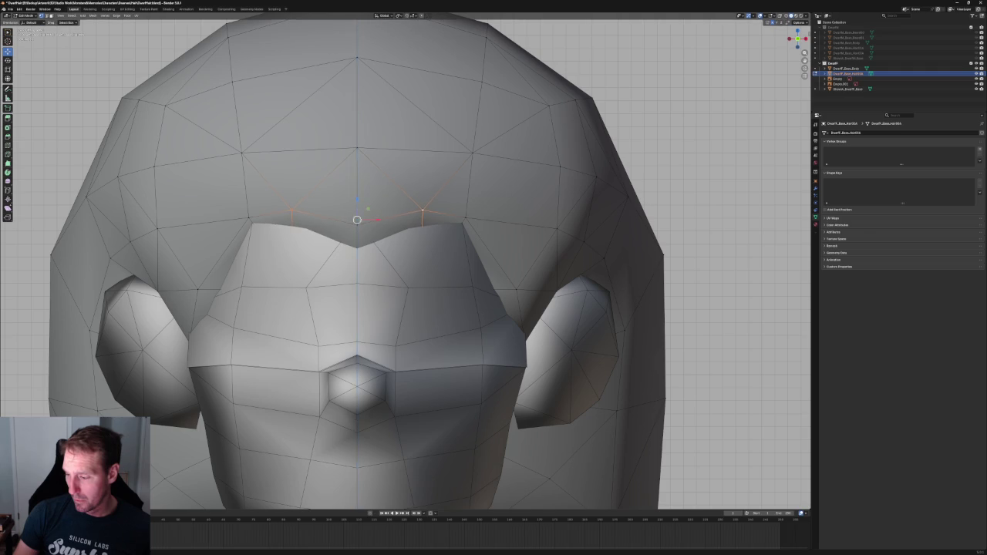
Select a hairline vertex, then two side hair vertices for further editing.
{"action": "key", "text": "alt+z"}
{"action": "left_click", "coordinate": [357, 262]}
{"action": "key", "text": "alt+z"}
{"action": "scroll", "coordinate": [421, 211], "scroll_direction": "up", "scroll_amount": 5}
{"action": "middle_click_drag", "start_coordinate": [421, 211], "coordinate": [469, 235]}
{"action": "key", "text": "alt+z"}
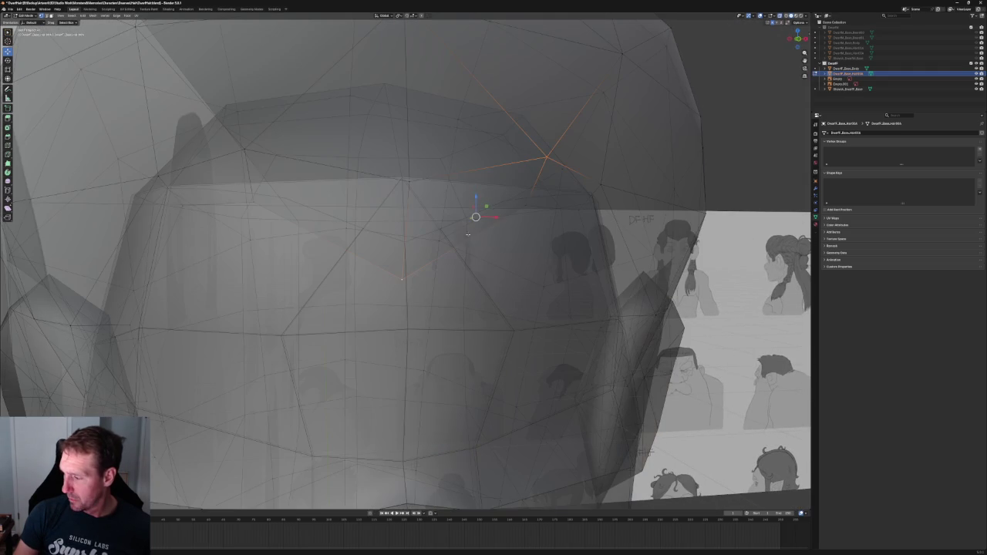
{"action": "left_click", "coordinate": [526, 205]}
{"action": "left_click", "coordinate": [409, 179], "text": "shift"}
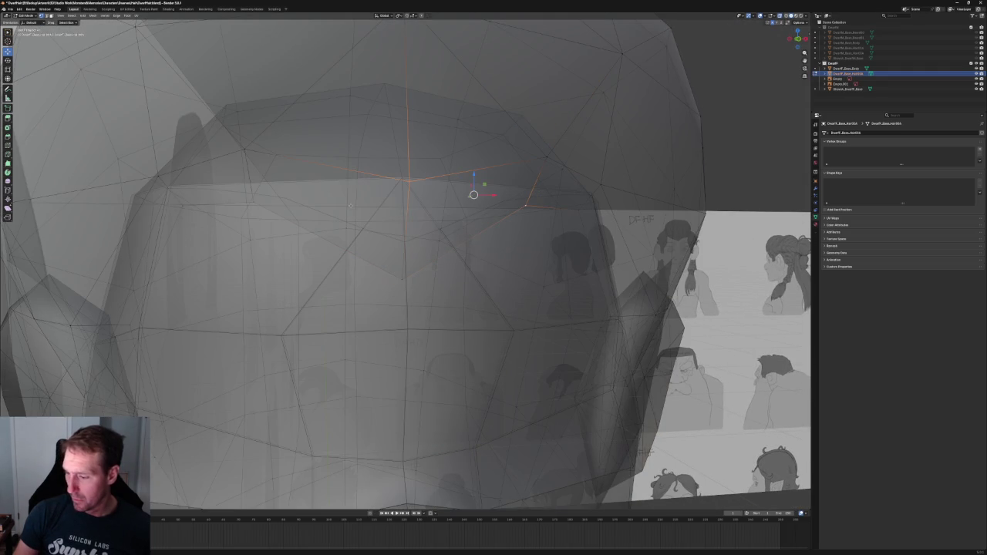
{"action": "key", "text": "alt+z"}
{"action": "right_click", "coordinate": [260, 209]}
{"action": "left_click", "coordinate": [260, 209]}
{"action": "scroll", "coordinate": [492, 195], "scroll_direction": "down", "scroll_amount": 5}
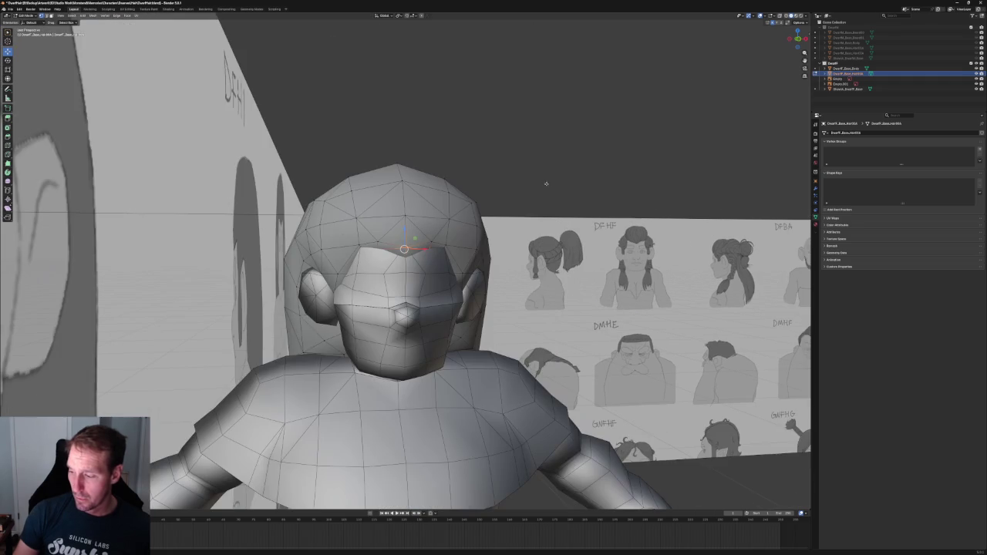
Select a vertex on the hair front in X-ray and orbit around the head.
{"action": "scroll", "coordinate": [493, 195], "scroll_direction": "up", "scroll_amount": 2}
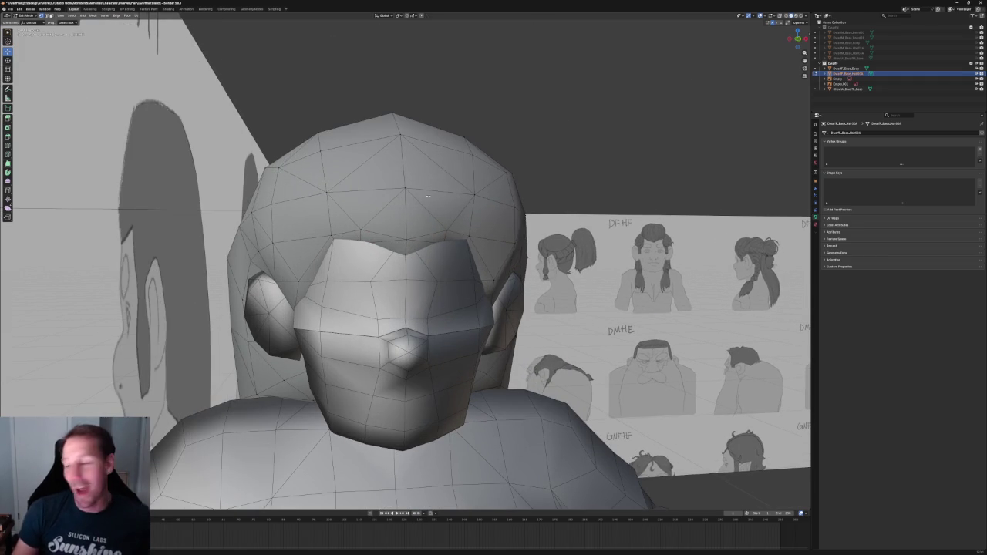
{"action": "scroll", "coordinate": [450, 221], "scroll_direction": "up", "scroll_amount": 2}
{"action": "scroll", "coordinate": [450, 221], "scroll_direction": "up", "scroll_amount": 2}
{"action": "key", "text": "alt+z"}
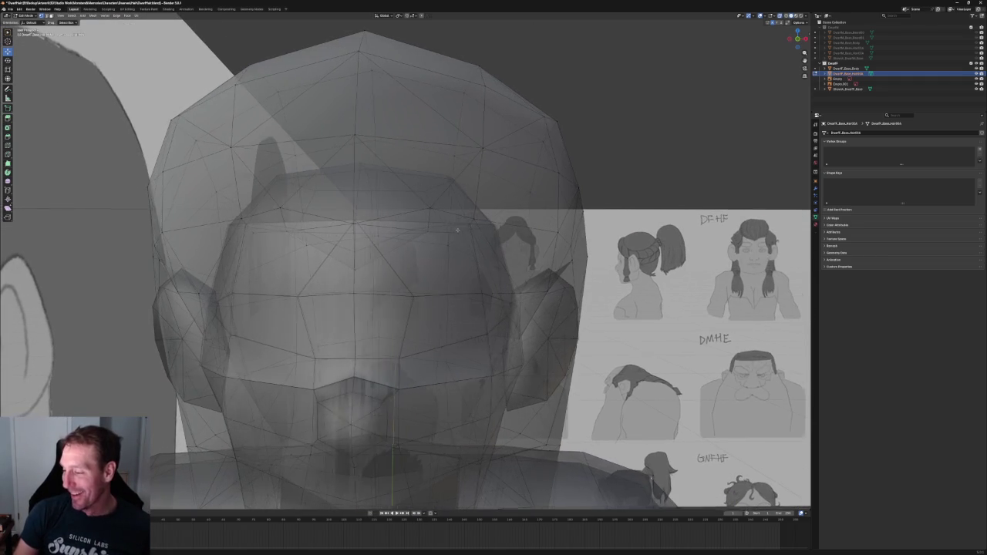
{"action": "left_click", "coordinate": [464, 231]}
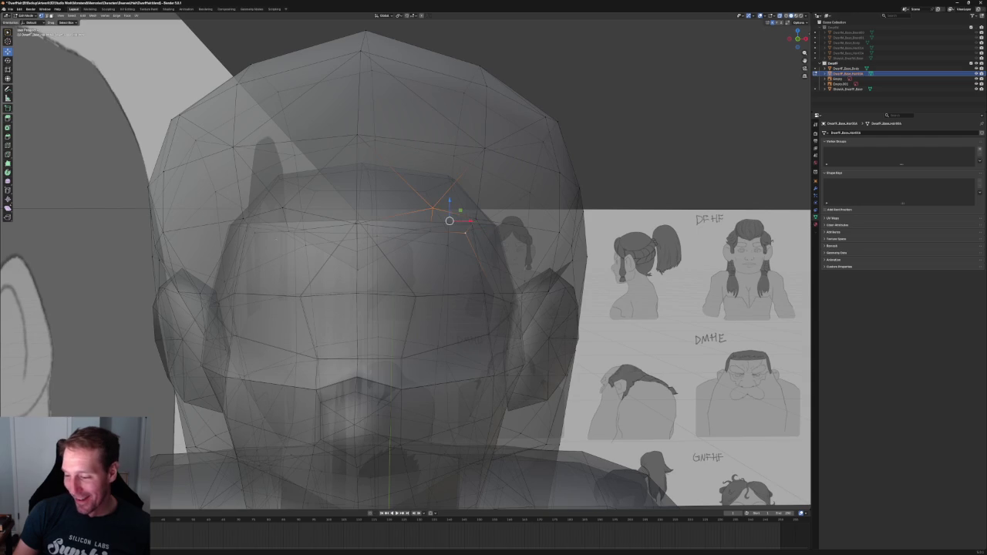
{"action": "middle_click_drag", "start_coordinate": [436, 204], "coordinate": [307, 215]}
{"action": "scroll", "coordinate": [435, 210], "scroll_direction": "down", "scroll_amount": 2}
{"action": "right_click", "coordinate": [324, 158]}
{"action": "key", "text": "Escape"}
{"action": "key", "text": "alt+z"}
{"action": "scroll", "coordinate": [622, 205], "scroll_direction": "down", "scroll_amount": 5}
{"action": "scroll", "coordinate": [622, 205], "scroll_direction": "up", "scroll_amount": 5}
Select the hair's brow edge loop in X-ray, then orbit to look up at the character.
{"action": "mouse_move", "coordinate": [622, 204]}
{"action": "middle_mouse_down"}
{"action": "mouse_move", "coordinate": [462, 213]}
{"action": "mouse_move", "coordinate": [449, 226]}
{"action": "middle_mouse_up"}
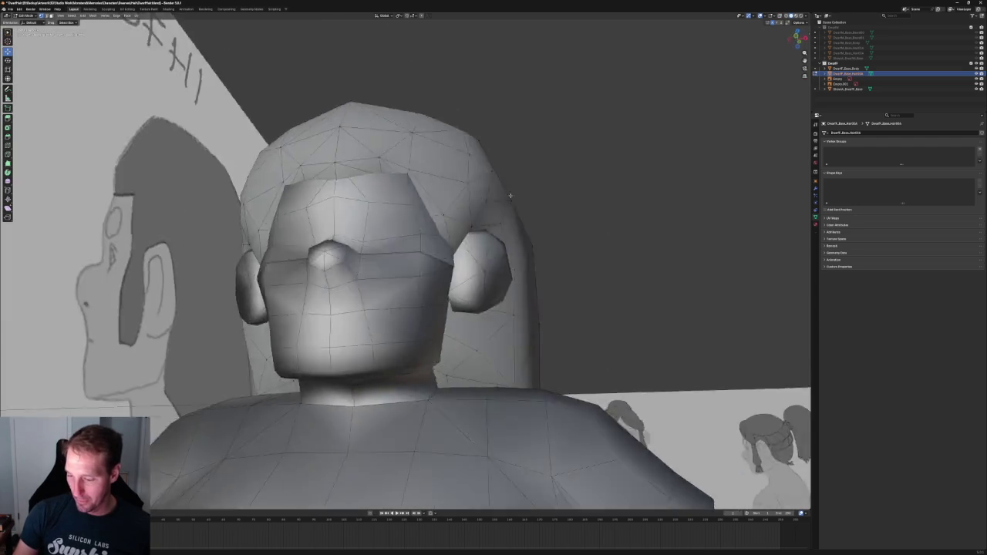
{"action": "scroll", "coordinate": [449, 227], "scroll_direction": "up", "scroll_amount": 2}
{"action": "scroll", "coordinate": [448, 227], "scroll_direction": "up", "scroll_amount": 3}
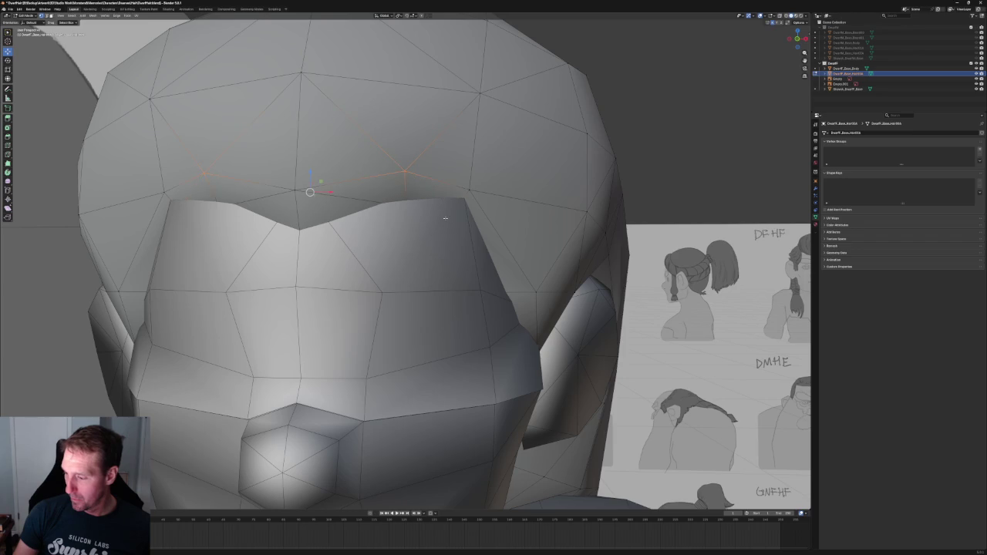
{"action": "key", "text": "alt+z"}
{"action": "mouse_move", "coordinate": [445, 218]}
{"action": "middle_mouse_down"}
{"action": "mouse_move", "coordinate": [478, 224]}
{"action": "mouse_move", "coordinate": [485, 209]}
{"action": "middle_mouse_up"}
{"action": "left_click", "coordinate": [344, 242], "text": "alt+shift"}
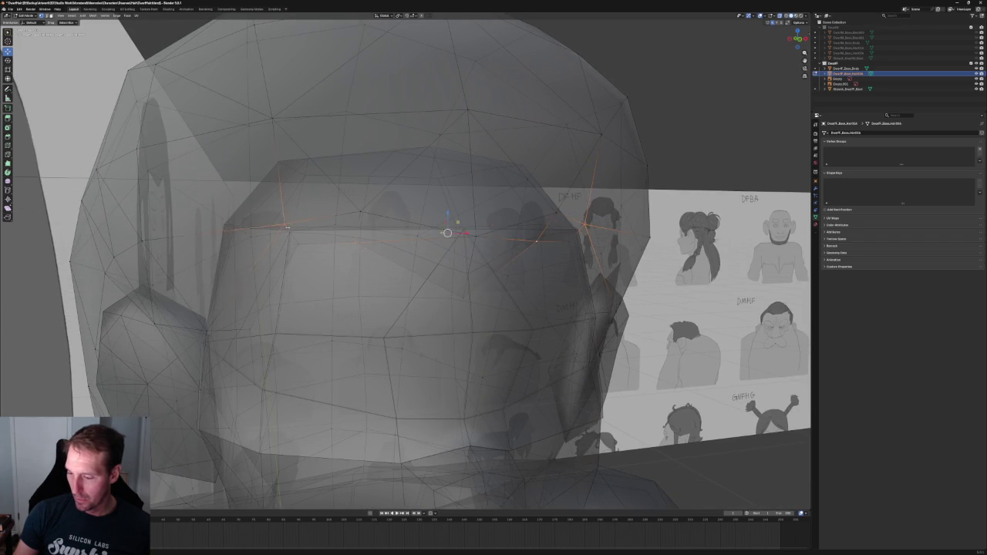
{"action": "key", "text": "alt+z"}
{"action": "right_click", "coordinate": [291, 227]}
{"action": "scroll", "coordinate": [546, 146], "scroll_direction": "down", "scroll_amount": 6}
{"action": "middle_click_drag", "start_coordinate": [491, 184], "coordinate": [445, 185]}
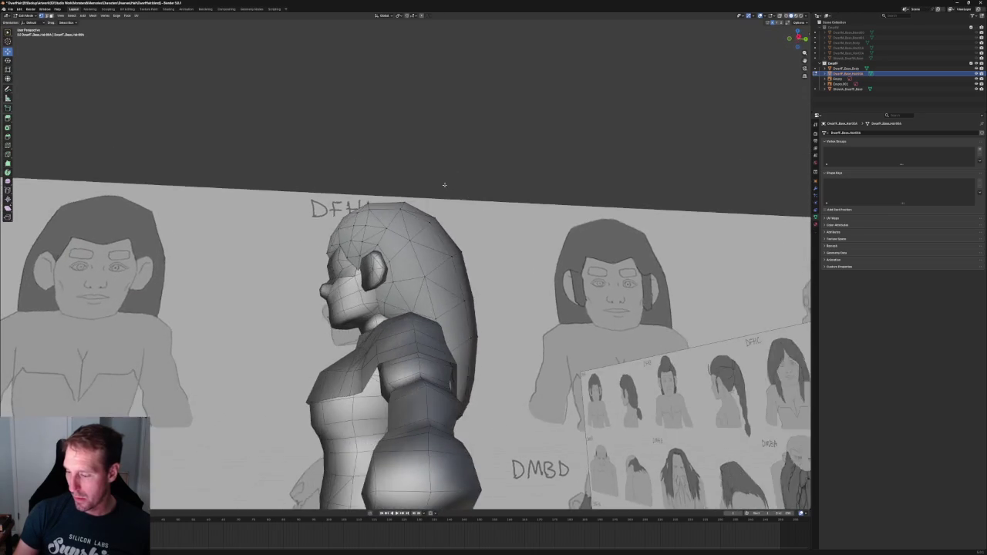
Orbit around the head and select the single top vertex of the hair.
{"action": "scroll", "coordinate": [445, 185], "scroll_direction": "up", "scroll_amount": 3}
{"action": "middle_click_drag", "start_coordinate": [369, 231], "coordinate": [428, 239]}
{"action": "right_click", "coordinate": [317, 258]}
{"action": "mouse_move", "coordinate": [498, 214]}
{"action": "middle_mouse_down"}
{"action": "mouse_move", "coordinate": [476, 182]}
{"action": "mouse_move", "coordinate": [377, 271]}
{"action": "middle_mouse_up"}
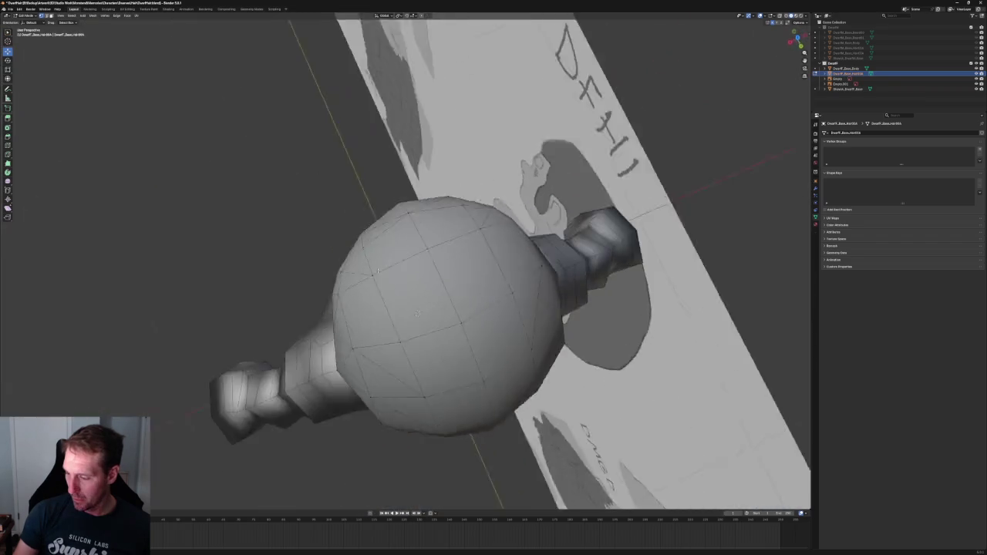
{"action": "middle_click_drag", "start_coordinate": [417, 313], "coordinate": [411, 304]}
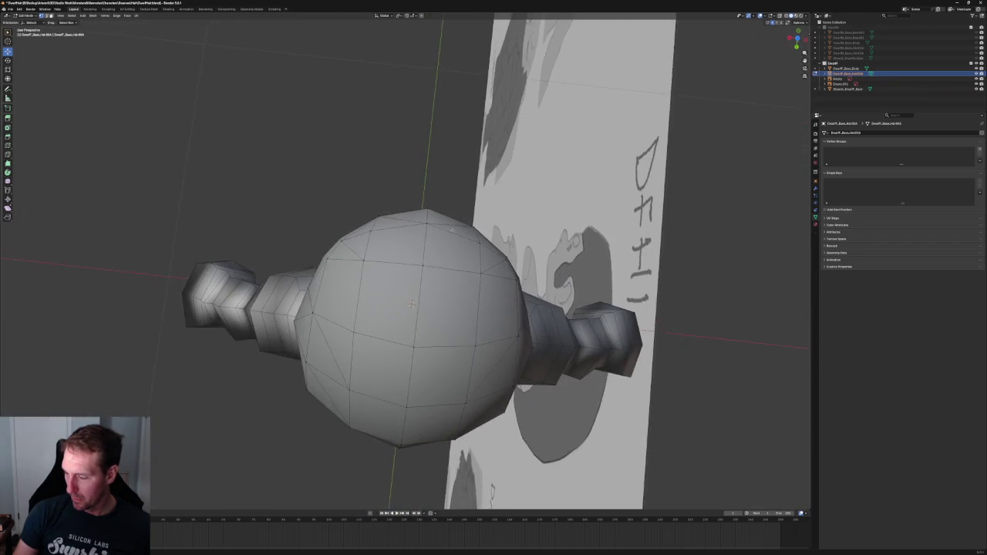
{"action": "scroll", "coordinate": [440, 233], "scroll_direction": "up", "scroll_amount": 3}
{"action": "left_click", "coordinate": [424, 224]}
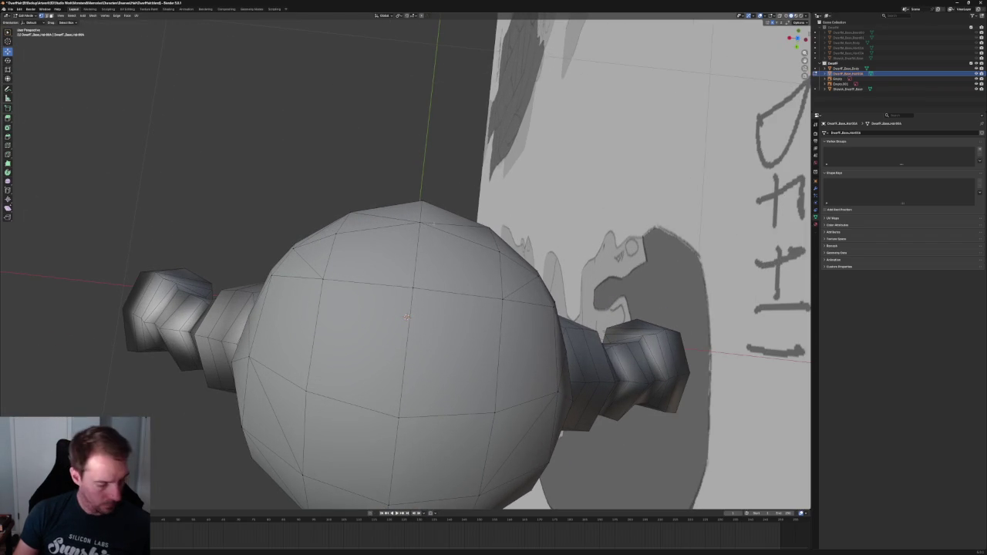
{"action": "left_click", "coordinate": [419, 221]}
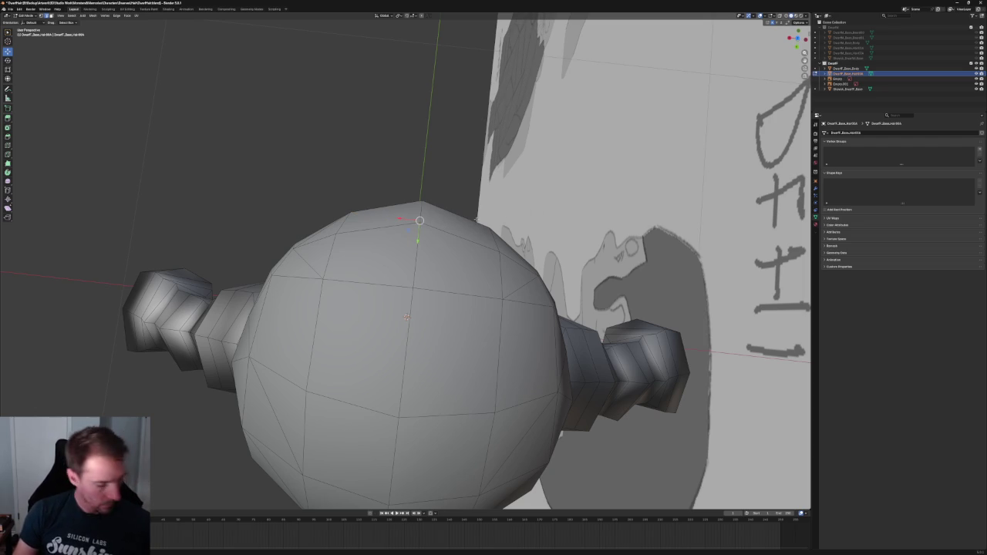
{"action": "key", "text": "g"}
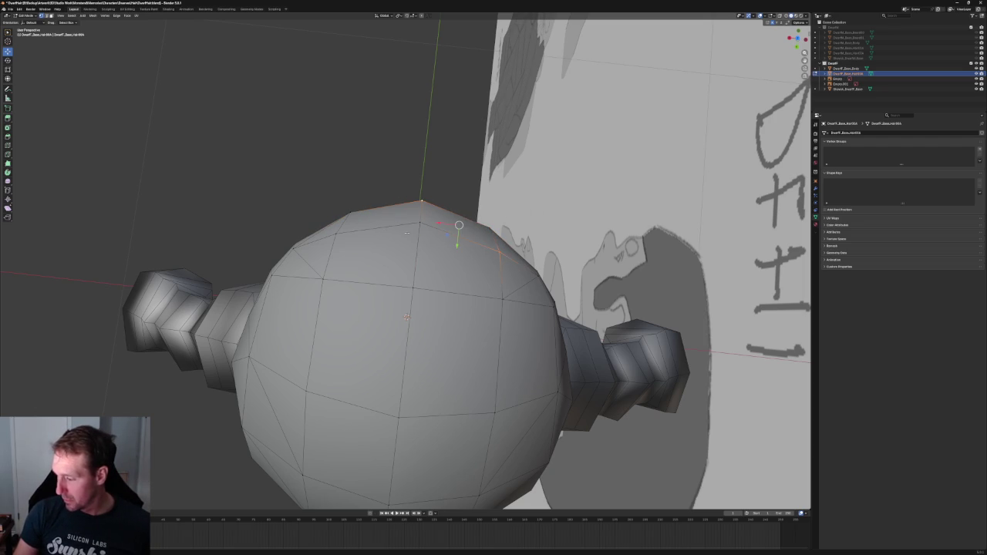
{"action": "right_click", "coordinate": [340, 233]}
{"action": "key", "text": "slash"}
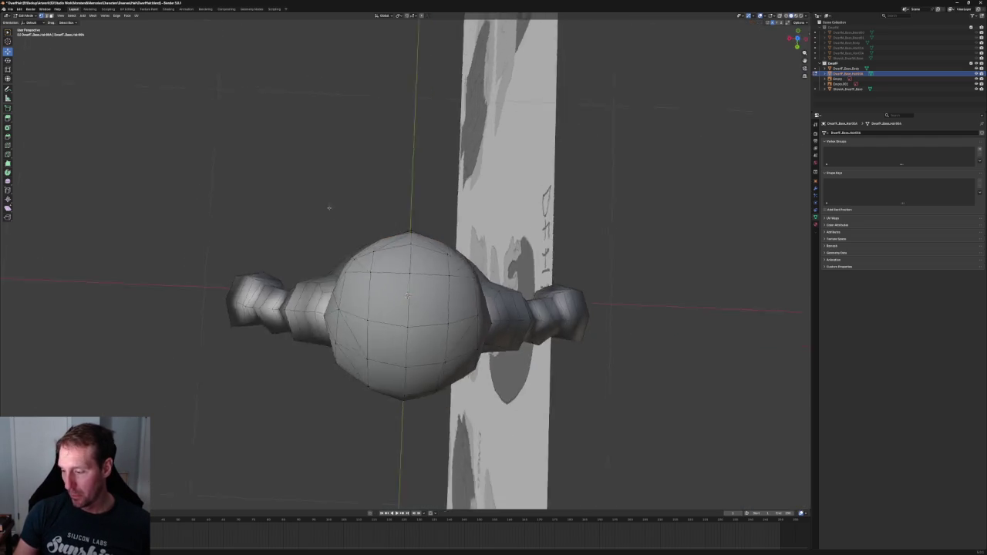
Move the top vertex along Y to round the crown, then view the whole dwarf upright.
{"action": "mouse_move", "coordinate": [525, 290]}
{"action": "middle_mouse_down"}
{"action": "mouse_move", "coordinate": [432, 123]}
{"action": "mouse_move", "coordinate": [357, 175]}
{"action": "mouse_move", "coordinate": [360, 143]}
{"action": "mouse_move", "coordinate": [351, 149]}
{"action": "mouse_move", "coordinate": [387, 215]}
{"action": "mouse_move", "coordinate": [367, 273]}
{"action": "middle_mouse_up"}
{"action": "scroll", "coordinate": [367, 273], "scroll_direction": "up", "scroll_amount": 3}
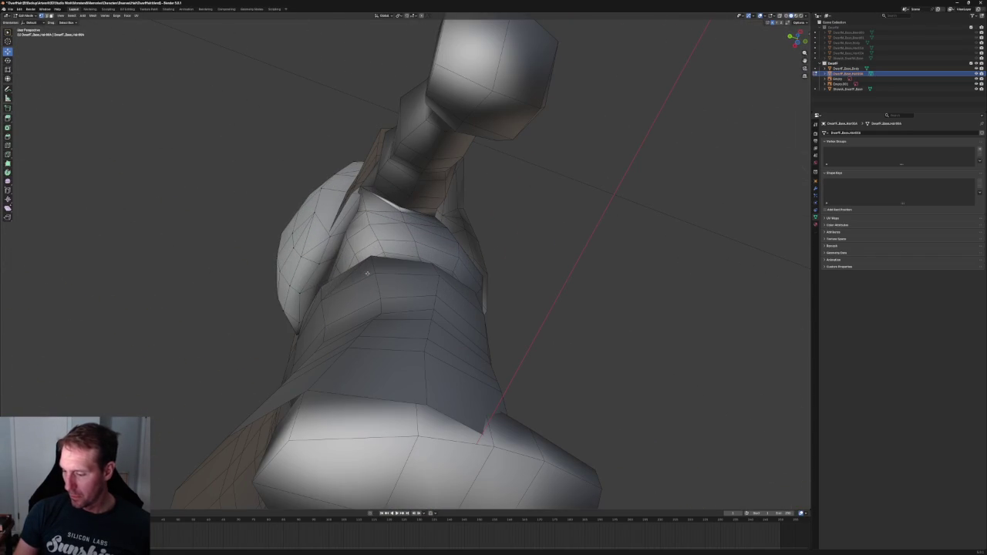
{"action": "key", "text": "g"}
{"action": "key", "text": "y"}
{"action": "left_click", "coordinate": [287, 289]}
{"action": "scroll", "coordinate": [287, 289], "scroll_direction": "down", "scroll_amount": 4}
{"action": "mouse_move", "coordinate": [218, 300]}
{"action": "middle_mouse_down"}
{"action": "mouse_move", "coordinate": [326, 282]}
{"action": "mouse_move", "coordinate": [188, 311]}
{"action": "mouse_move", "coordinate": [401, 293]}
{"action": "middle_mouse_up"}
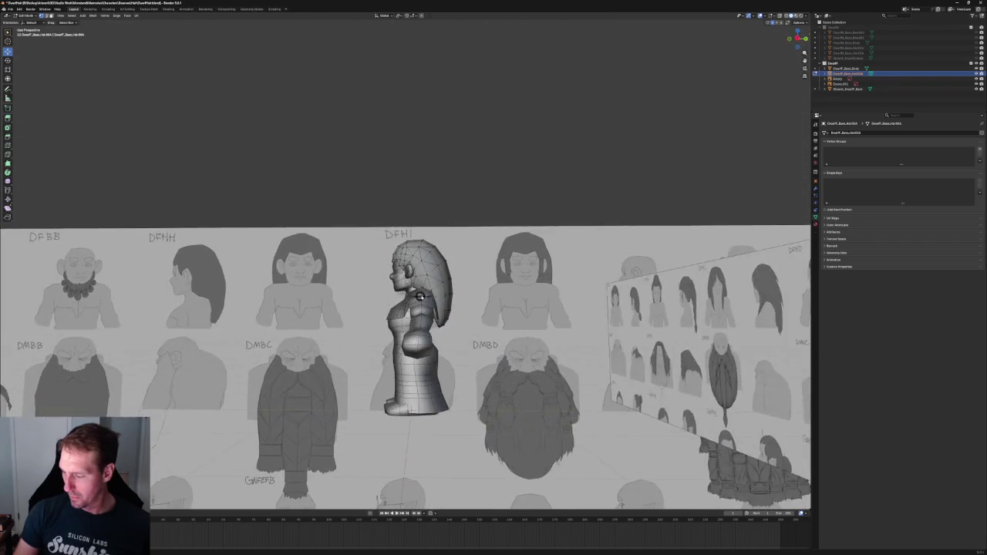
With X-ray on, box-select the hair vertices behind the dwarf's neck at the nape.
{"action": "scroll", "coordinate": [475, 279], "scroll_direction": "up", "scroll_amount": 4}
{"action": "scroll", "coordinate": [474, 279], "scroll_direction": "up", "scroll_amount": 4}
{"action": "key", "text": "alt+z"}
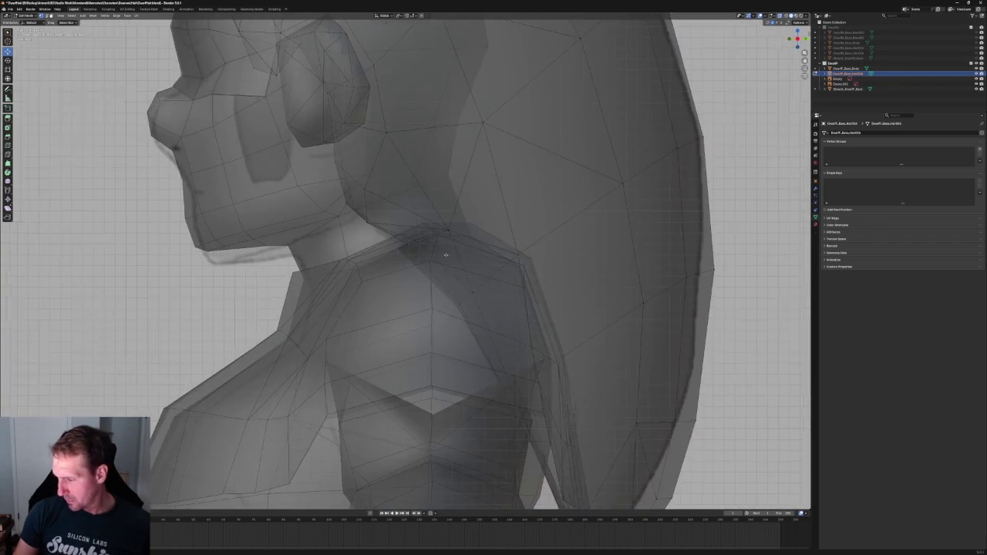
{"action": "scroll", "coordinate": [474, 279], "scroll_direction": "up", "scroll_amount": 3}
{"action": "left_click_drag", "start_coordinate": [344, 332], "coordinate": [414, 393]}
{"action": "key", "text": "alt+z"}
{"action": "scroll", "coordinate": [414, 370], "scroll_direction": "down", "scroll_amount": 3}
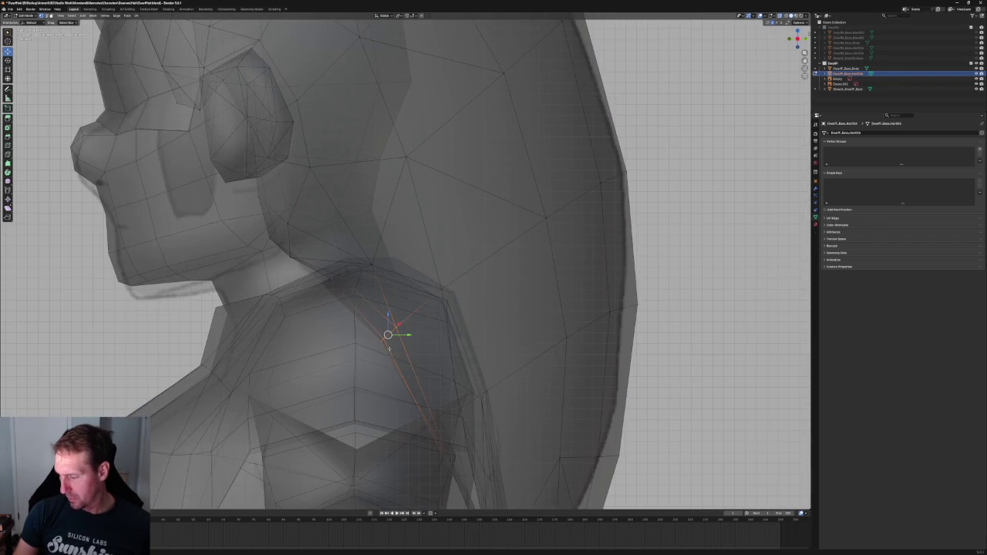
{"action": "key", "text": "alt+z"}
{"action": "key", "text": "alt+z"}
{"action": "key", "text": "alt+z"}
{"action": "left_click_drag", "start_coordinate": [502, 261], "coordinate": [440, 290]}
Move the nape vertices within the Y/Z plane, then shift the neighbouring vertex along Y.
{"action": "key", "text": "g"}
{"action": "key", "text": "shift+x"}
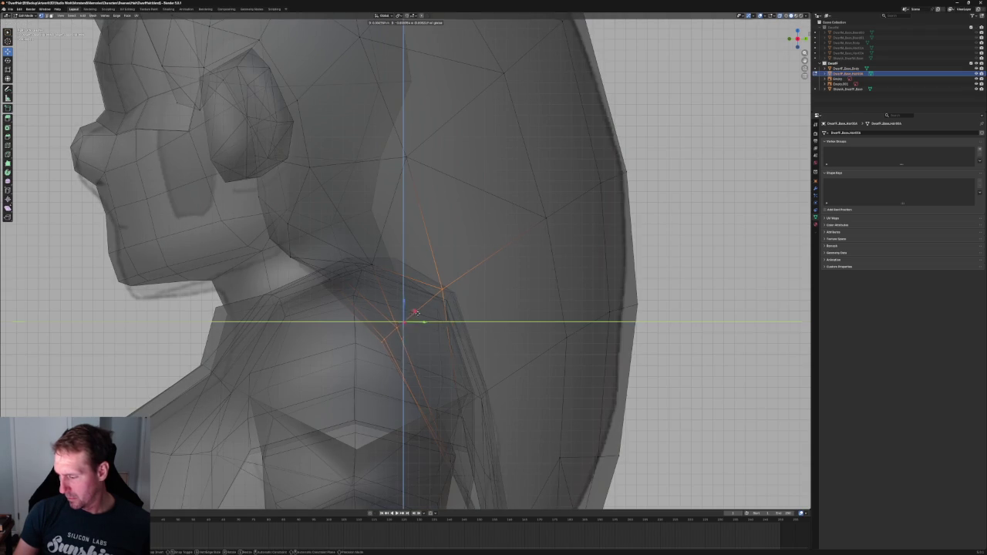
{"action": "left_click", "coordinate": [425, 316]}
{"action": "key", "text": "alt+z"}
{"action": "key", "text": "g"}
{"action": "key", "text": "shift+x"}
{"action": "key", "text": "Escape"}
{"action": "key", "text": "alt+z"}
{"action": "left_click", "coordinate": [374, 264]}
{"action": "key", "text": "alt+z"}
{"action": "key", "text": "g"}
{"action": "key", "text": "y"}
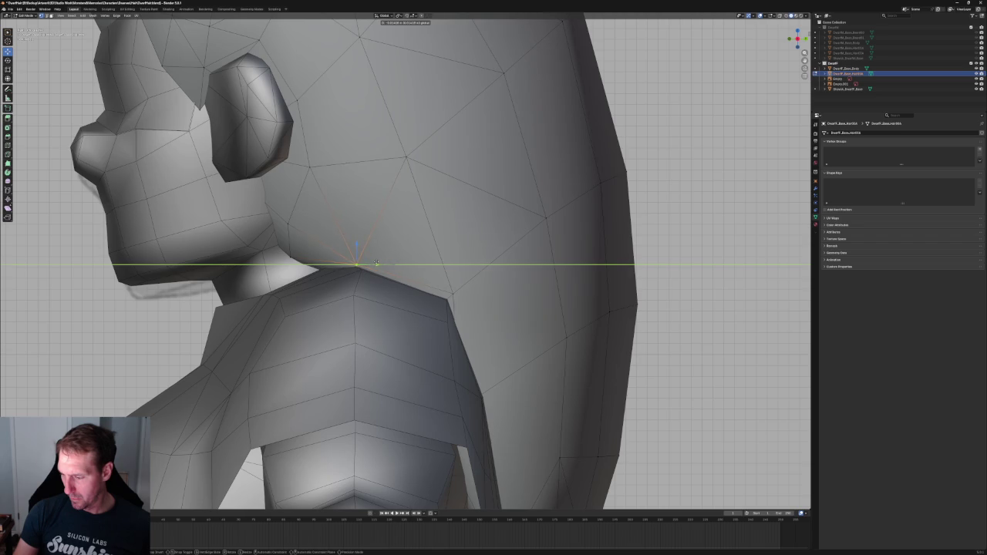
{"action": "left_click", "coordinate": [376, 263]}
Lower that vertex along the Z axis.
{"action": "key", "text": "alt+z"}
{"action": "key", "text": "g"}
{"action": "key", "text": "z"}
{"action": "left_click", "coordinate": [324, 268]}
Rotate and move the nearby nape vertex so the hair tucks against the neck.
{"action": "key", "text": "alt+z"}
{"action": "left_click", "coordinate": [331, 278]}
{"action": "key", "text": "shift+space"}
{"action": "key", "text": "r"}
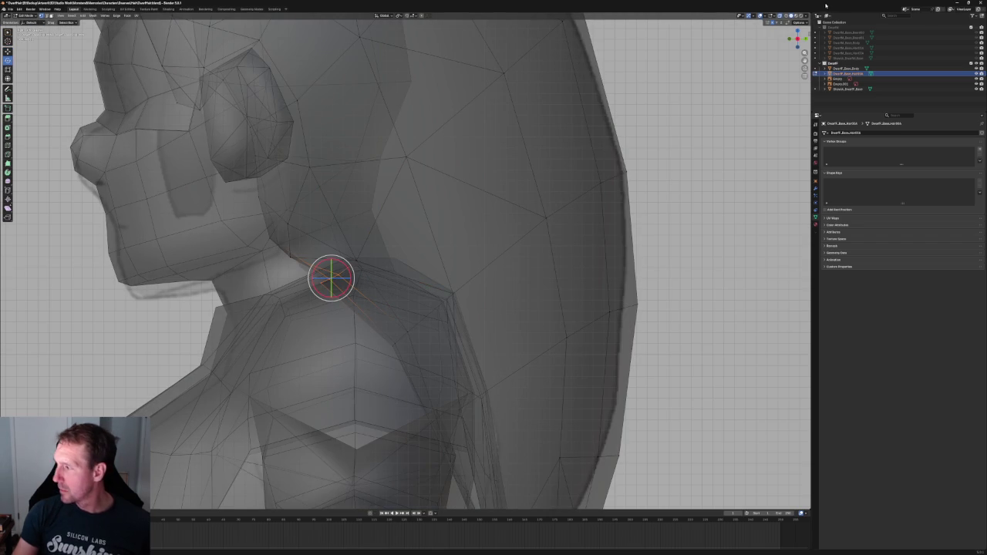
{"action": "key", "text": "alt+z"}
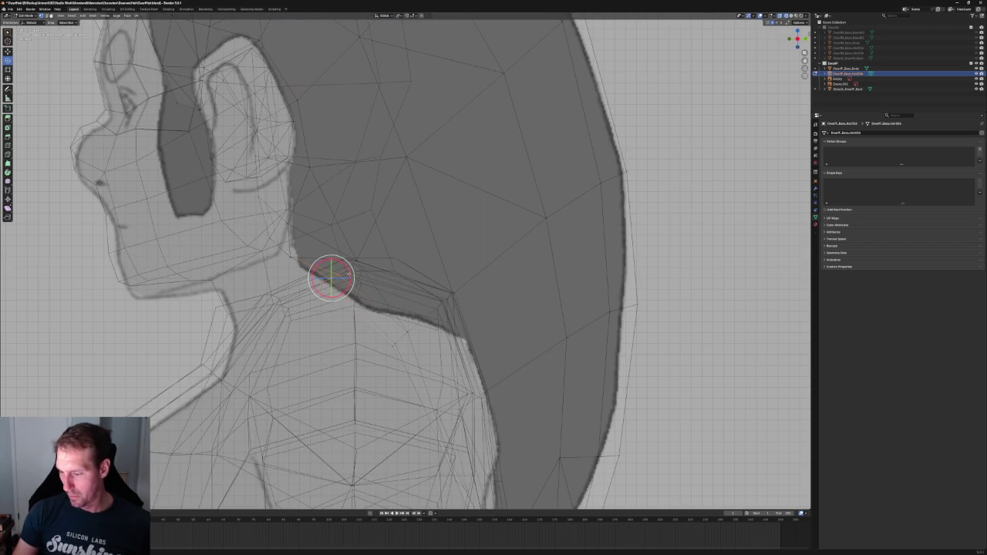
{"action": "mouse_move", "coordinate": [353, 269]}
{"action": "left_mouse_down"}
{"action": "mouse_move", "coordinate": [343, 254]}
{"action": "mouse_move", "coordinate": [346, 275]}
{"action": "mouse_move", "coordinate": [363, 269]}
{"action": "left_mouse_up"}
{"action": "key", "text": "shift+space"}
{"action": "key", "text": "g"}
{"action": "key", "text": "shift+space"}
{"action": "key", "text": "r"}
{"action": "key", "text": "shift+space"}
{"action": "key", "text": "g"}
Check the tucked hair edge from the front view and a slight orbit.
{"action": "scroll", "coordinate": [388, 295], "scroll_direction": "down", "scroll_amount": 3}
{"action": "scroll", "coordinate": [387, 295], "scroll_direction": "down", "scroll_amount": 2}
{"action": "middle_click_drag", "start_coordinate": [387, 294], "coordinate": [398, 292]}
{"action": "scroll", "coordinate": [398, 292], "scroll_direction": "up", "scroll_amount": 3}
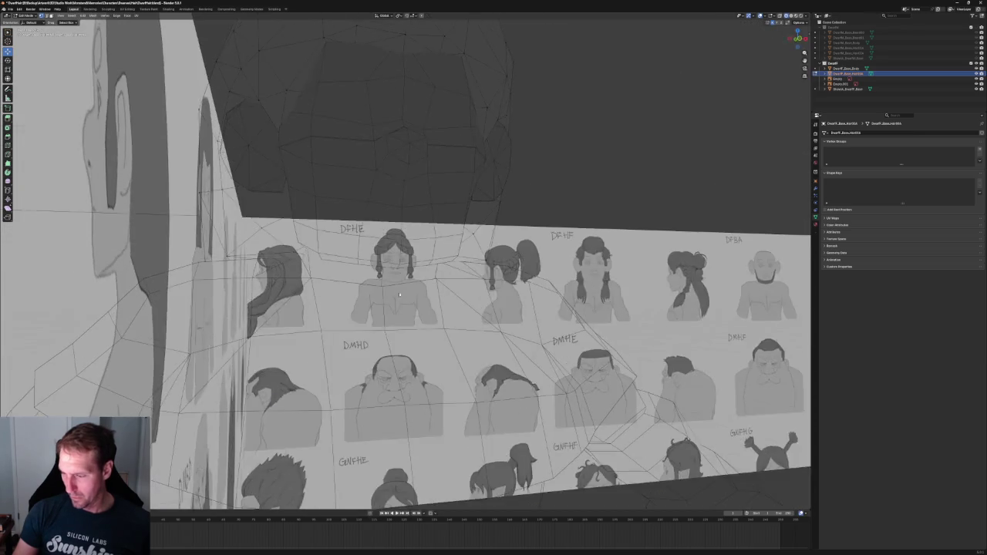
{"action": "key", "text": "KP_1"}
{"action": "middle_click_drag", "start_coordinate": [551, 210], "coordinate": [494, 224]}
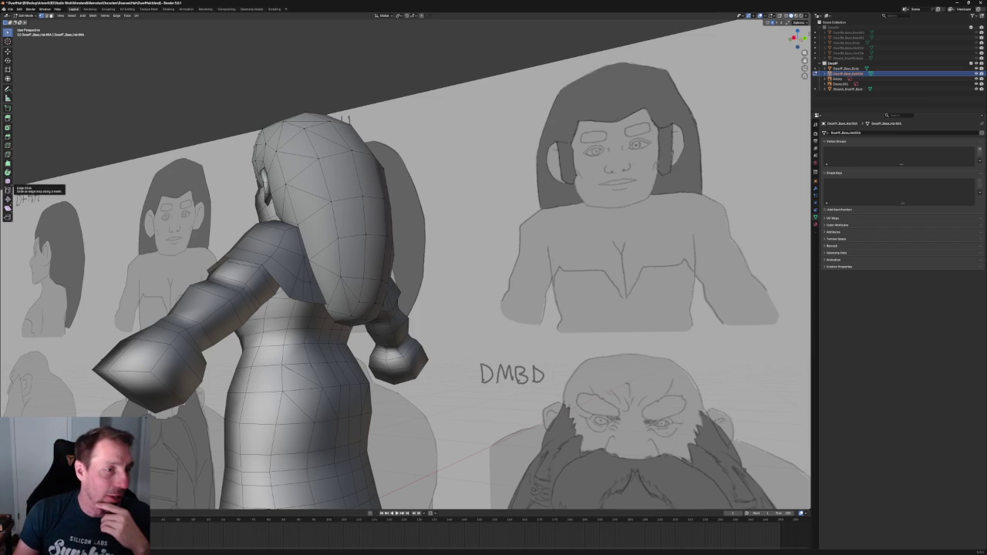
Save the dwarf .blend file with Ctrl+S.
{"action": "key", "text": "ctrl+s"}
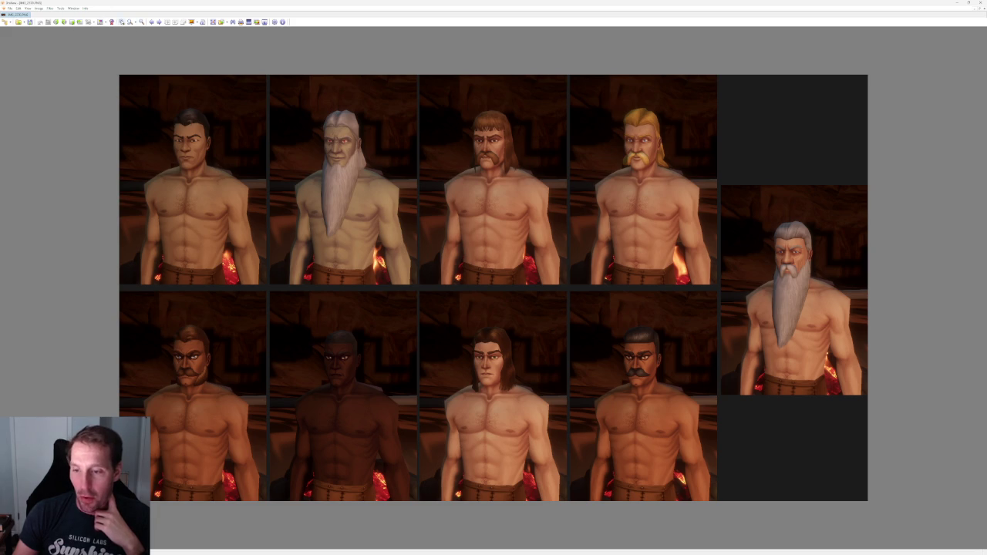
Zoom into the male portrait grid and pan to the white-bearded and blond faces.
{"action": "left_click", "coordinate": [122, 23]}
{"action": "left_click", "coordinate": [121, 22]}
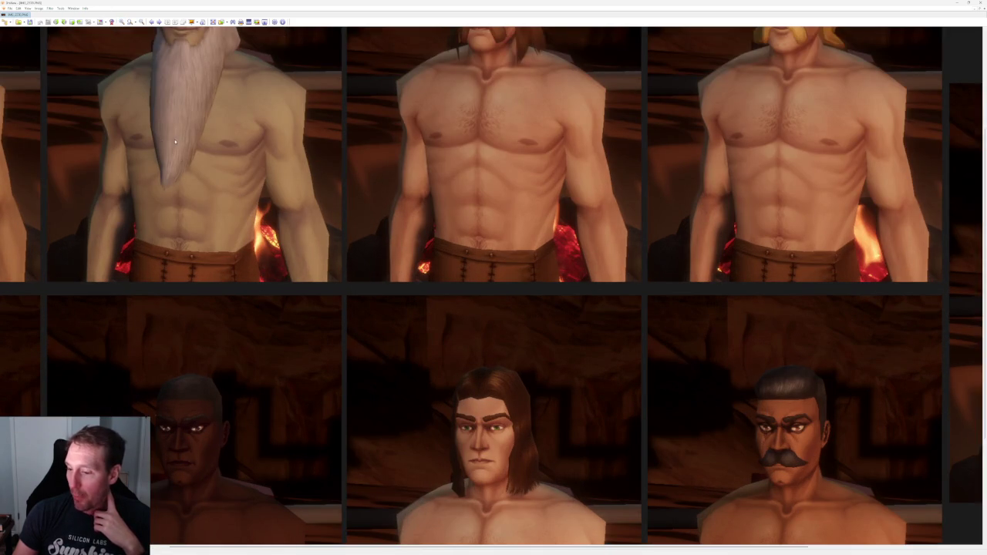
{"action": "left_click_drag", "start_coordinate": [211, 146], "coordinate": [507, 398]}
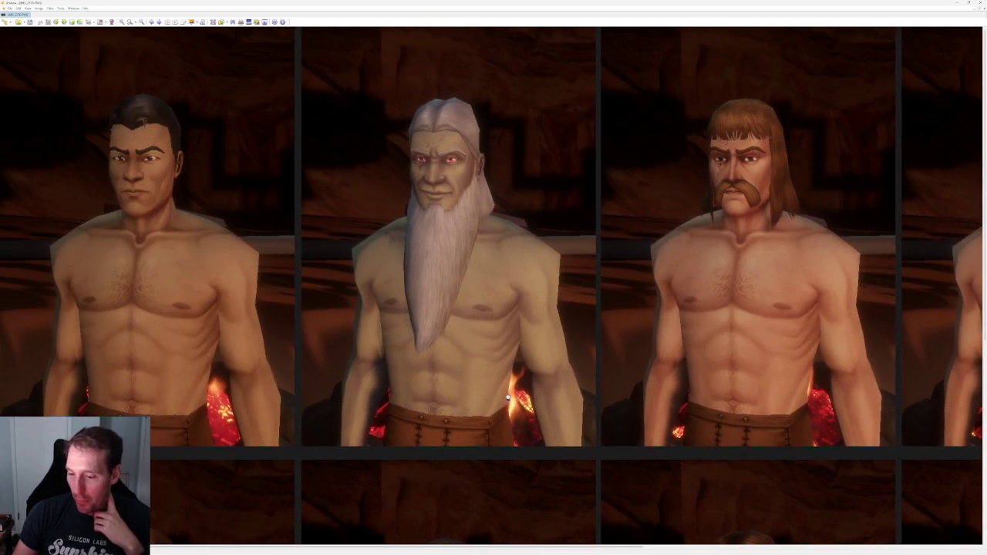
{"action": "left_click_drag", "start_coordinate": [656, 335], "coordinate": [504, 267]}
{"action": "scroll", "coordinate": [585, 271], "scroll_direction": "down", "scroll_amount": 1}
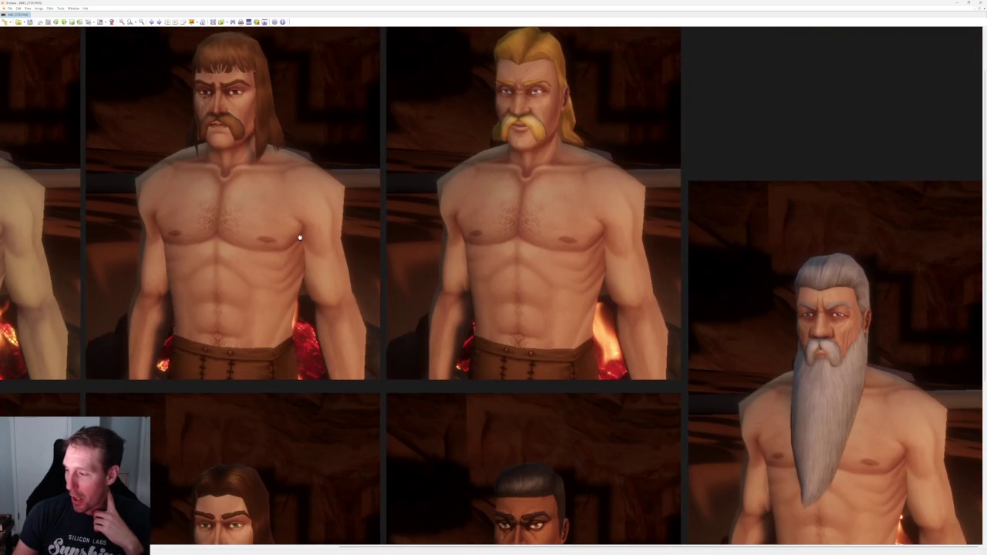
{"action": "scroll", "coordinate": [411, 112], "scroll_direction": "down", "scroll_amount": 5}
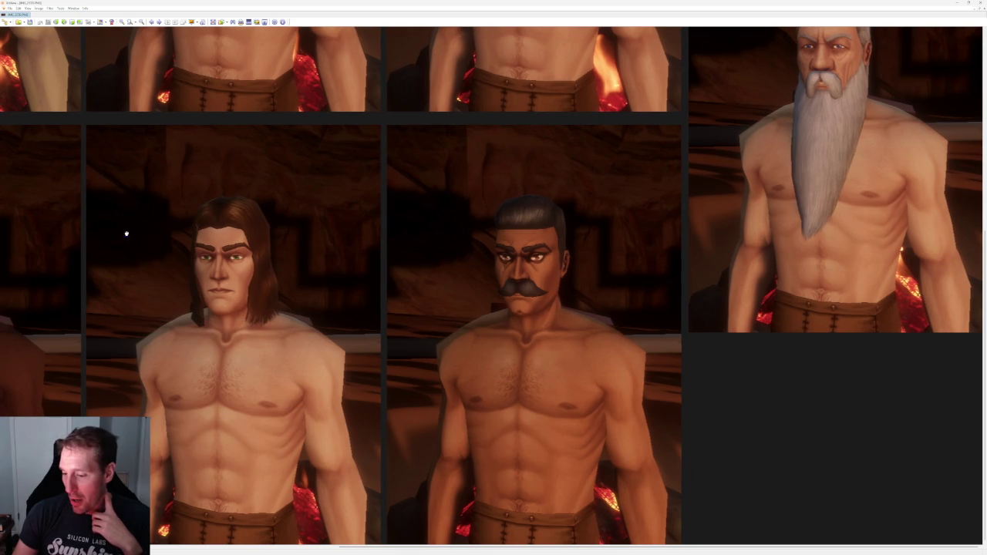
{"action": "scroll", "coordinate": [125, 235], "scroll_direction": "left", "scroll_amount": 1}
{"action": "scroll", "coordinate": [354, 221], "scroll_direction": "left", "scroll_amount": 1}
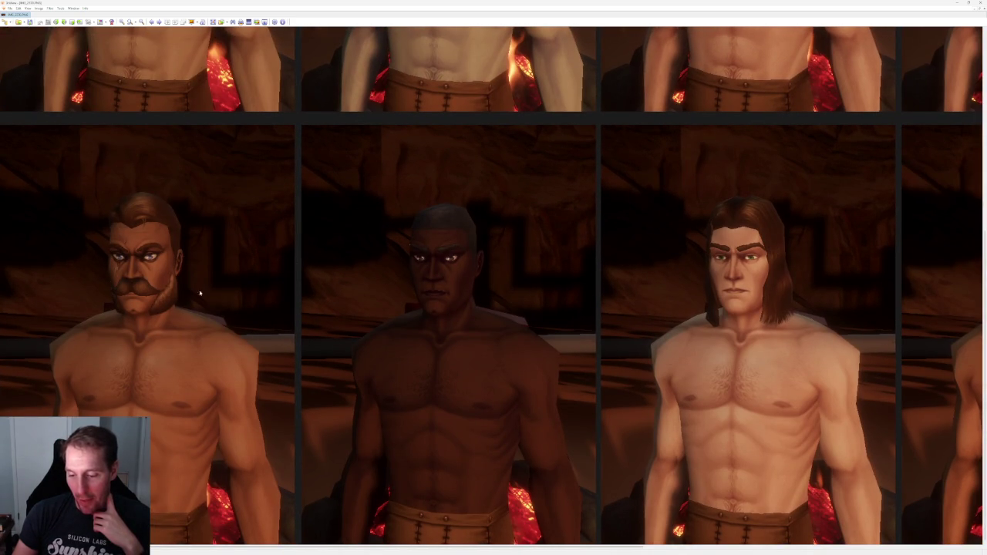
{"action": "scroll", "coordinate": [289, 167], "scroll_direction": "up", "scroll_amount": 2}
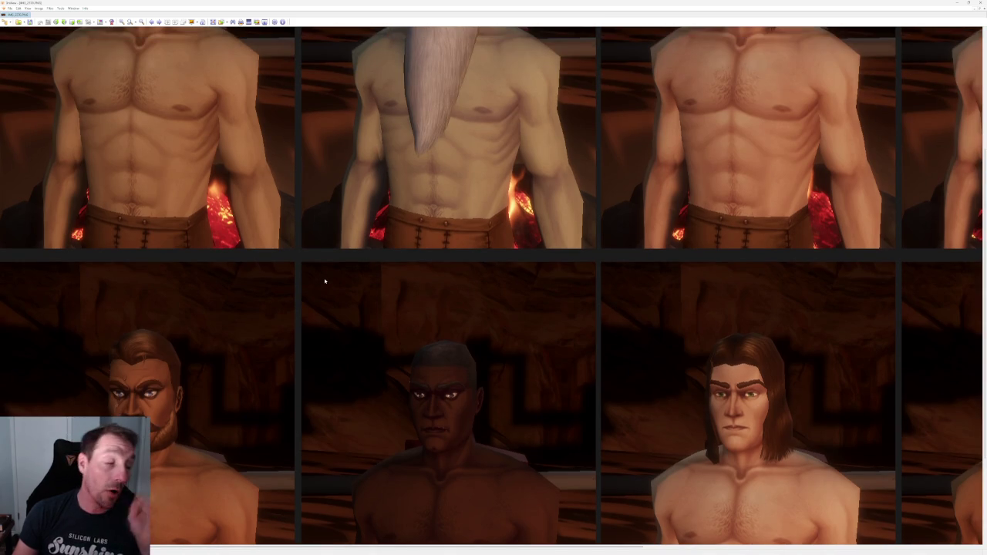
{"action": "scroll", "coordinate": [308, 246], "scroll_direction": "right", "scroll_amount": 3}
{"action": "scroll", "coordinate": [514, 237], "scroll_direction": "up", "scroll_amount": 2}
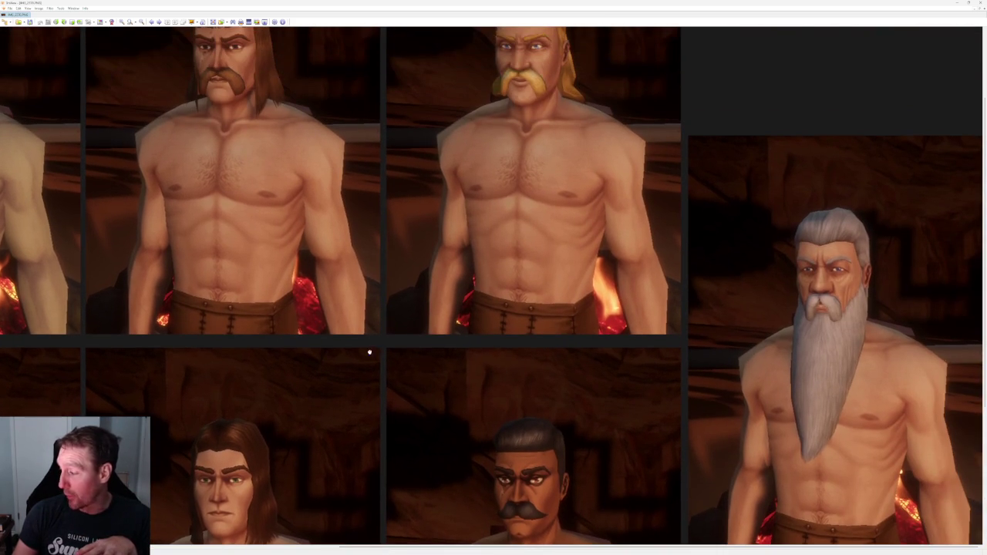
{"action": "right_click", "coordinate": [370, 353]}
{"action": "left_click", "coordinate": [777, 297]}
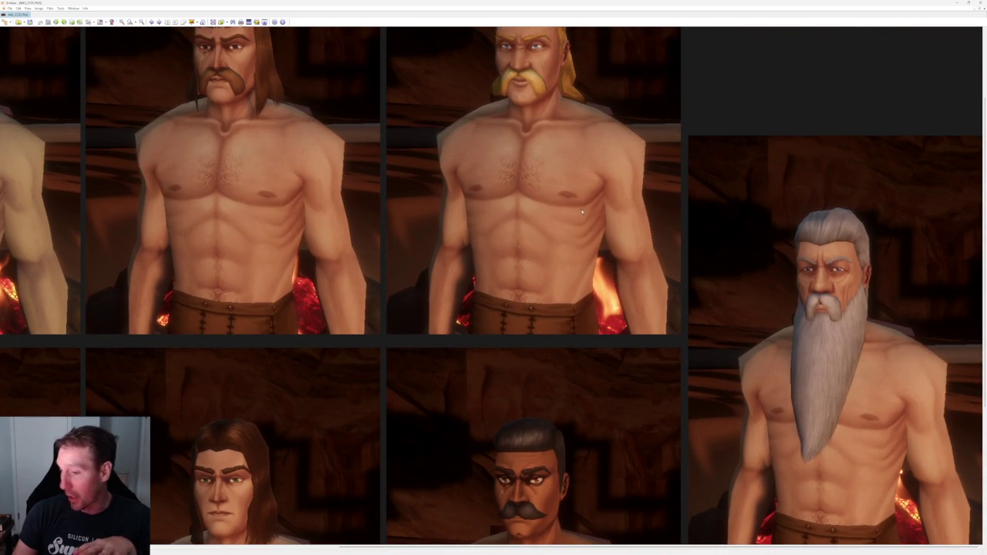
{"action": "scroll", "coordinate": [463, 216], "scroll_direction": "up", "scroll_amount": 2}
{"action": "scroll", "coordinate": [360, 220], "scroll_direction": "left", "scroll_amount": 3}
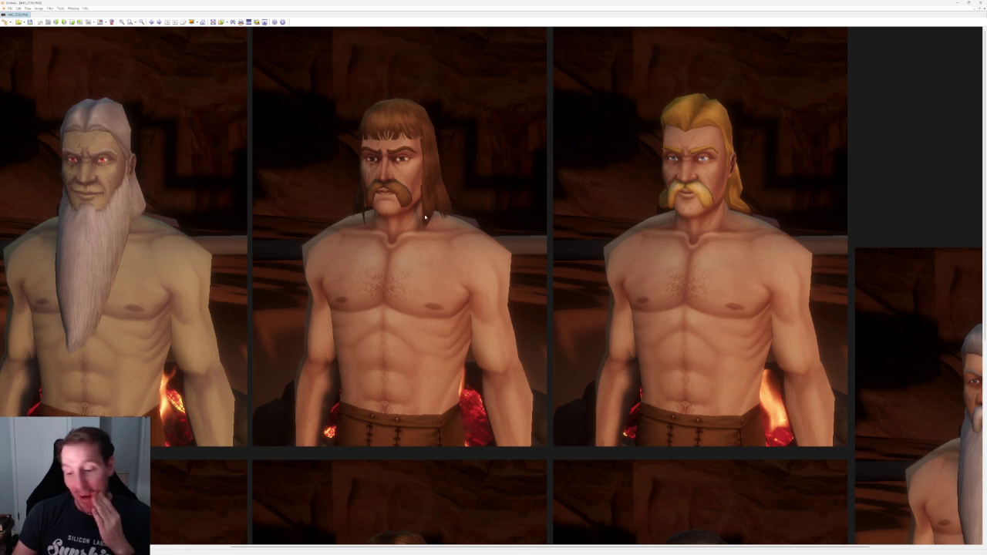
{"action": "scroll", "coordinate": [237, 286], "scroll_direction": "left", "scroll_amount": 1}
{"action": "scroll", "coordinate": [237, 286], "scroll_direction": "left", "scroll_amount": 3}
{"action": "scroll", "coordinate": [315, 293], "scroll_direction": "right", "scroll_amount": 4}
{"action": "scroll", "coordinate": [144, 278], "scroll_direction": "right", "scroll_amount": 2}
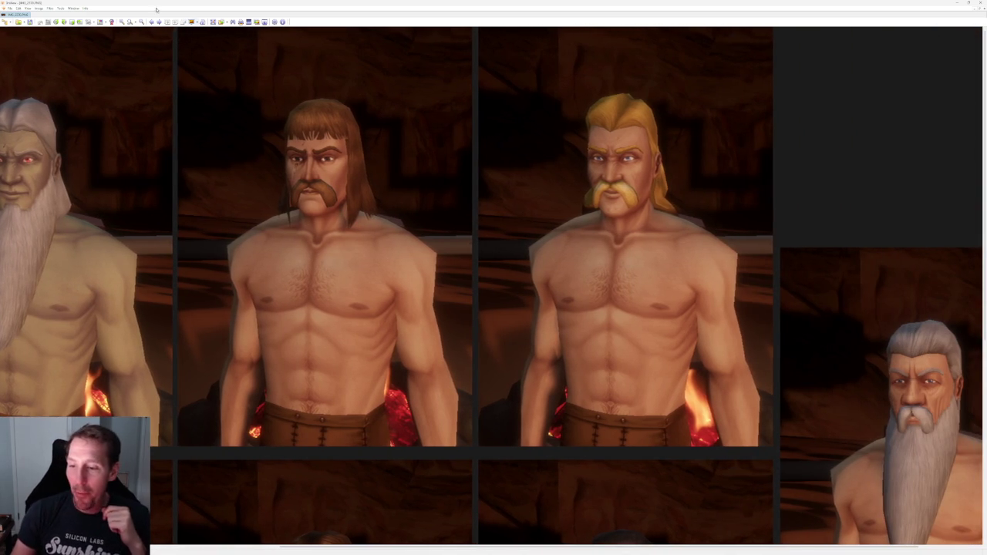
Zoom closer and centre the dark-haired face beside the grey-bearded one.
{"action": "left_click", "coordinate": [121, 22]}
{"action": "left_click", "coordinate": [122, 23]}
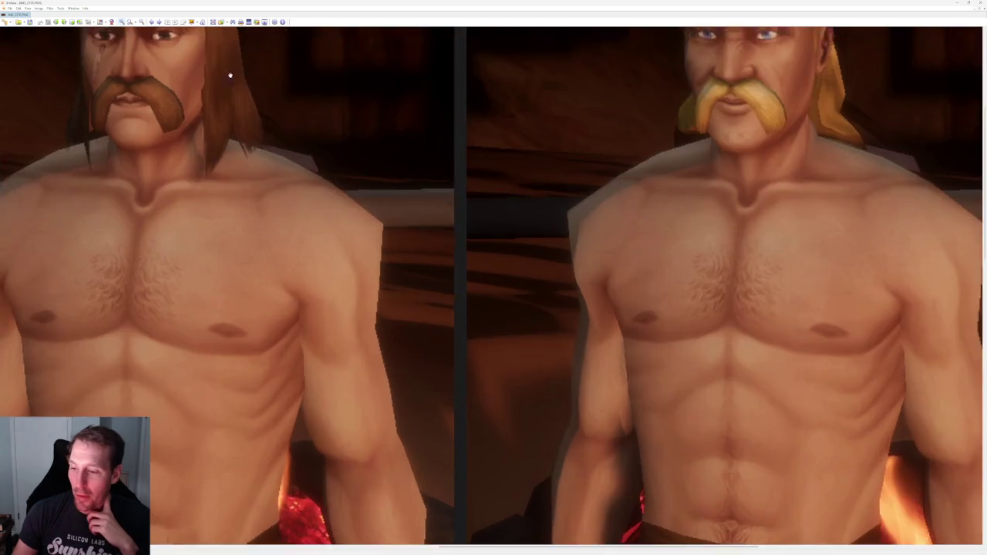
{"action": "scroll", "coordinate": [380, 385], "scroll_direction": "up", "scroll_amount": 3}
{"action": "scroll", "coordinate": [354, 269], "scroll_direction": "right", "scroll_amount": 3}
{"action": "scroll", "coordinate": [457, 191], "scroll_direction": "right", "scroll_amount": 4}
{"action": "scroll", "coordinate": [424, 145], "scroll_direction": "right", "scroll_amount": 2}
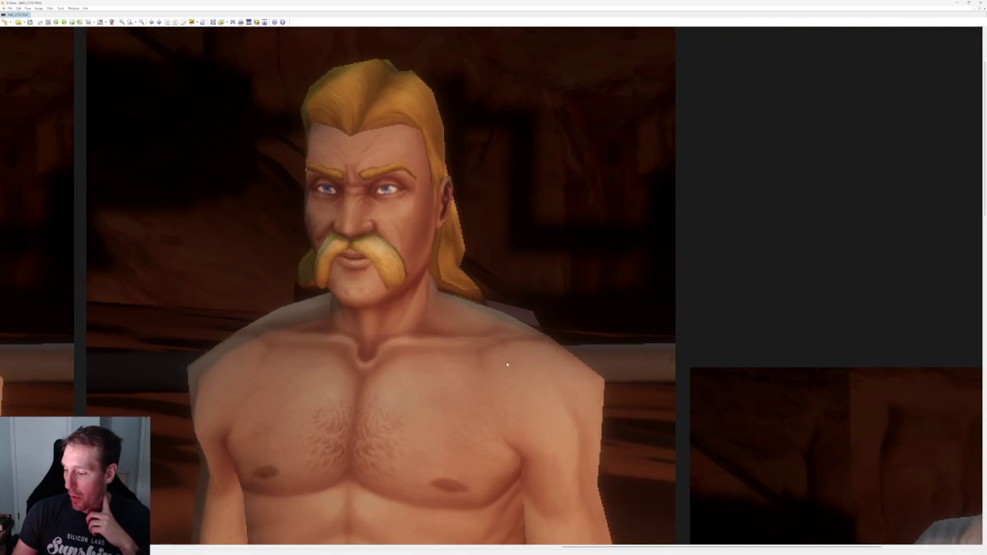
{"action": "scroll", "coordinate": [347, 138], "scroll_direction": "down", "scroll_amount": 5}
{"action": "scroll", "coordinate": [220, 129], "scroll_direction": "right", "scroll_amount": 4}
{"action": "scroll", "coordinate": [524, 177], "scroll_direction": "down", "scroll_amount": 1}
{"action": "scroll", "coordinate": [524, 177], "scroll_direction": "down", "scroll_amount": 5}
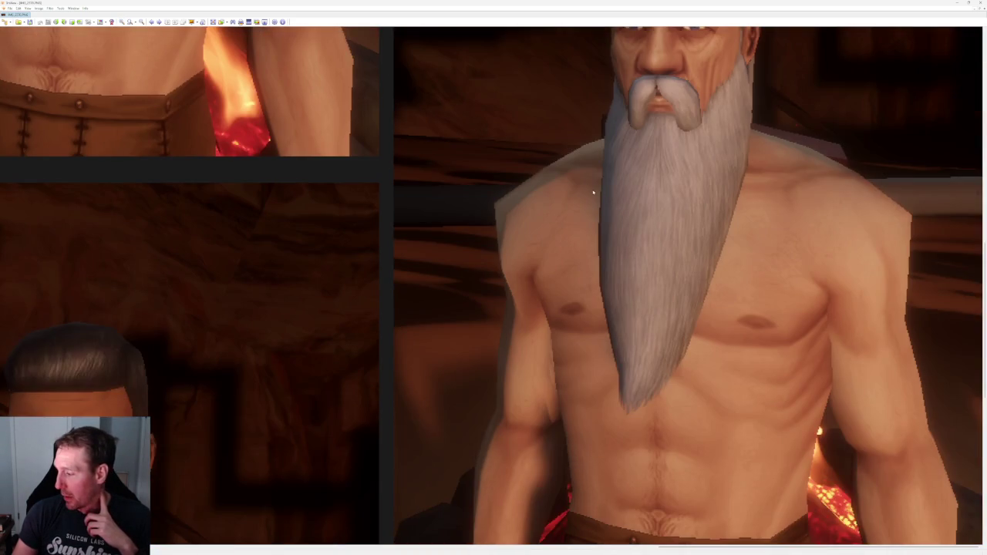
{"action": "scroll", "coordinate": [576, 257], "scroll_direction": "up", "scroll_amount": 3}
{"action": "scroll", "coordinate": [576, 233], "scroll_direction": "up", "scroll_amount": 2}
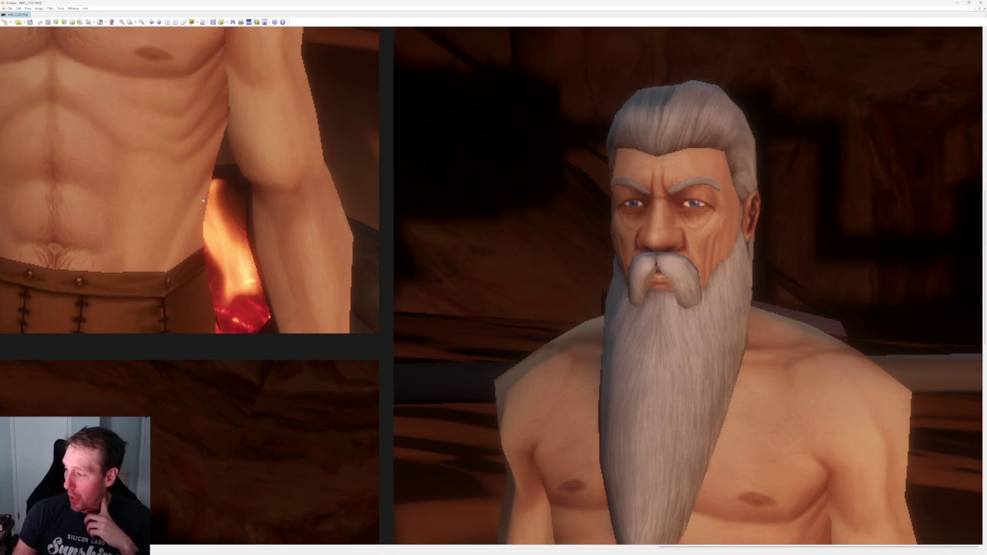
{"action": "scroll", "coordinate": [369, 263], "scroll_direction": "up", "scroll_amount": 3}
{"action": "scroll", "coordinate": [806, 395], "scroll_direction": "up", "scroll_amount": 3}
{"action": "left_click_drag", "start_coordinate": [391, 268], "coordinate": [844, 344]}
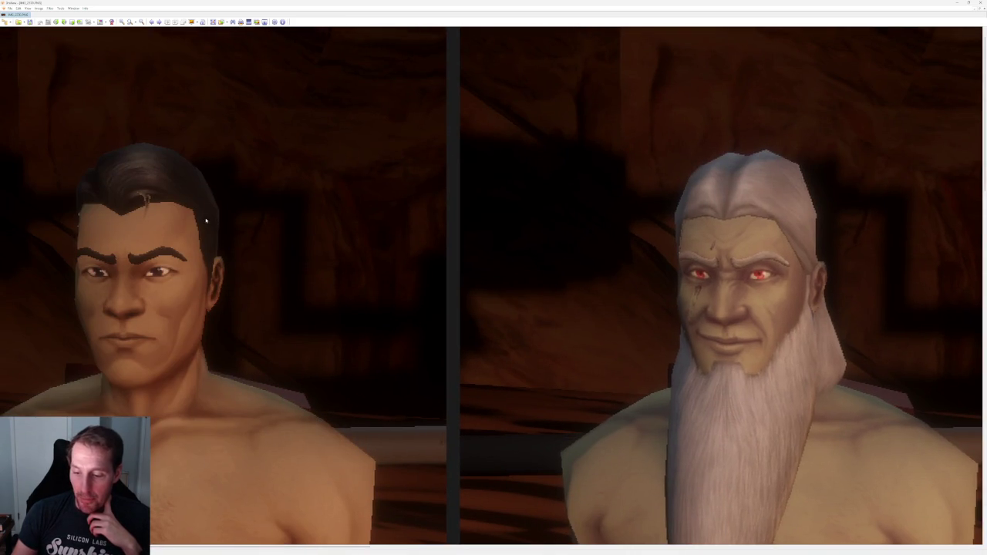
{"action": "left_click_drag", "start_coordinate": [195, 223], "coordinate": [337, 249]}
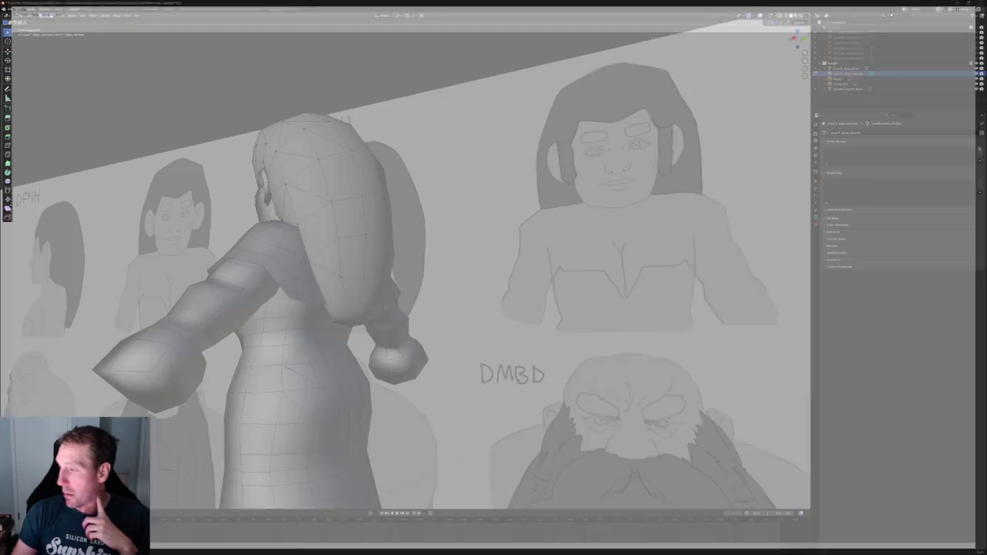
{"action": "left_click", "coordinate": [981, 3]}
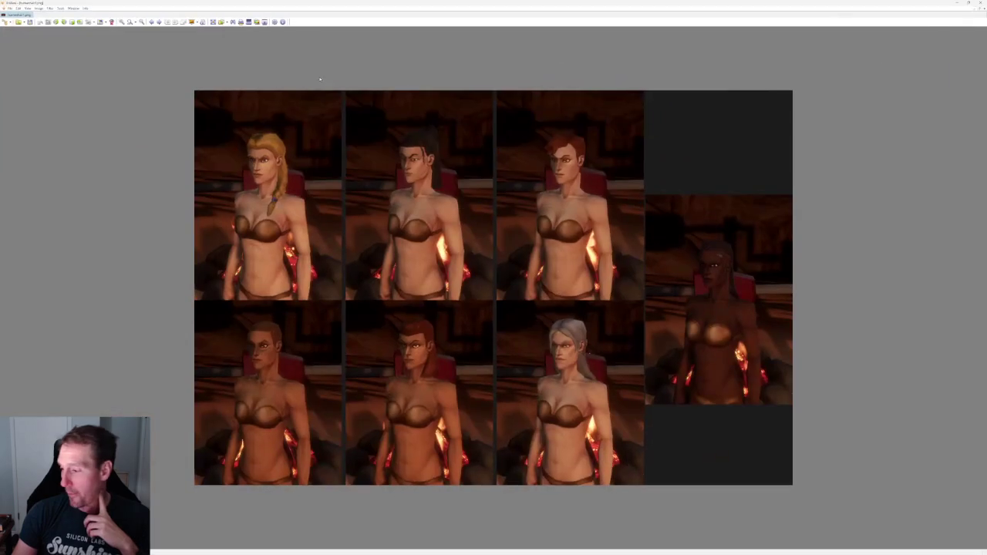
Zoom into the female collage's top row and centre the red-haired figure.
{"action": "left_click", "coordinate": [121, 22]}
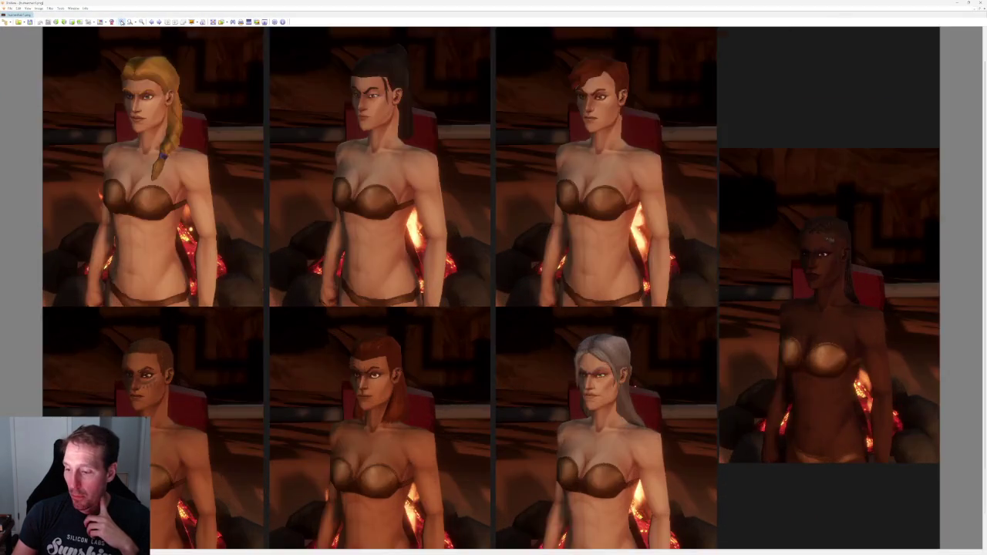
{"action": "left_click", "coordinate": [121, 21]}
{"action": "scroll", "coordinate": [560, 536], "scroll_direction": "up", "scroll_amount": 3}
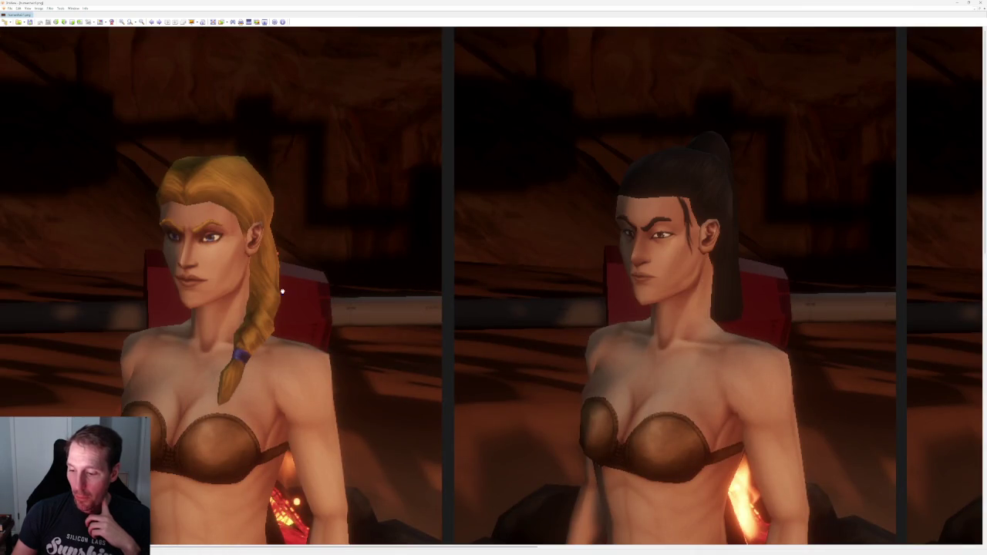
{"action": "left_click_drag", "start_coordinate": [283, 293], "coordinate": [297, 252]}
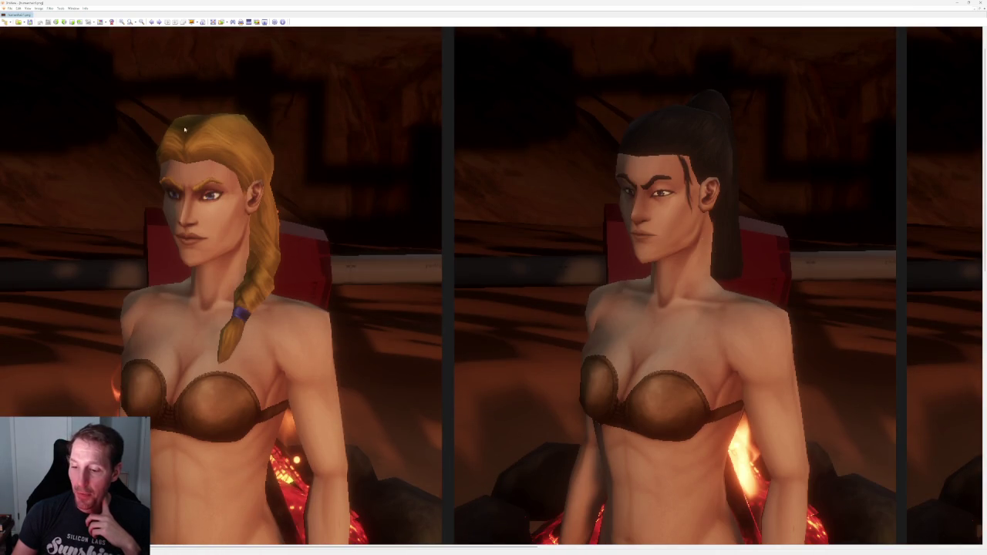
{"action": "scroll", "coordinate": [218, 320], "scroll_direction": "right", "scroll_amount": 5}
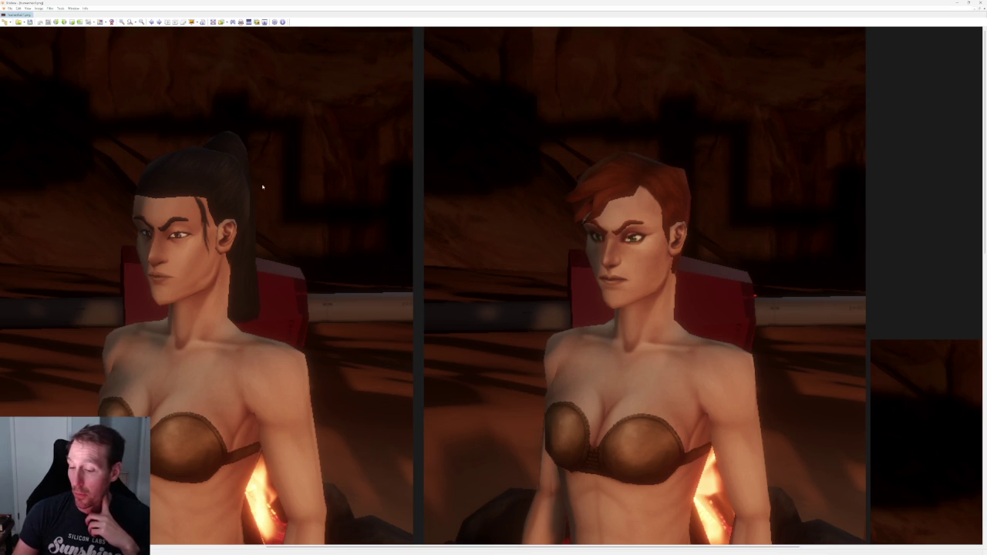
{"action": "mouse_move", "coordinate": [596, 303]}
{"action": "left_mouse_down"}
{"action": "mouse_move", "coordinate": [452, 277]}
{"action": "mouse_move", "coordinate": [382, 212]}
{"action": "left_mouse_up"}
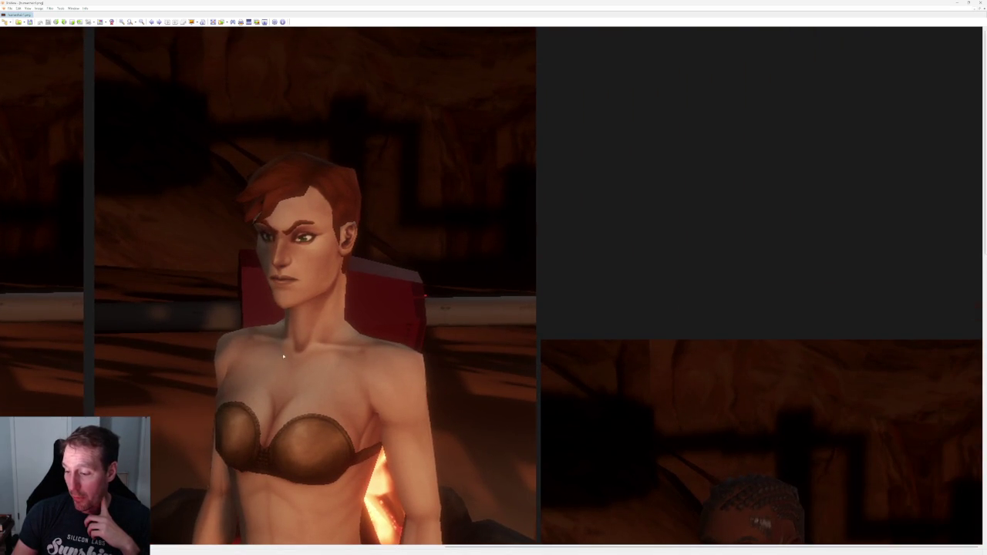
{"action": "mouse_move", "coordinate": [257, 374]}
{"action": "left_mouse_down"}
{"action": "mouse_move", "coordinate": [253, 353]}
{"action": "mouse_move", "coordinate": [276, 333]}
{"action": "left_mouse_up"}
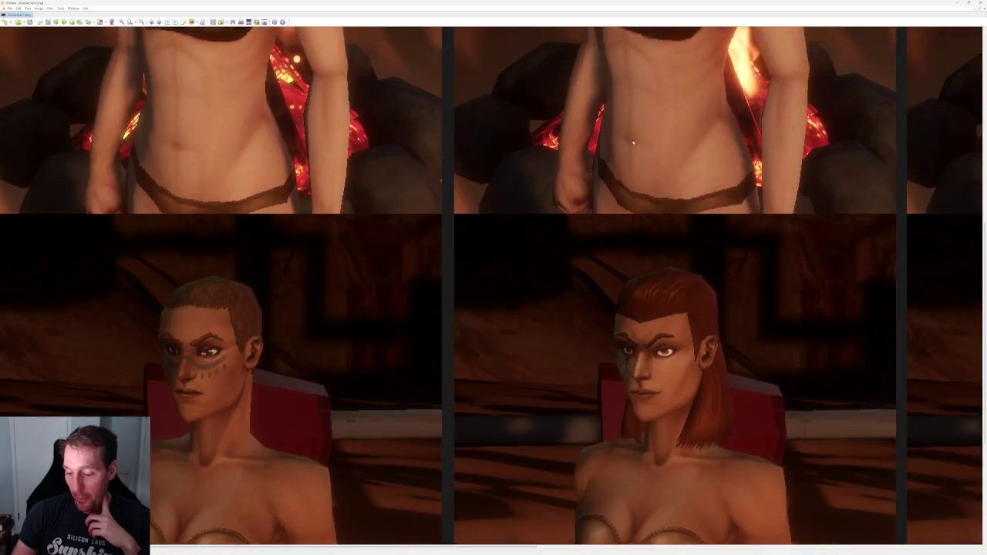
Pan along the next row past the grey-haired head and zoom on the braided hairstyle.
{"action": "mouse_move", "coordinate": [179, 380]}
{"action": "left_mouse_down"}
{"action": "mouse_move", "coordinate": [363, 139]}
{"action": "mouse_move", "coordinate": [298, 228]}
{"action": "left_mouse_up"}
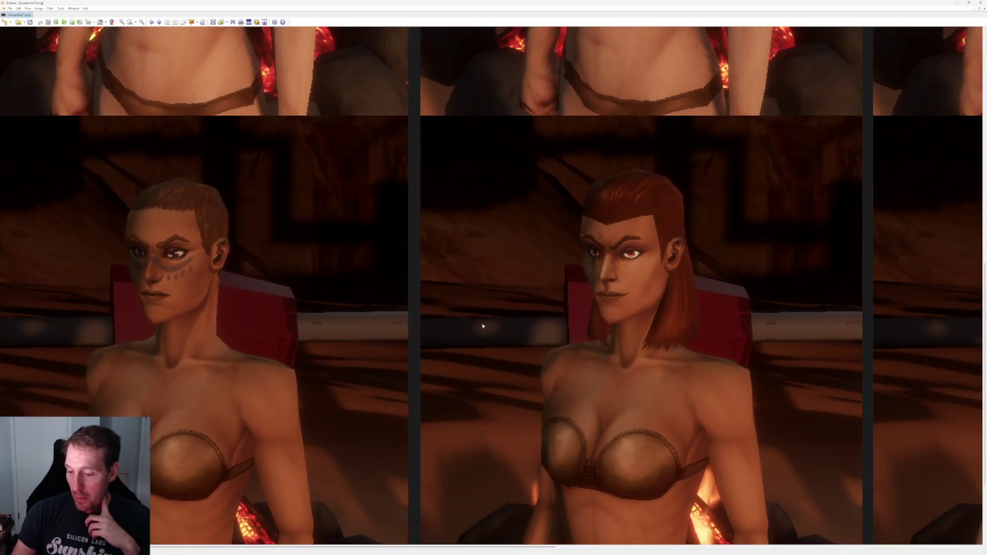
{"action": "left_click_drag", "start_coordinate": [538, 269], "coordinate": [115, 270]}
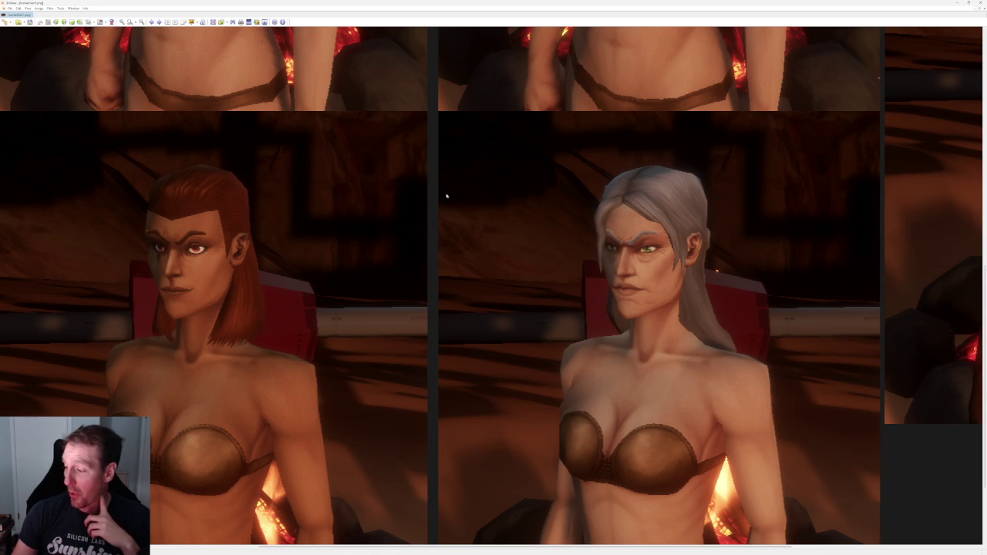
{"action": "left_click_drag", "start_coordinate": [697, 203], "coordinate": [357, 216]}
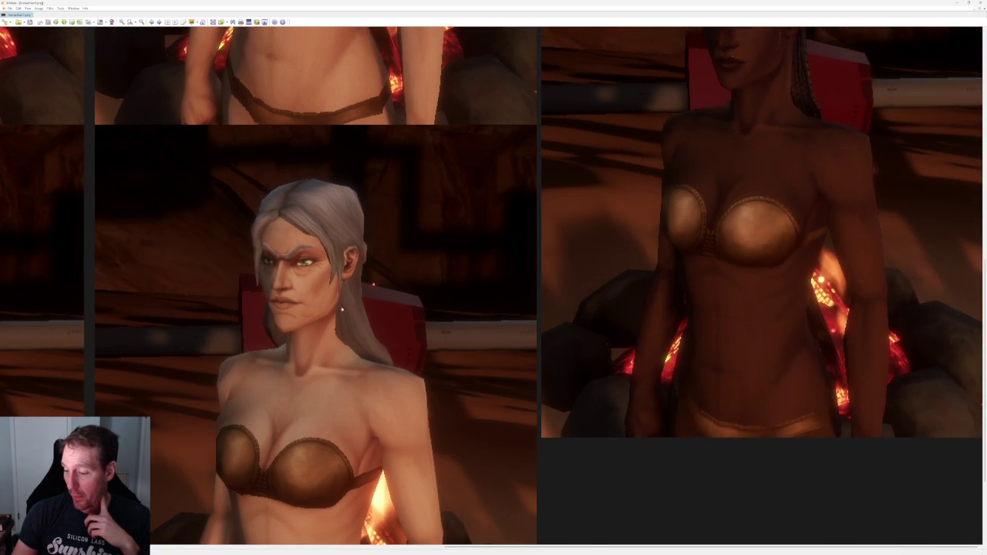
{"action": "scroll", "coordinate": [475, 369], "scroll_direction": "up", "scroll_amount": 3}
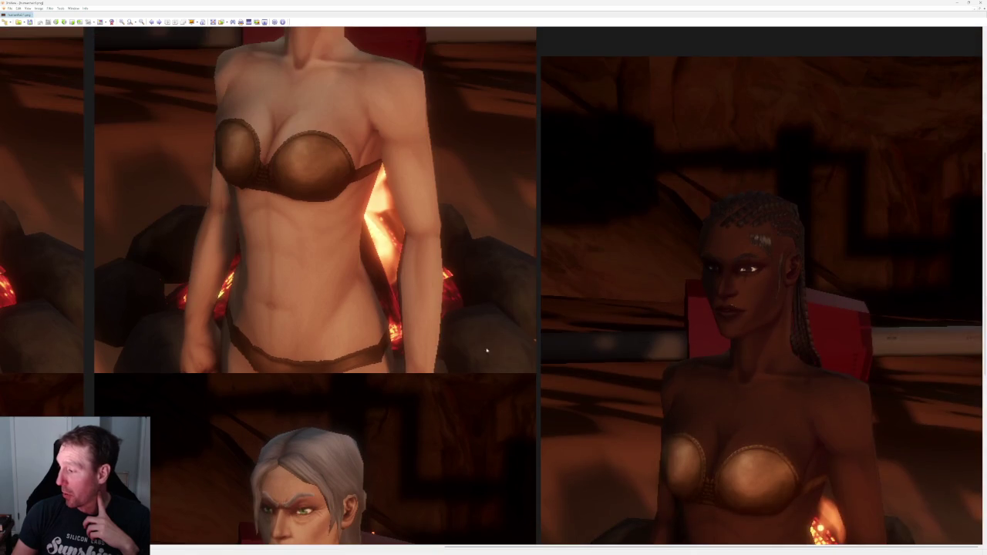
{"action": "left_click", "coordinate": [121, 22]}
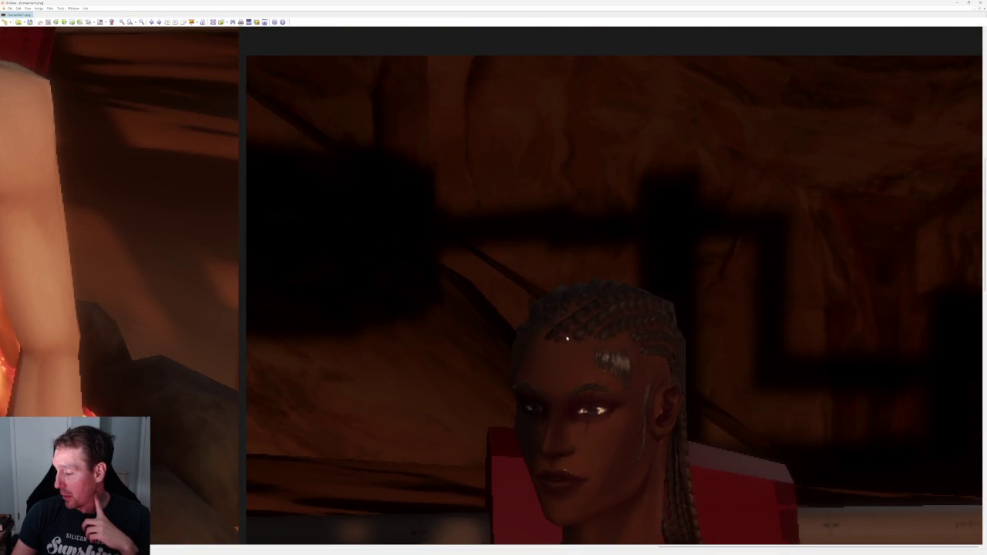
{"action": "scroll", "coordinate": [622, 329], "scroll_direction": "down", "scroll_amount": 2}
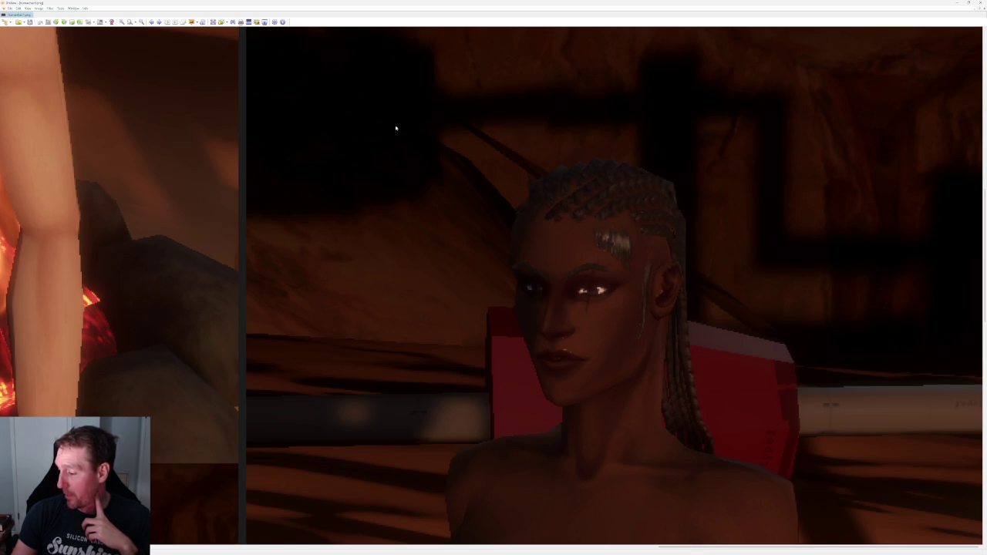
{"action": "scroll", "coordinate": [394, 128], "scroll_direction": "up", "scroll_amount": 1}
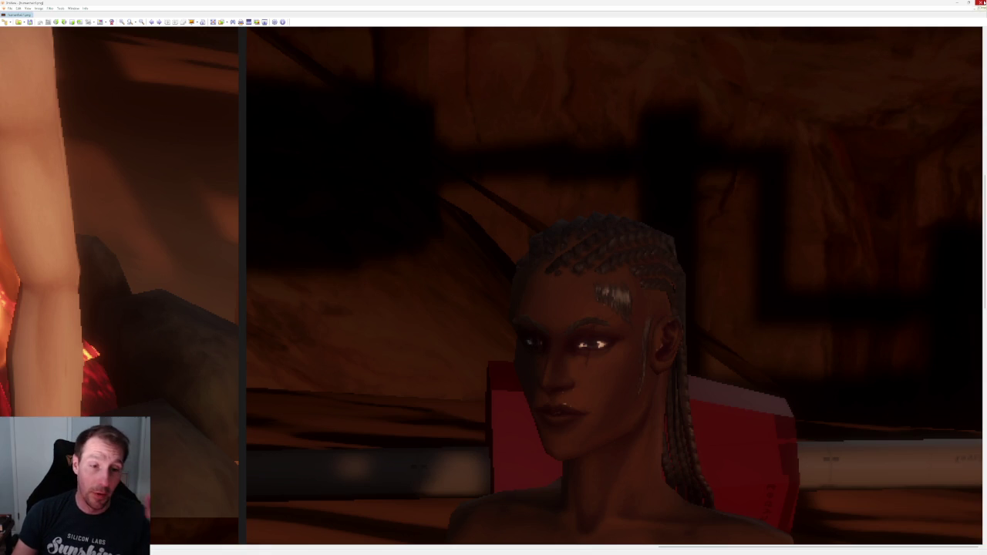
{"action": "left_click", "coordinate": [984, 3]}
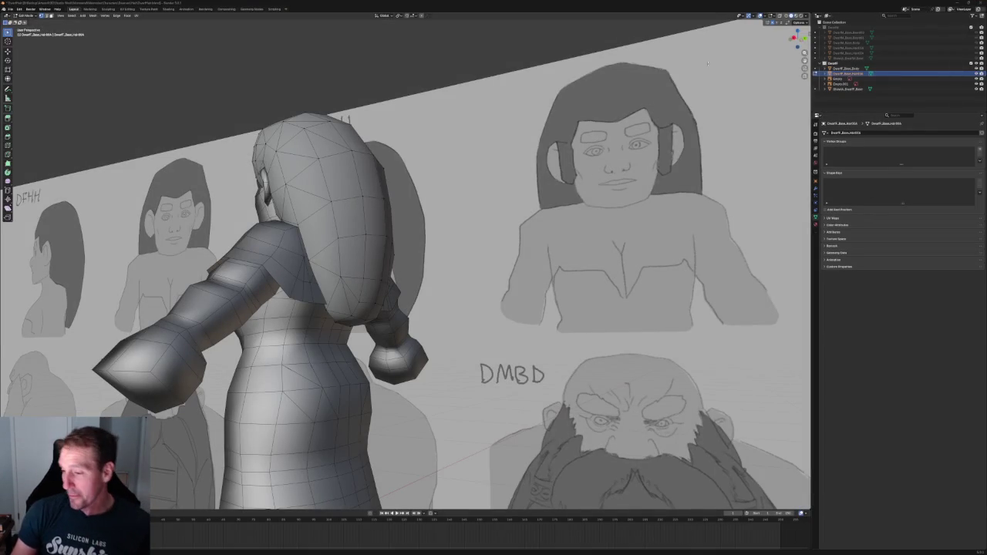
Connect a pair of crown vertices with a new edge using Connect Vertex Pairs.
{"action": "scroll", "coordinate": [343, 73], "scroll_direction": "down", "scroll_amount": 5}
{"action": "mouse_move", "coordinate": [343, 74]}
{"action": "middle_mouse_down"}
{"action": "mouse_move", "coordinate": [354, 108]}
{"action": "mouse_move", "coordinate": [386, 128]}
{"action": "mouse_move", "coordinate": [337, 160]}
{"action": "middle_mouse_up"}
{"action": "scroll", "coordinate": [386, 128], "scroll_direction": "up", "scroll_amount": 5}
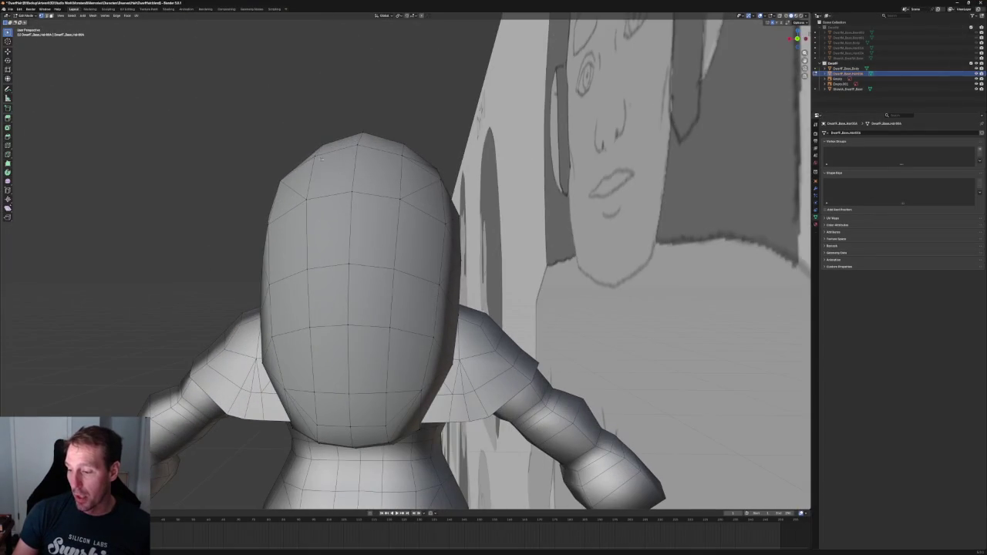
{"action": "left_click", "coordinate": [404, 153], "text": "shift"}
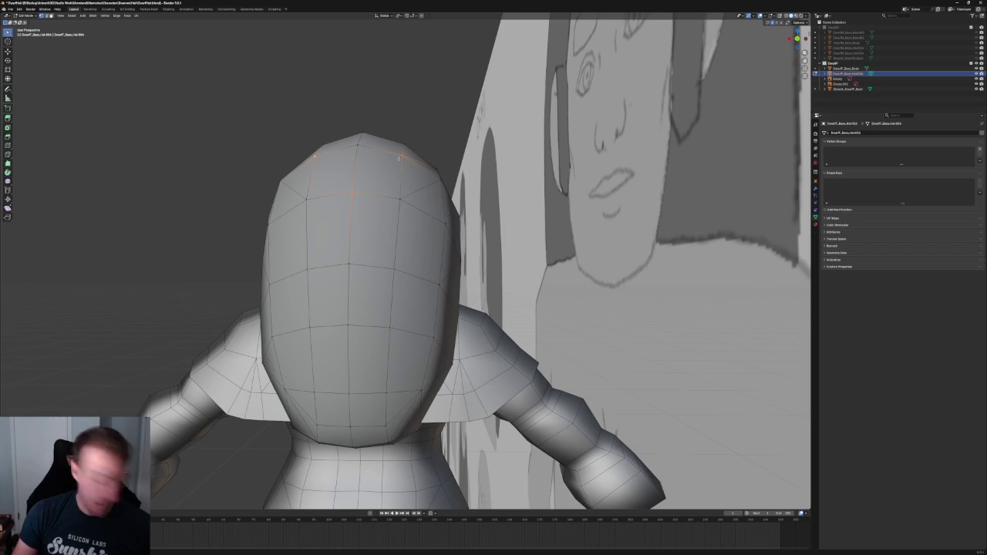
{"action": "right_click", "coordinate": [362, 189]}
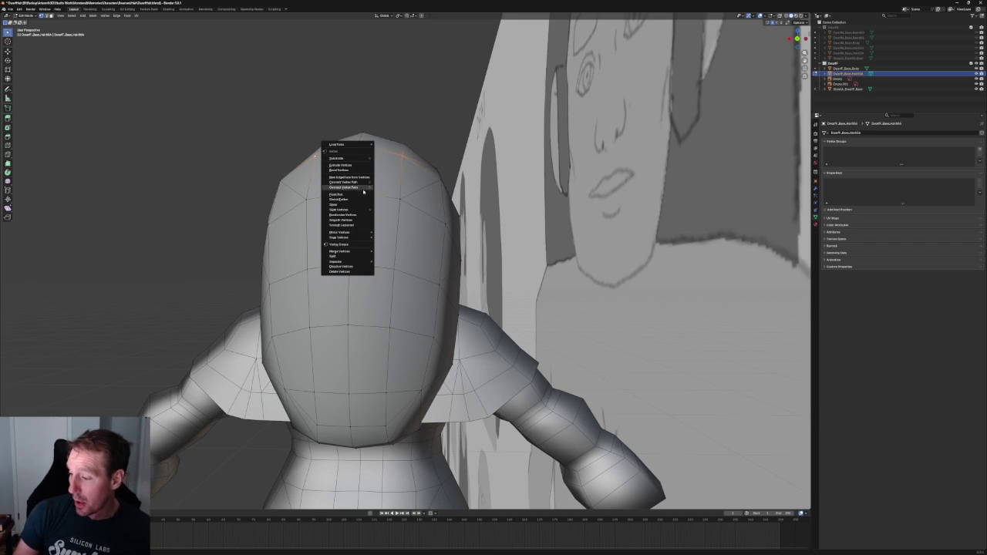
{"action": "left_click", "coordinate": [362, 194]}
Connect a second crown vertex pair over the top of the head, then view from the right.
{"action": "mouse_move", "coordinate": [333, 96]}
{"action": "middle_mouse_down"}
{"action": "mouse_move", "coordinate": [396, 138]}
{"action": "mouse_move", "coordinate": [444, 262]}
{"action": "middle_mouse_up"}
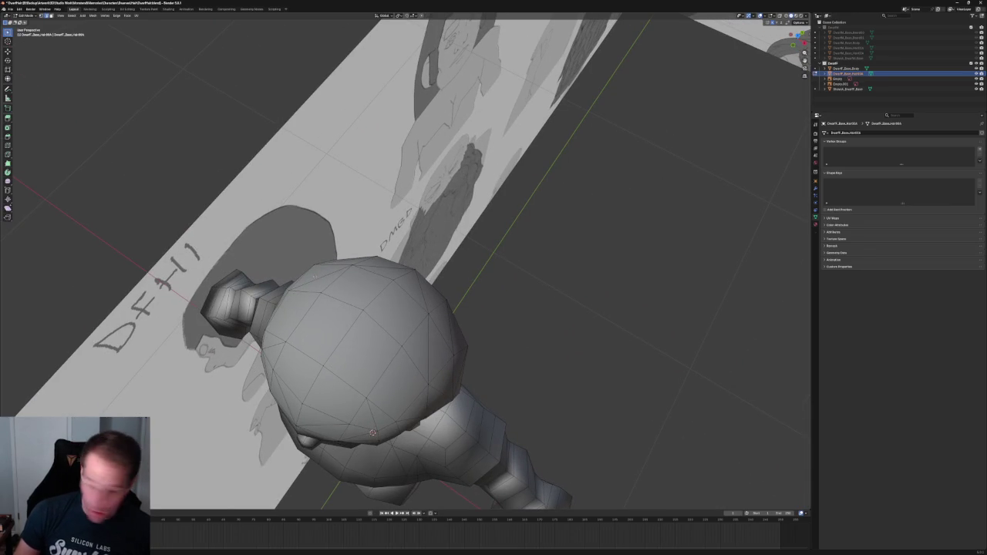
{"action": "key", "text": "ctrl+r"}
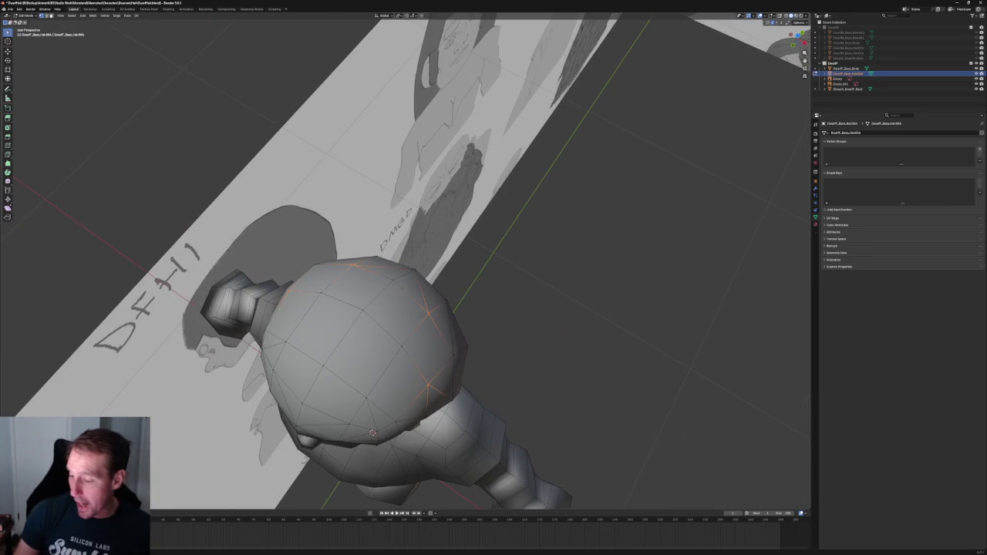
{"action": "left_click", "coordinate": [313, 265]}
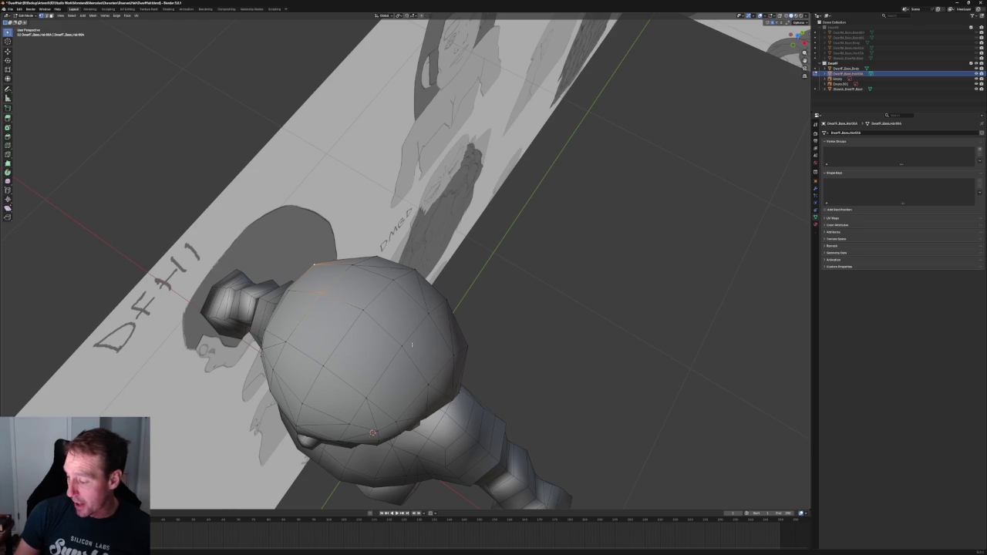
{"action": "right_click", "coordinate": [450, 357]}
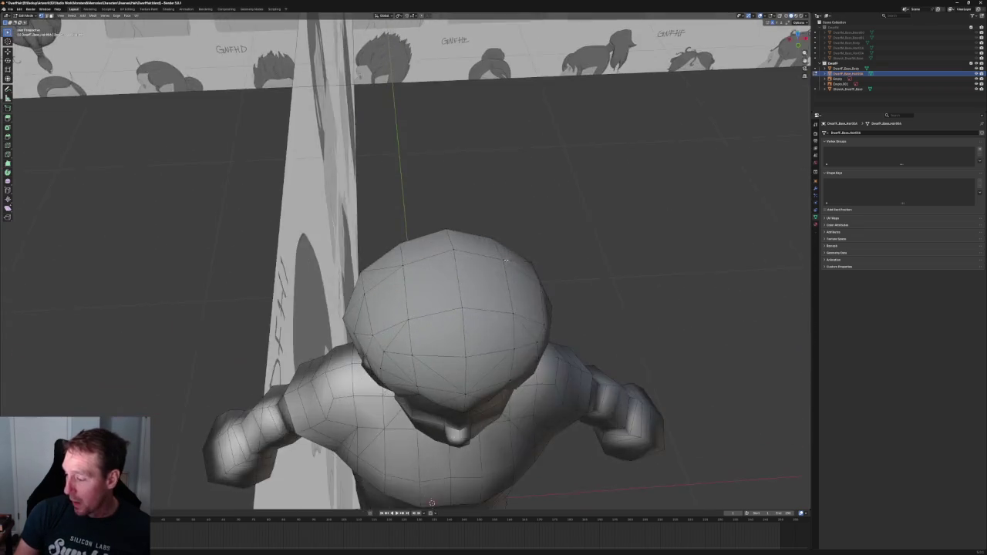
{"action": "mouse_move", "coordinate": [505, 260]}
{"action": "middle_mouse_down"}
{"action": "mouse_move", "coordinate": [402, 292]}
{"action": "mouse_move", "coordinate": [399, 231]}
{"action": "middle_mouse_up"}
{"action": "key", "text": "KP_3"}
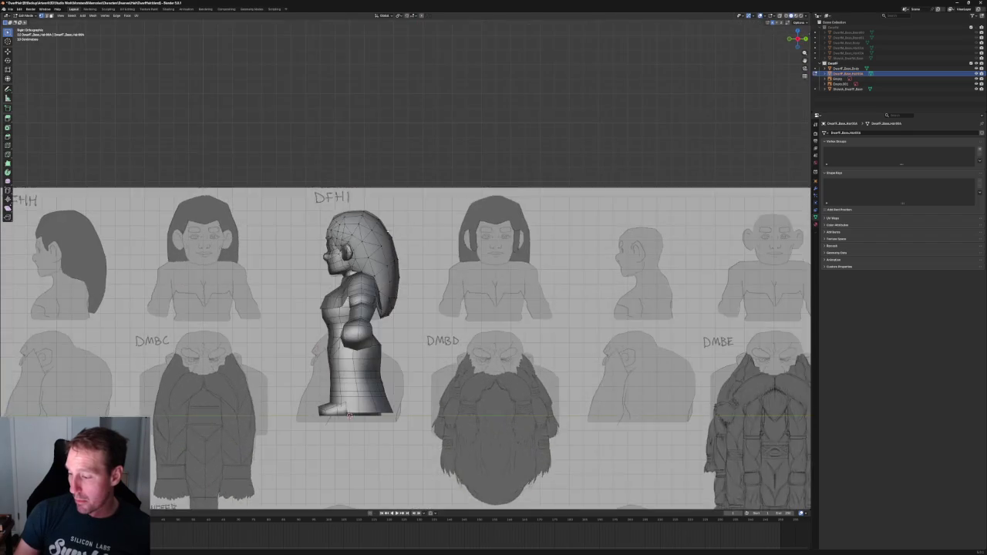
With X-ray on, select a top hair vertex and try a vertical move, then cancel.
{"action": "scroll", "coordinate": [399, 231], "scroll_direction": "up", "scroll_amount": 2}
{"action": "scroll", "coordinate": [423, 299], "scroll_direction": "up", "scroll_amount": 6}
{"action": "key", "text": "alt+z"}
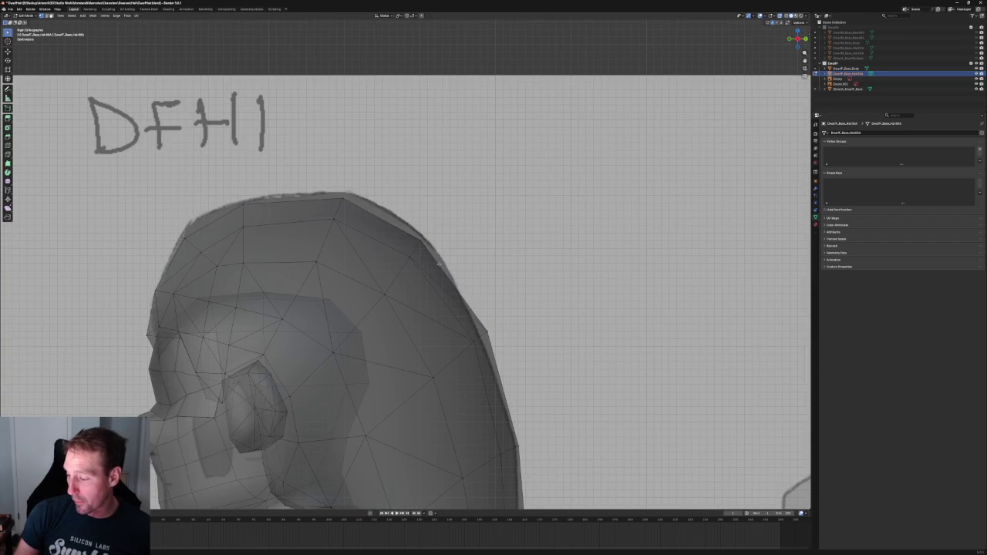
{"action": "left_click_drag", "start_coordinate": [415, 280], "coordinate": [375, 308]}
{"action": "key", "text": "g"}
{"action": "key", "text": "z"}
{"action": "right_click", "coordinate": [384, 274]}
Move a back-of-crown vertex onto the DFH1 sketch outline to smooth the profile.
{"action": "left_click_drag", "start_coordinate": [396, 220], "coordinate": [444, 269]}
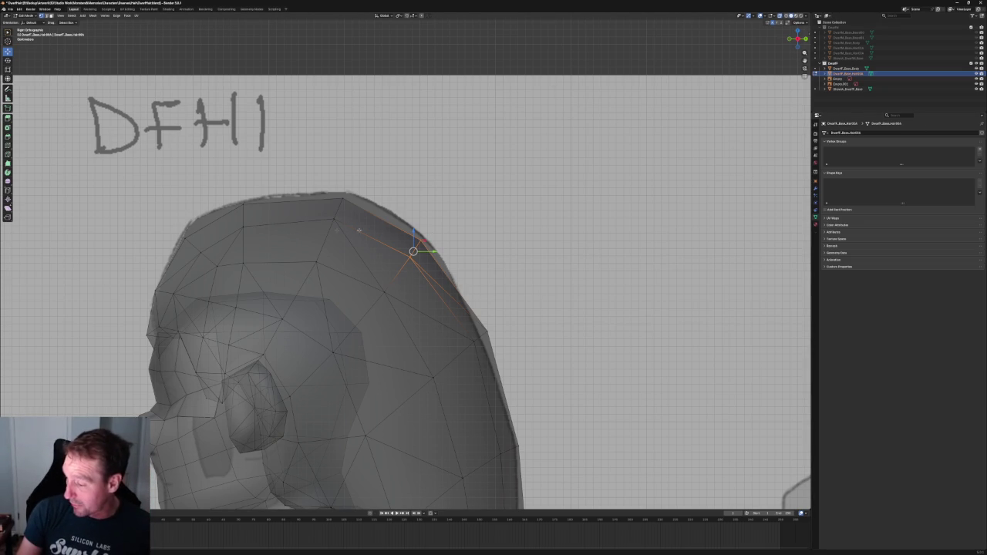
{"action": "scroll", "coordinate": [420, 252], "scroll_direction": "up", "scroll_amount": 3}
{"action": "key", "text": "r"}
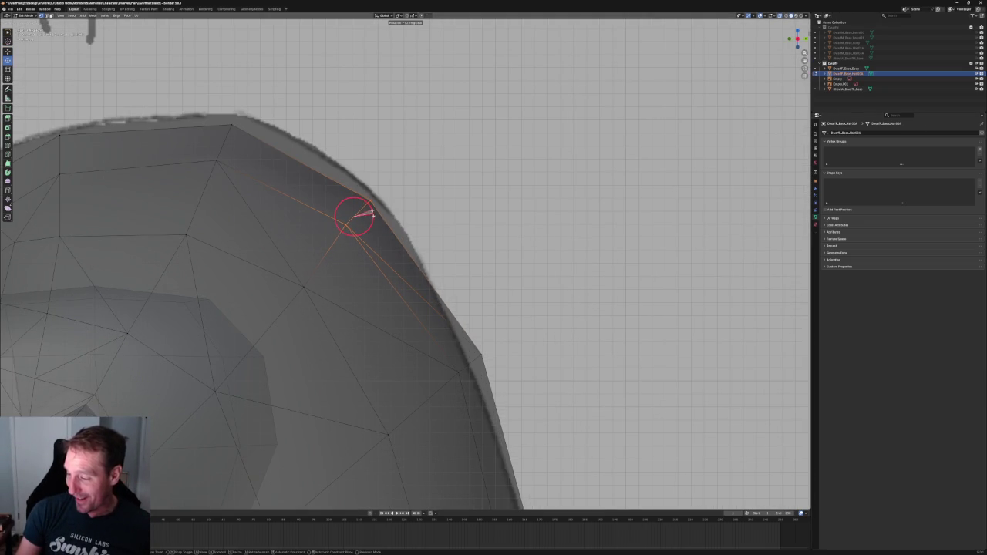
{"action": "key", "text": "Escape"}
{"action": "key", "text": "g"}
{"action": "left_click_drag", "start_coordinate": [369, 213], "coordinate": [367, 206]}
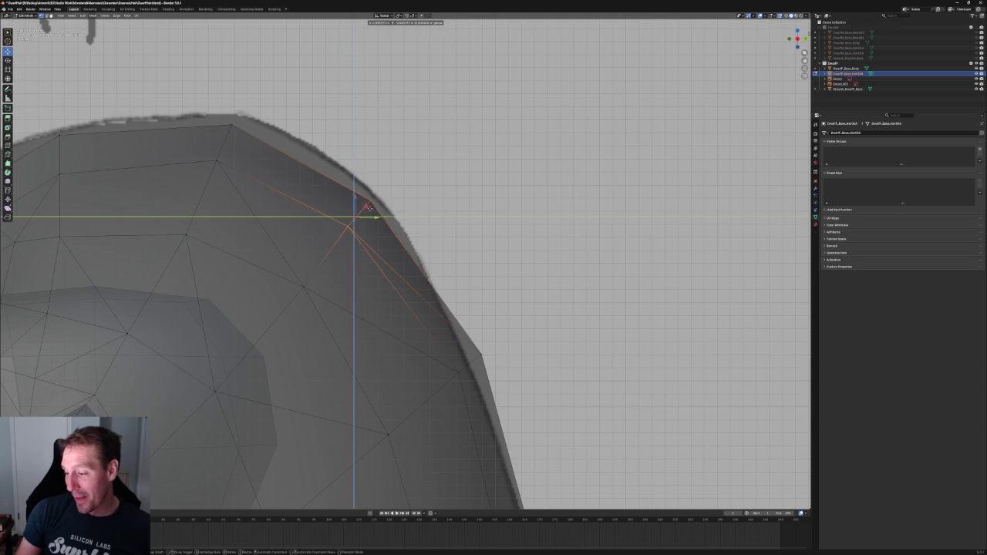
{"action": "key", "text": "Escape"}
{"action": "left_click", "coordinate": [453, 175]}
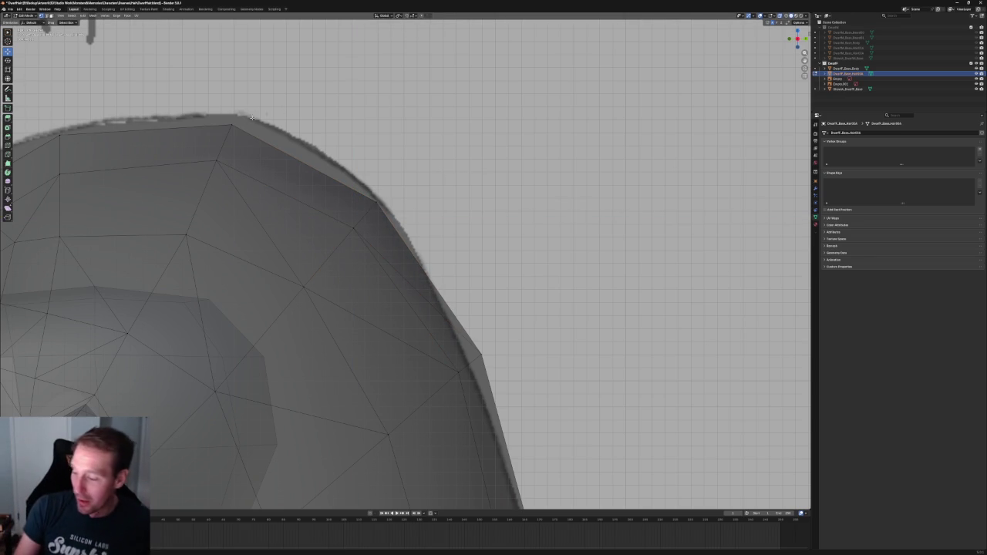
{"action": "scroll", "coordinate": [244, 119], "scroll_direction": "down", "scroll_amount": 5}
{"action": "scroll", "coordinate": [406, 110], "scroll_direction": "down", "scroll_amount": 3}
{"action": "scroll", "coordinate": [564, 183], "scroll_direction": "down", "scroll_amount": 3}
{"action": "scroll", "coordinate": [134, 140], "scroll_direction": "down", "scroll_amount": 2}
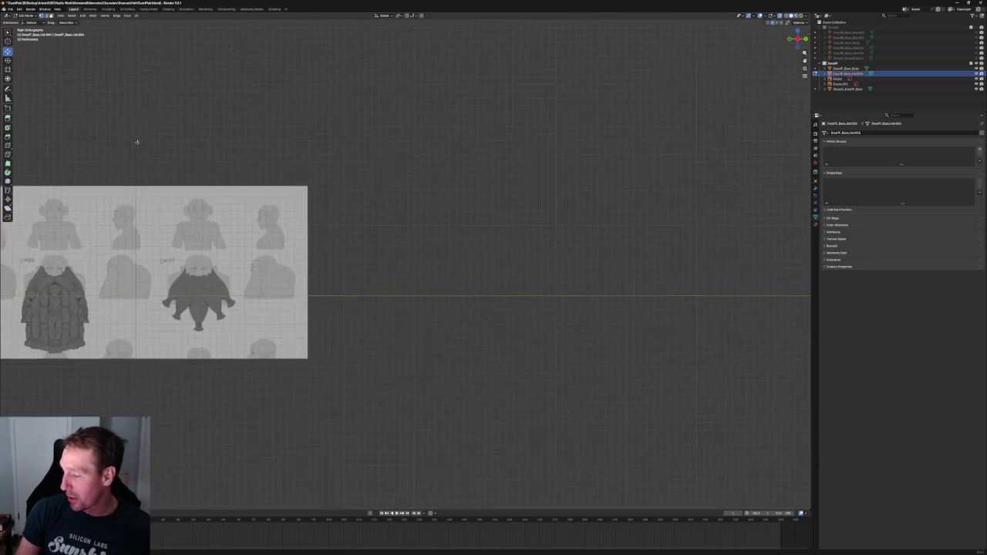
{"action": "scroll", "coordinate": [134, 140], "scroll_direction": "up", "scroll_amount": 3}
{"action": "middle_click_drag", "start_coordinate": [134, 141], "coordinate": [432, 154], "text": "shift"}
{"action": "scroll", "coordinate": [432, 154], "scroll_direction": "up", "scroll_amount": 5}
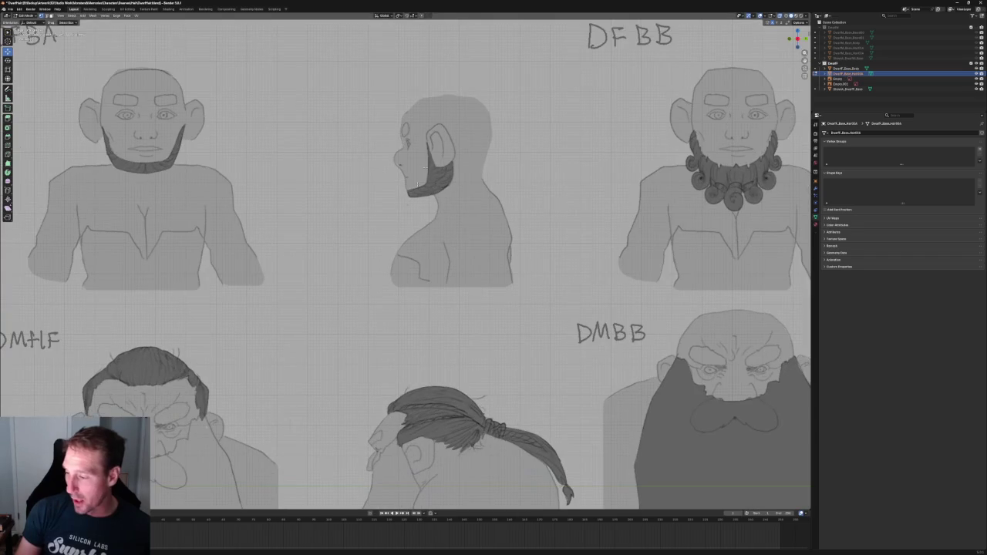
{"action": "key", "text": "KP_3"}
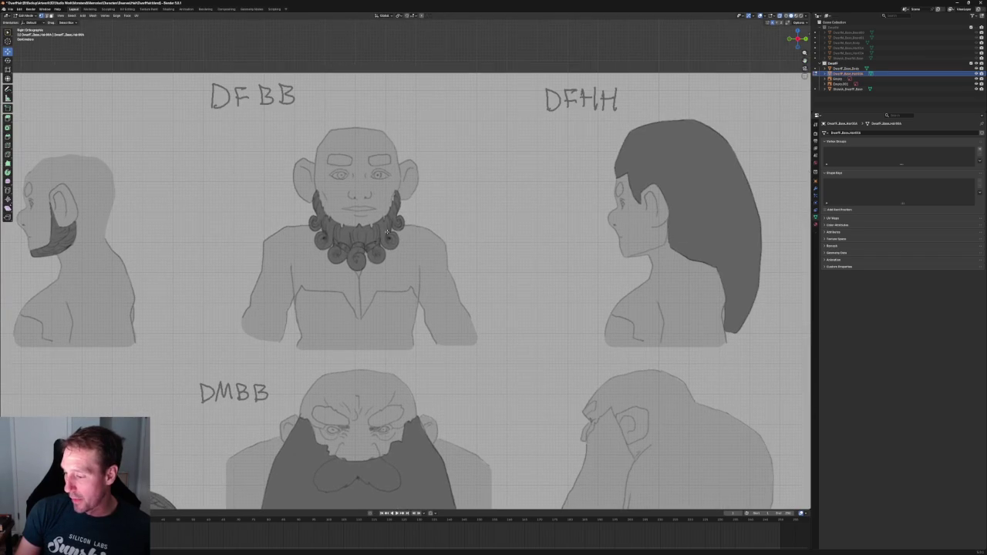
{"action": "scroll", "coordinate": [307, 223], "scroll_direction": "up", "scroll_amount": 6}
{"action": "scroll", "coordinate": [215, 229], "scroll_direction": "down", "scroll_amount": 6}
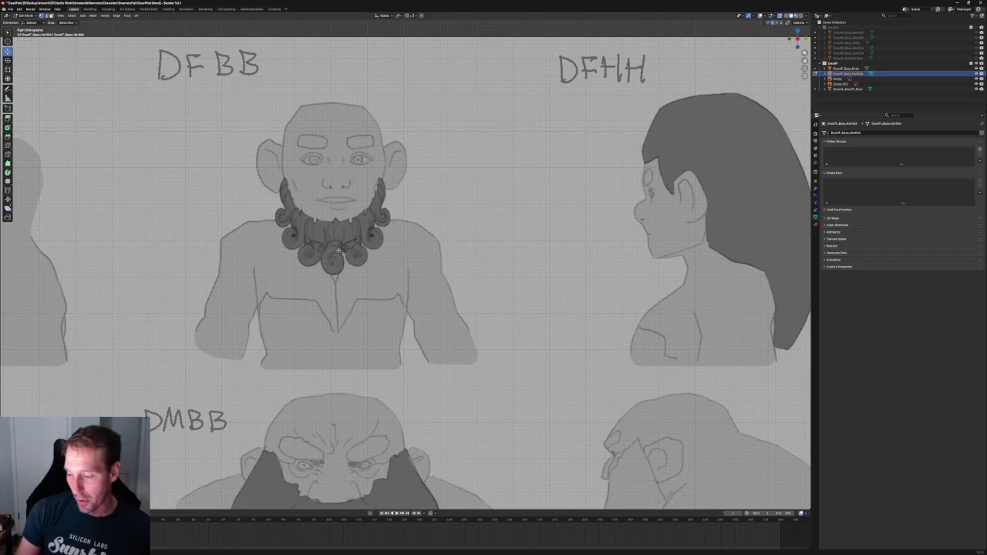
{"action": "middle_click_drag", "start_coordinate": [533, 246], "coordinate": [306, 249], "text": "shift"}
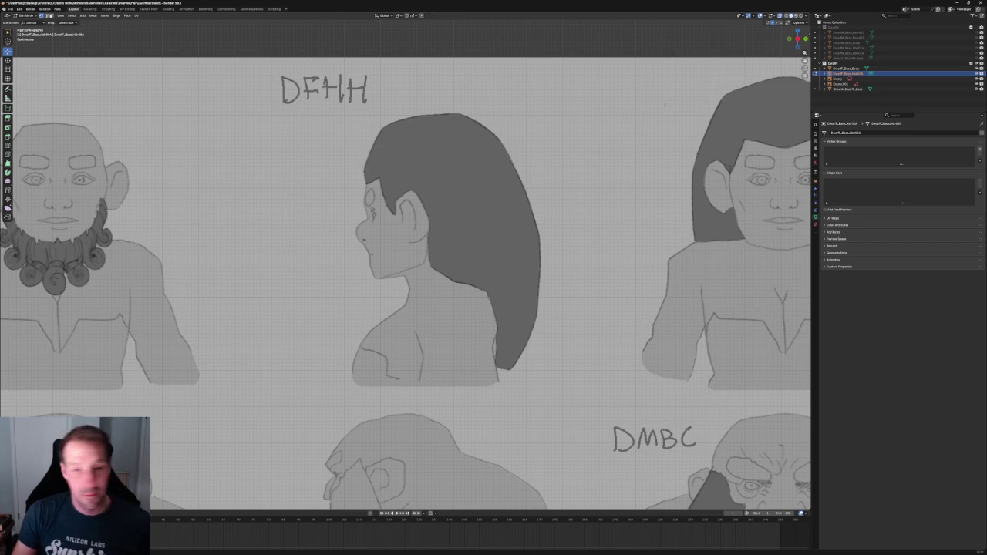
{"action": "scroll", "coordinate": [461, 144], "scroll_direction": "down", "scroll_amount": 8}
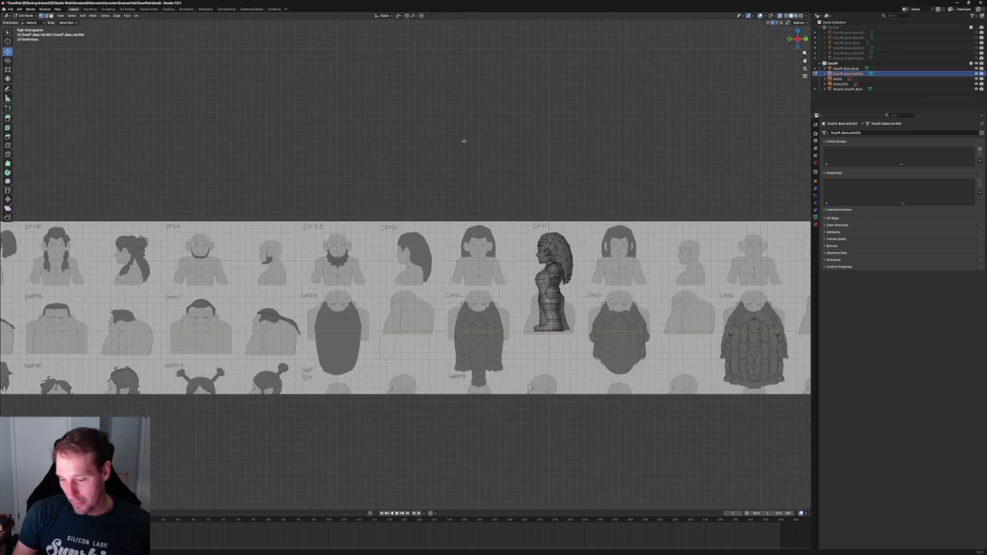
In front view, select the vertices on the hair's right and left edges plus an edge on the left side.
{"action": "scroll", "coordinate": [609, 232], "scroll_direction": "up", "scroll_amount": 5}
{"action": "scroll", "coordinate": [539, 231], "scroll_direction": "up", "scroll_amount": 5}
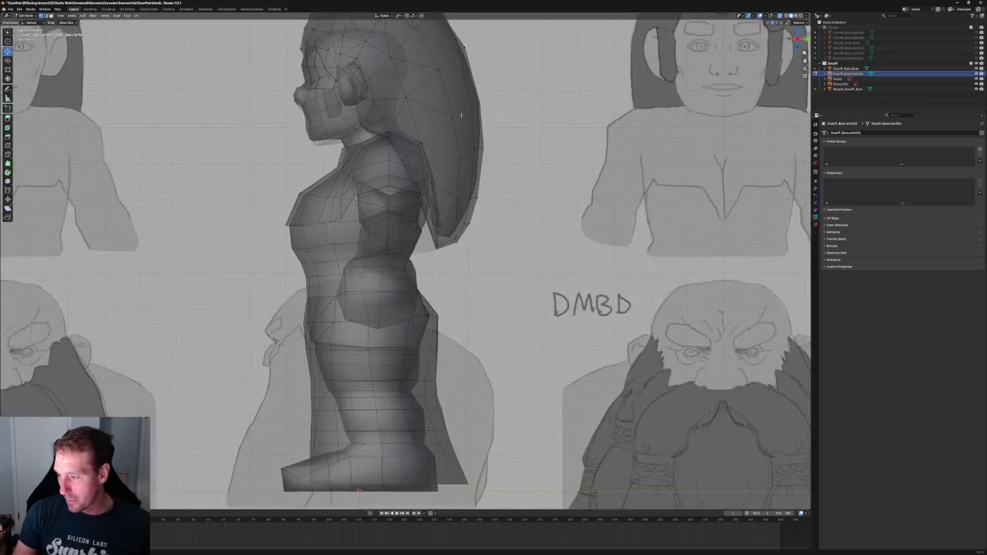
{"action": "scroll", "coordinate": [438, 218], "scroll_direction": "down", "scroll_amount": 1}
{"action": "scroll", "coordinate": [469, 351], "scroll_direction": "down", "scroll_amount": 2}
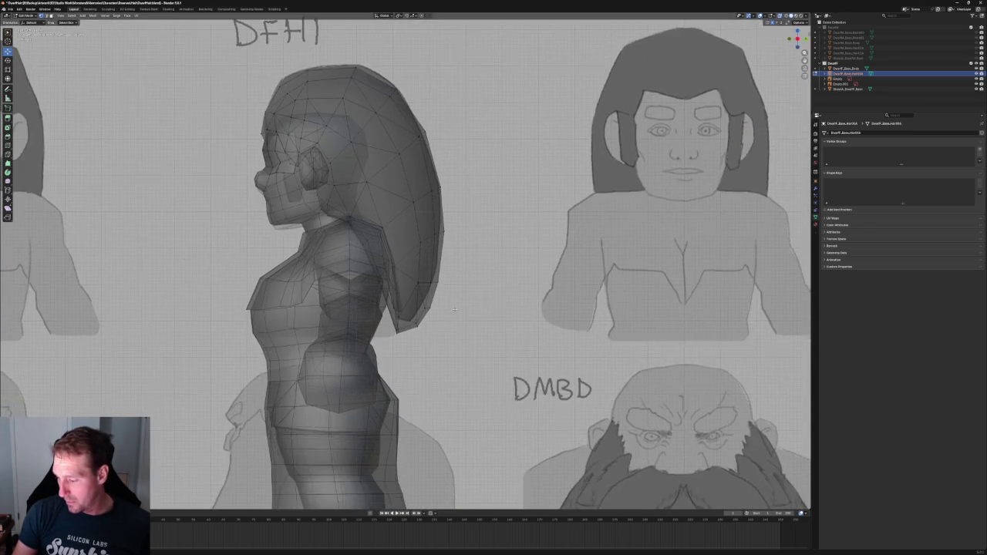
{"action": "scroll", "coordinate": [468, 351], "scroll_direction": "down", "scroll_amount": 3}
{"action": "mouse_move", "coordinate": [468, 351]}
{"action": "middle_mouse_down"}
{"action": "mouse_move", "coordinate": [481, 263]}
{"action": "mouse_move", "coordinate": [411, 225]}
{"action": "mouse_move", "coordinate": [423, 224]}
{"action": "mouse_move", "coordinate": [352, 223]}
{"action": "mouse_move", "coordinate": [478, 212]}
{"action": "middle_mouse_up"}
{"action": "key", "text": "KP_3"}
{"action": "scroll", "coordinate": [411, 225], "scroll_direction": "up", "scroll_amount": 3}
{"action": "scroll", "coordinate": [423, 225], "scroll_direction": "up", "scroll_amount": 2}
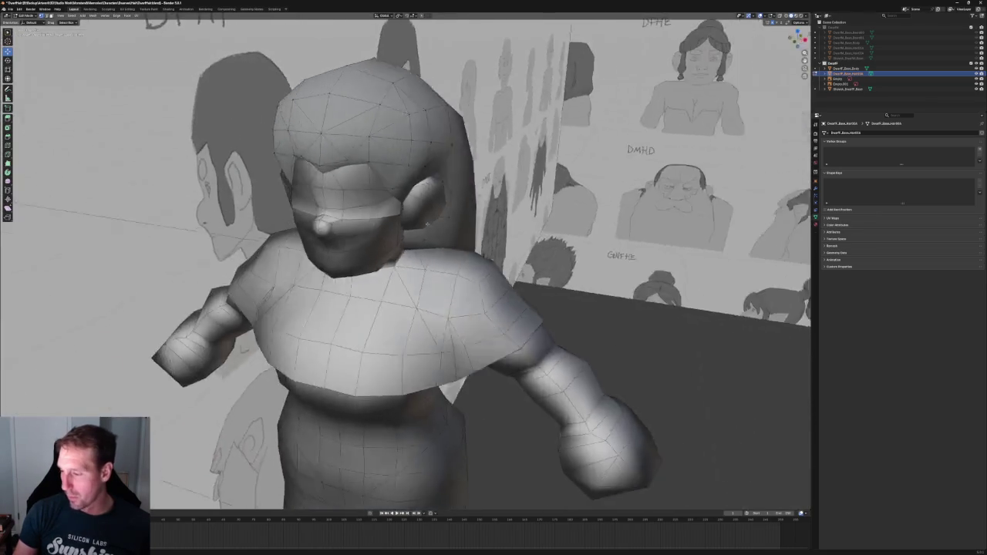
{"action": "key", "text": "KP_1"}
{"action": "scroll", "coordinate": [484, 208], "scroll_direction": "up", "scroll_amount": 4}
{"action": "left_click", "coordinate": [497, 167]}
{"action": "left_click_drag", "start_coordinate": [202, 162], "coordinate": [164, 169], "text": "shift"}
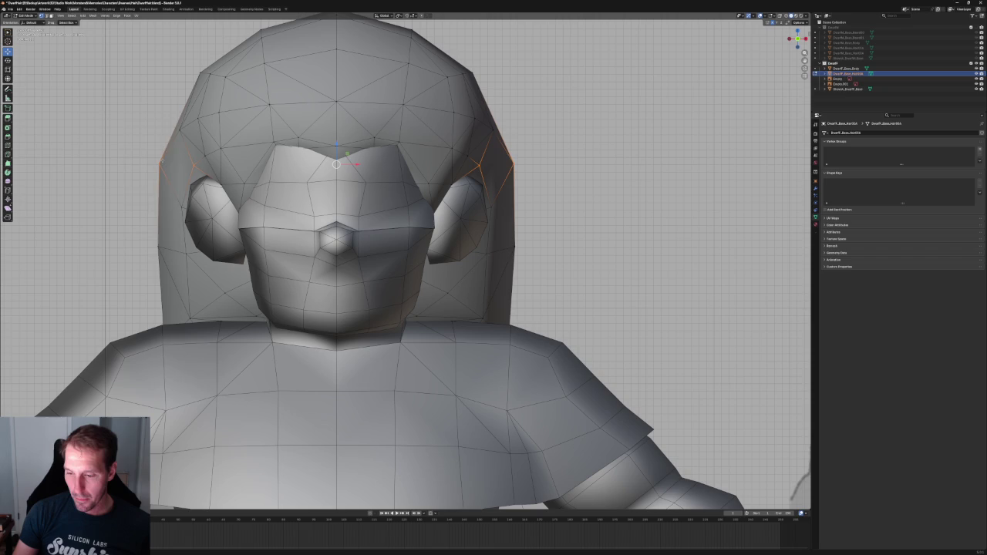
{"action": "scroll", "coordinate": [152, 229], "scroll_direction": "down", "scroll_amount": 2}
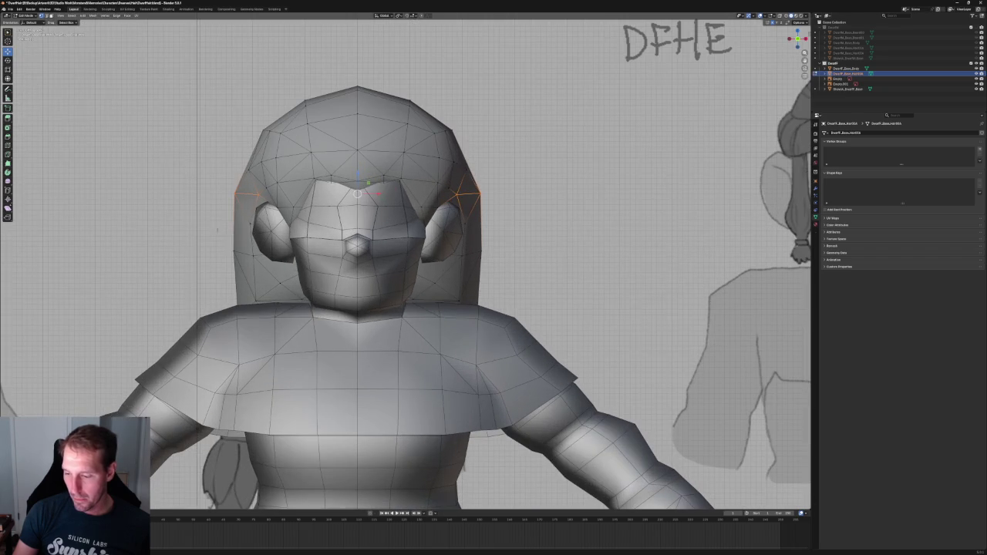
{"action": "left_click", "coordinate": [235, 239]}
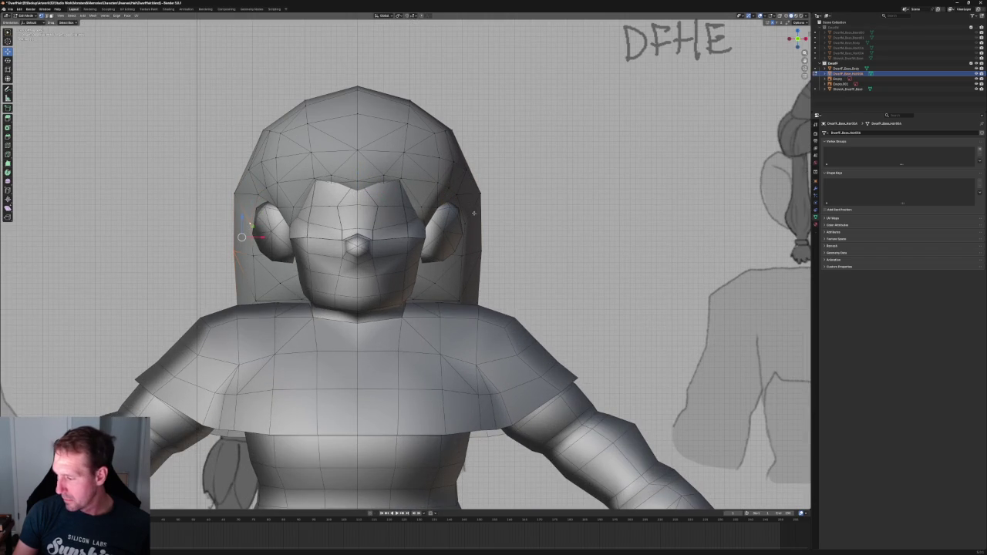
Open the vertex options, return to front view, and briefly toggle X-ray to check overlap.
{"action": "right_click", "coordinate": [478, 254]}
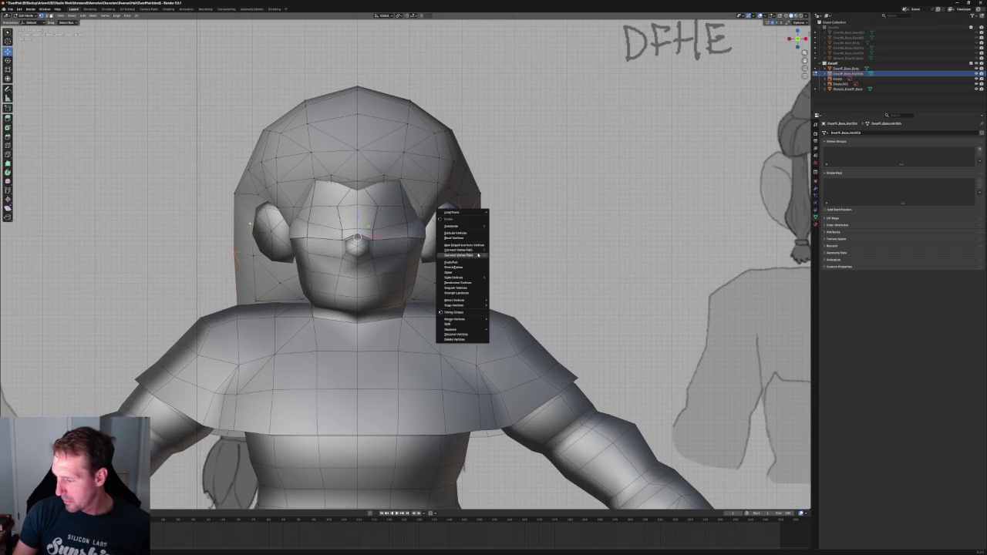
{"action": "scroll", "coordinate": [519, 209], "scroll_direction": "down", "scroll_amount": 3}
{"action": "scroll", "coordinate": [520, 208], "scroll_direction": "up", "scroll_amount": 2}
{"action": "middle_click_drag", "start_coordinate": [519, 208], "coordinate": [540, 216]}
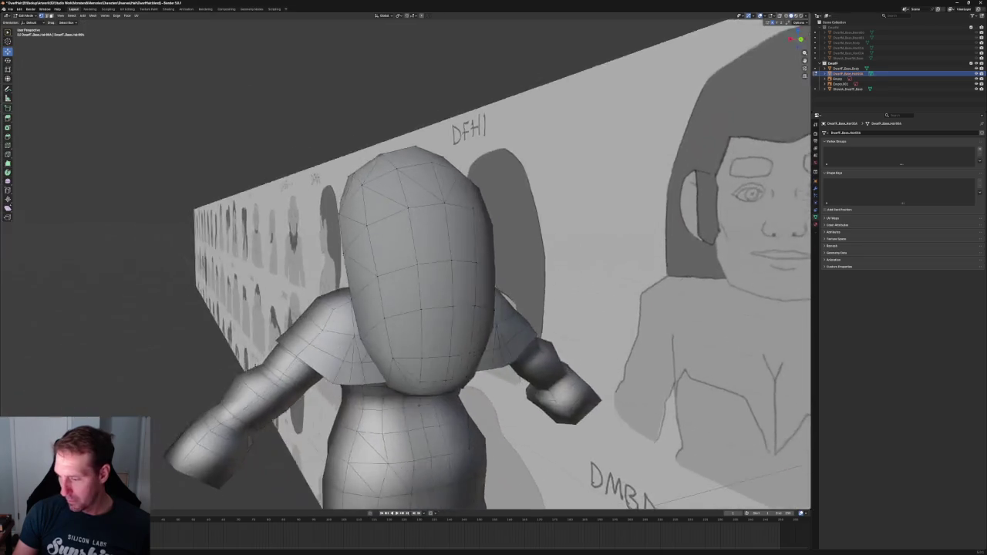
{"action": "scroll", "coordinate": [429, 286], "scroll_direction": "down", "scroll_amount": 3}
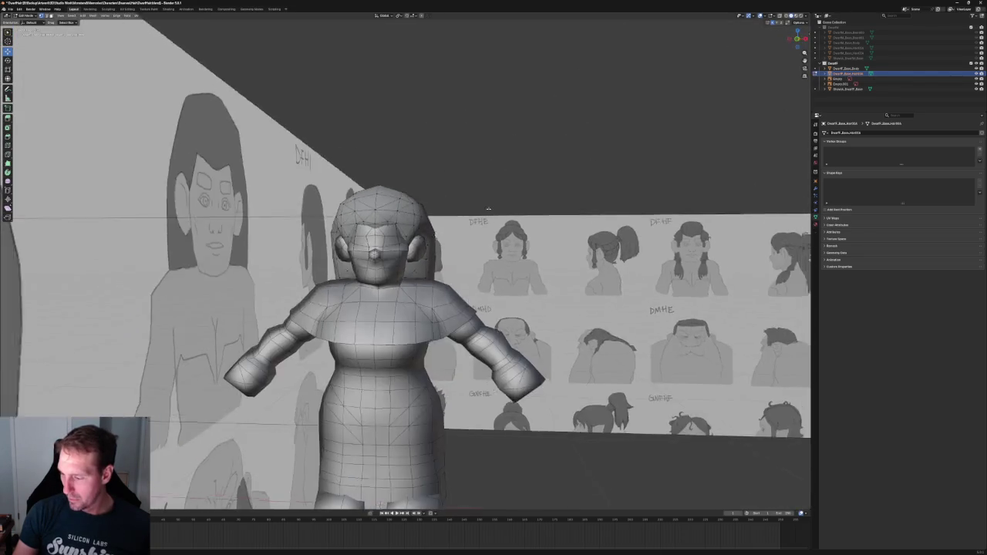
{"action": "key", "text": "KP_1"}
{"action": "scroll", "coordinate": [430, 287], "scroll_direction": "up", "scroll_amount": 2}
{"action": "scroll", "coordinate": [429, 286], "scroll_direction": "up", "scroll_amount": 4}
{"action": "key", "text": "alt+z"}
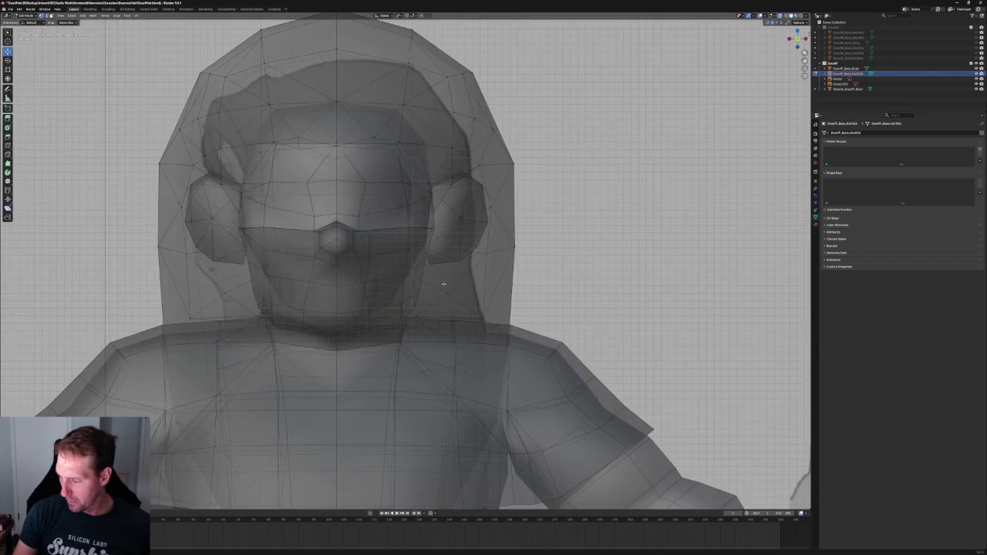
{"action": "key", "text": "alt+z"}
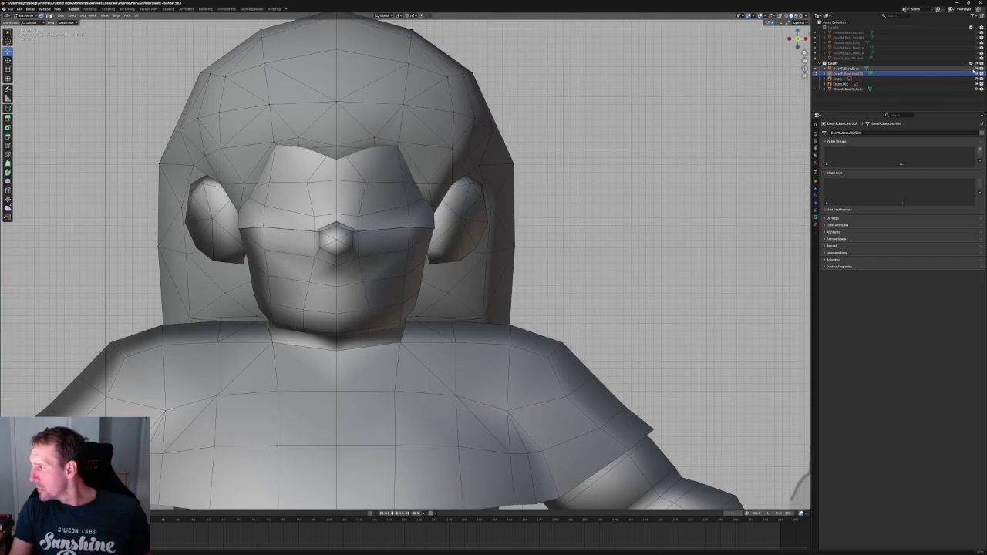
Hide Dwarf_Base_Body in the Outliner and view the hair mesh from above.
{"action": "left_click", "coordinate": [976, 68]}
{"action": "mouse_move", "coordinate": [408, 283]}
{"action": "middle_mouse_down"}
{"action": "mouse_move", "coordinate": [371, 266]}
{"action": "mouse_move", "coordinate": [395, 273]}
{"action": "middle_mouse_up"}
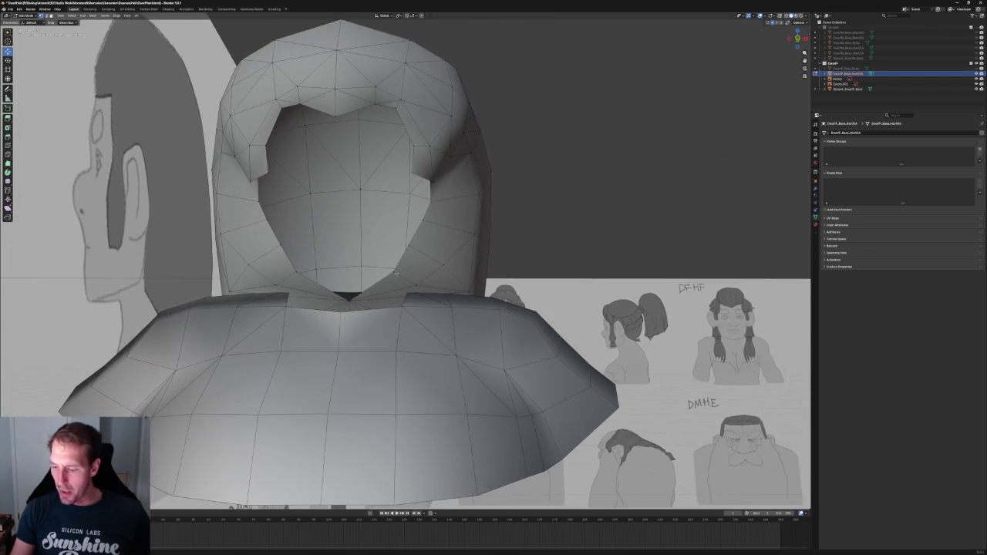
{"action": "mouse_move", "coordinate": [394, 273]}
{"action": "middle_mouse_down"}
{"action": "mouse_move", "coordinate": [413, 246]}
{"action": "mouse_move", "coordinate": [393, 255]}
{"action": "middle_mouse_up"}
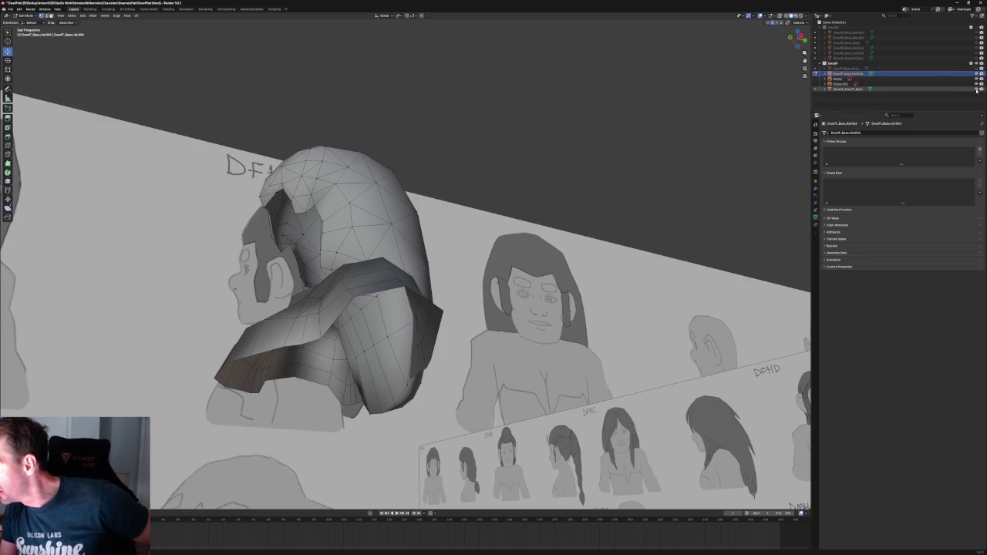
Hide the shoulder cape mesh in the Outliner and look into the hair's face opening.
{"action": "left_click", "coordinate": [976, 88]}
{"action": "mouse_move", "coordinate": [437, 198]}
{"action": "middle_mouse_down"}
{"action": "mouse_move", "coordinate": [404, 259]}
{"action": "mouse_move", "coordinate": [413, 204]}
{"action": "middle_mouse_up"}
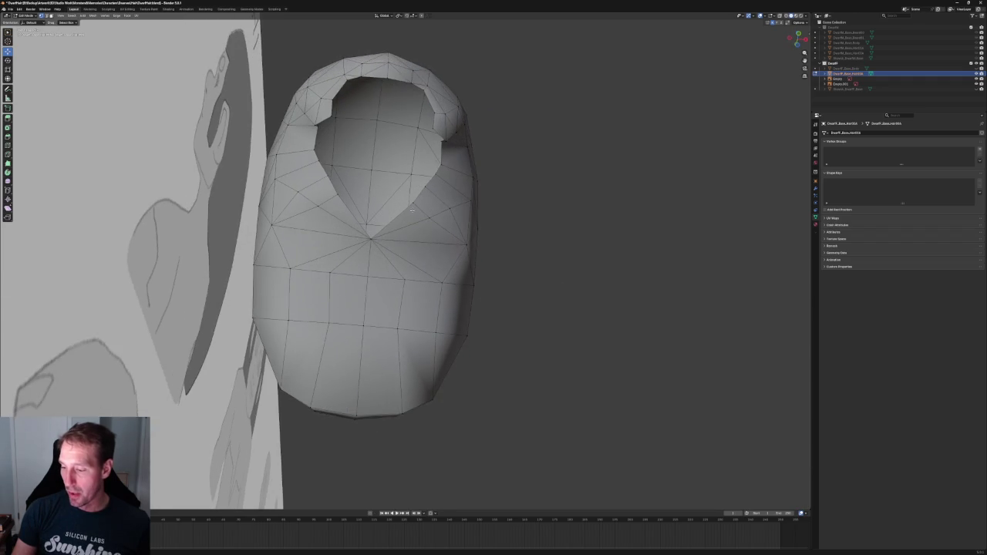
{"action": "scroll", "coordinate": [415, 231], "scroll_direction": "up", "scroll_amount": 3}
{"action": "scroll", "coordinate": [415, 235], "scroll_direction": "down", "scroll_amount": 2}
{"action": "middle_click_drag", "start_coordinate": [415, 235], "coordinate": [410, 229]}
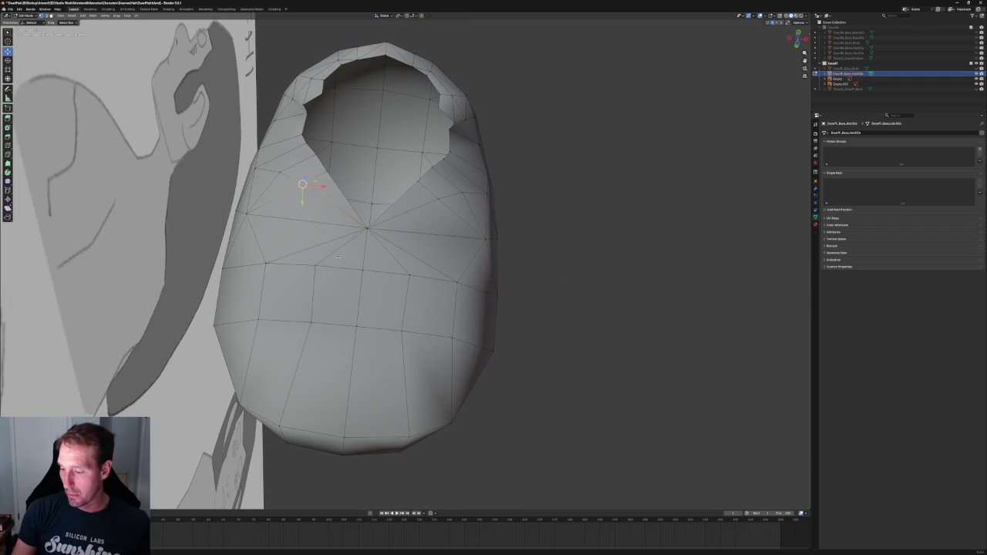
Select the vertex at the hair's lower edge and move it along the Y axis.
{"action": "left_click", "coordinate": [430, 207]}
{"action": "key", "text": "alt+a"}
{"action": "middle_click_drag", "start_coordinate": [421, 249], "coordinate": [422, 259]}
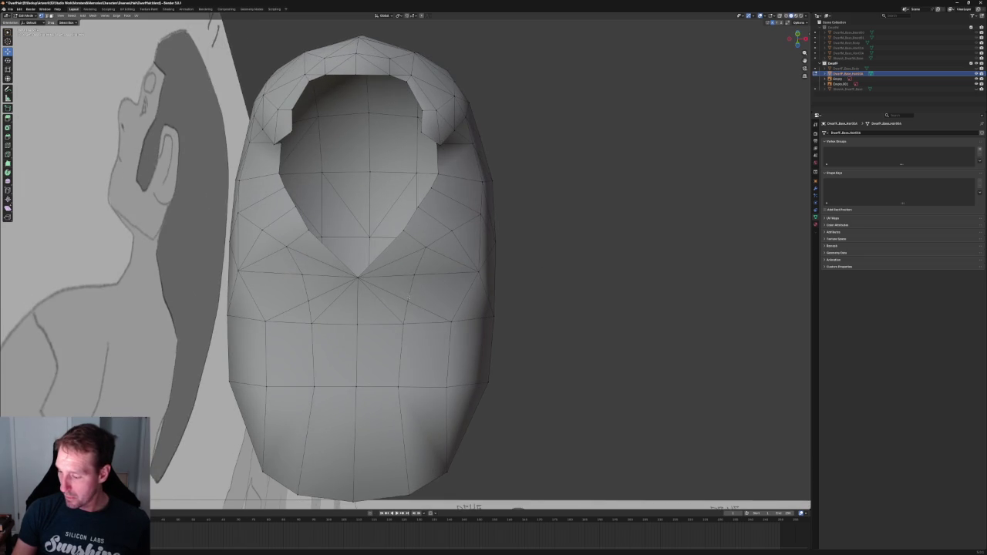
{"action": "left_click", "coordinate": [420, 272]}
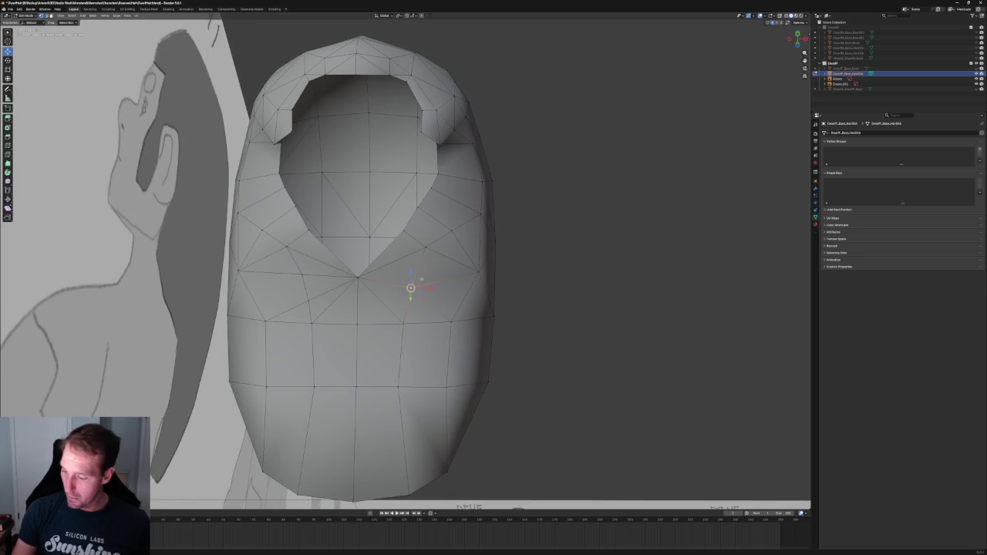
{"action": "left_click", "coordinate": [307, 287]}
{"action": "middle_click_drag", "start_coordinate": [564, 264], "coordinate": [390, 276]}
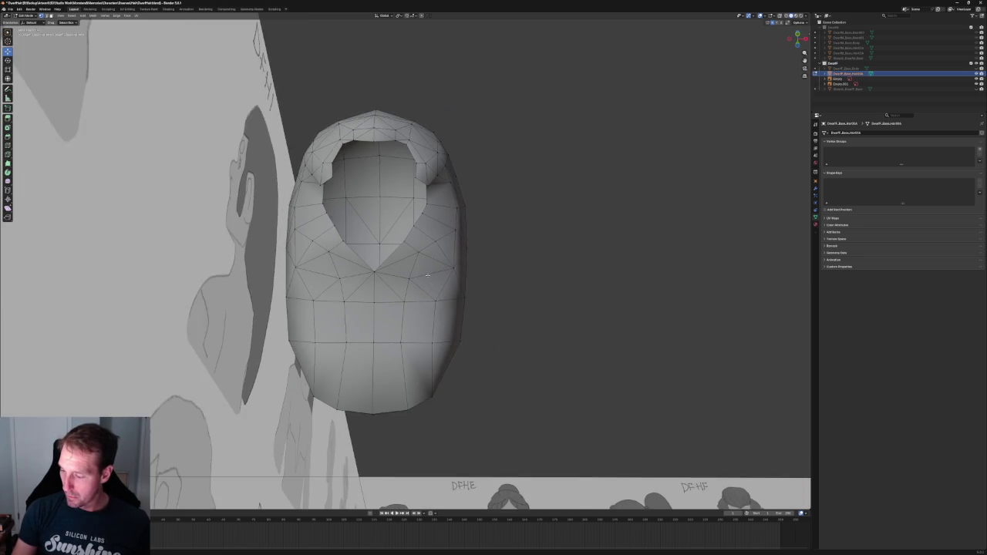
{"action": "scroll", "coordinate": [390, 276], "scroll_direction": "up", "scroll_amount": 5}
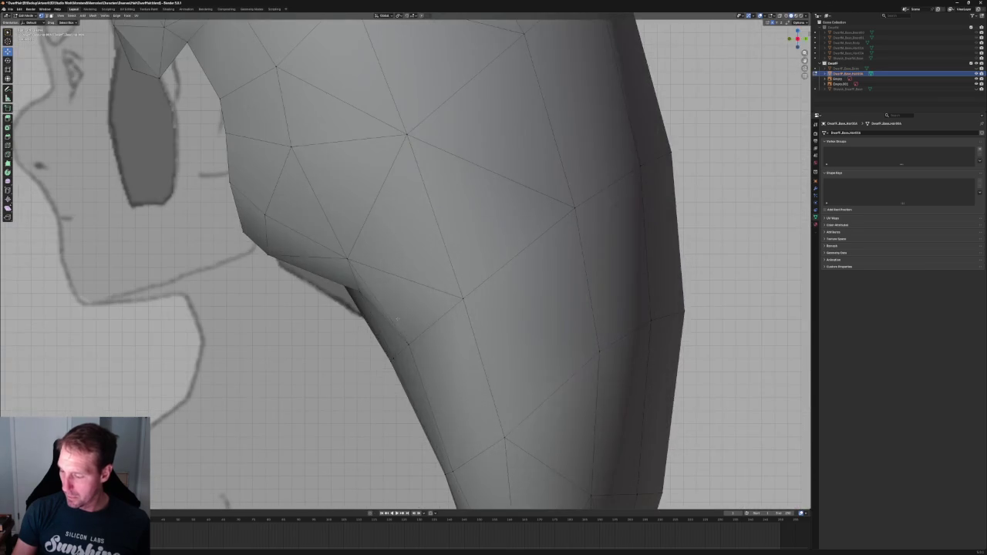
{"action": "key", "text": "alt+z"}
{"action": "left_click", "coordinate": [360, 291]}
{"action": "key", "text": "alt+z"}
{"action": "key", "text": "g"}
{"action": "key", "text": "y"}
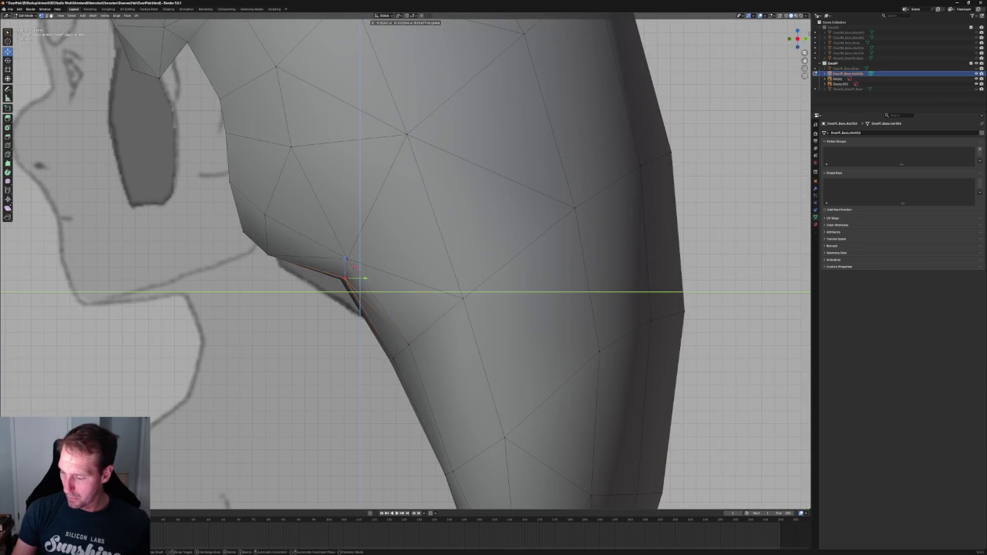
{"action": "left_click", "coordinate": [343, 279]}
Frame the hair mesh and move the face opening's lower edges with a Shift+Y constraint.
{"action": "key", "text": "Home"}
{"action": "middle_click_drag", "start_coordinate": [431, 255], "coordinate": [463, 249]}
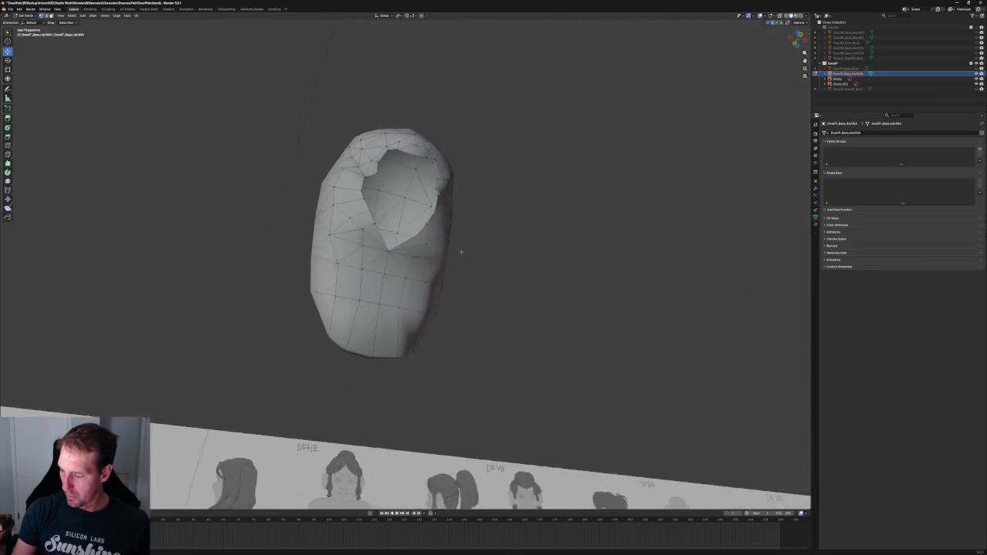
{"action": "scroll", "coordinate": [459, 270], "scroll_direction": "up", "scroll_amount": 3}
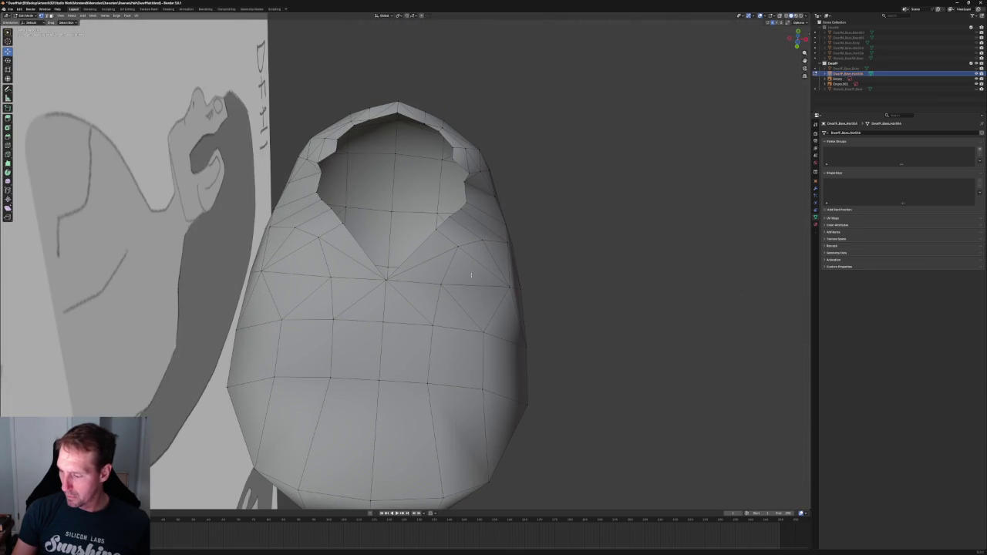
{"action": "middle_click_drag", "start_coordinate": [376, 278], "coordinate": [373, 305]}
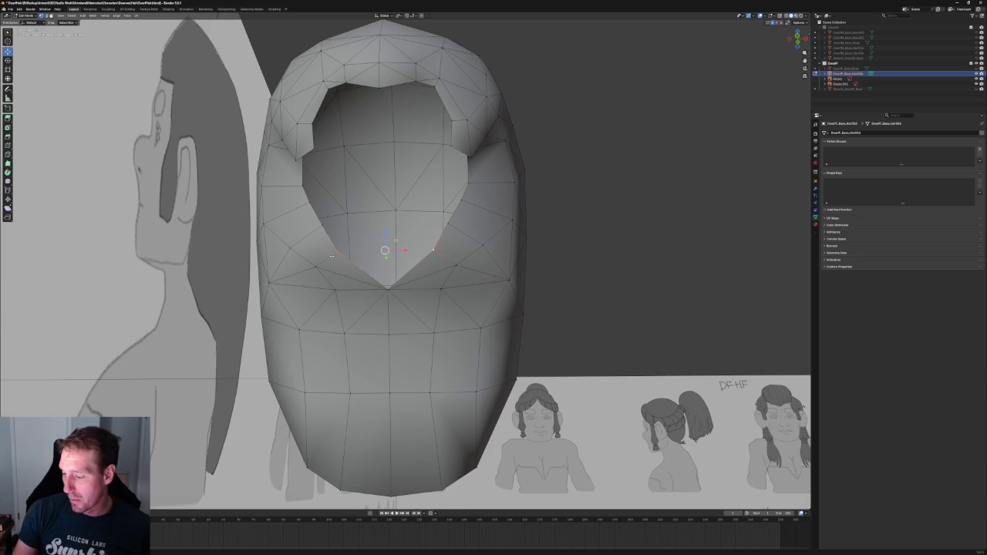
{"action": "key", "text": "g"}
{"action": "key", "text": "shift+y"}
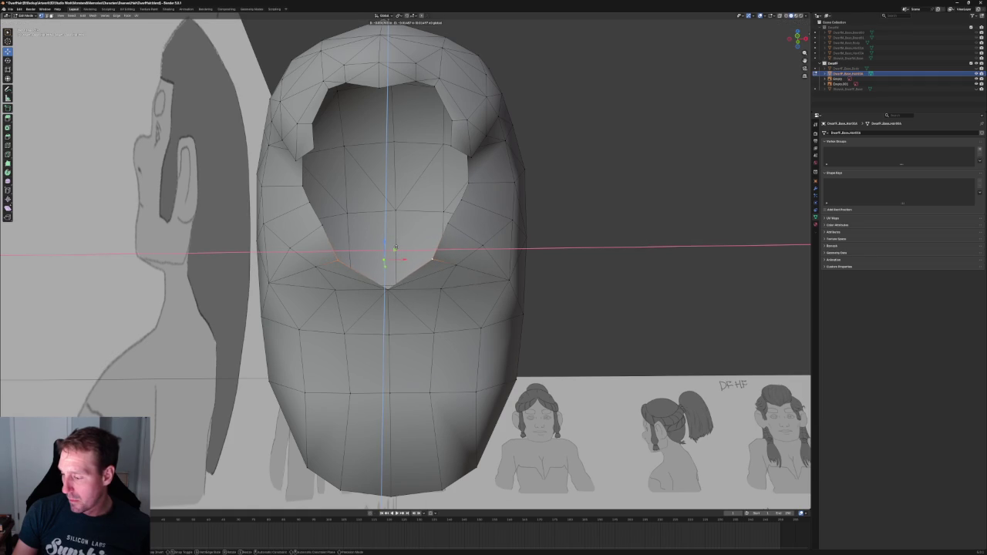
{"action": "left_click", "coordinate": [395, 247]}
Raise a higher edge loop in the face opening along the Z axis.
{"action": "left_click", "coordinate": [450, 223], "text": "alt"}
{"action": "key", "text": "g"}
{"action": "key", "text": "z"}
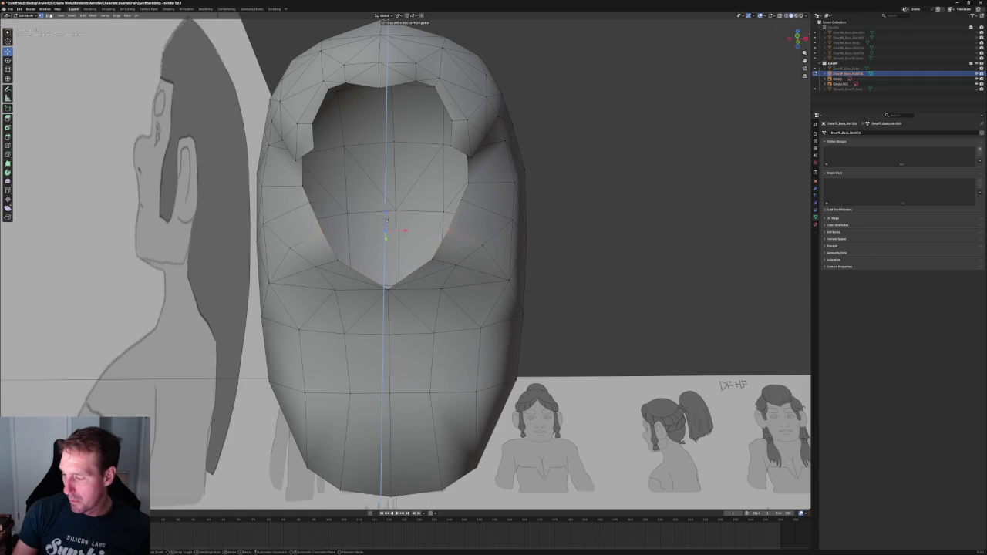
{"action": "left_click", "coordinate": [385, 223]}
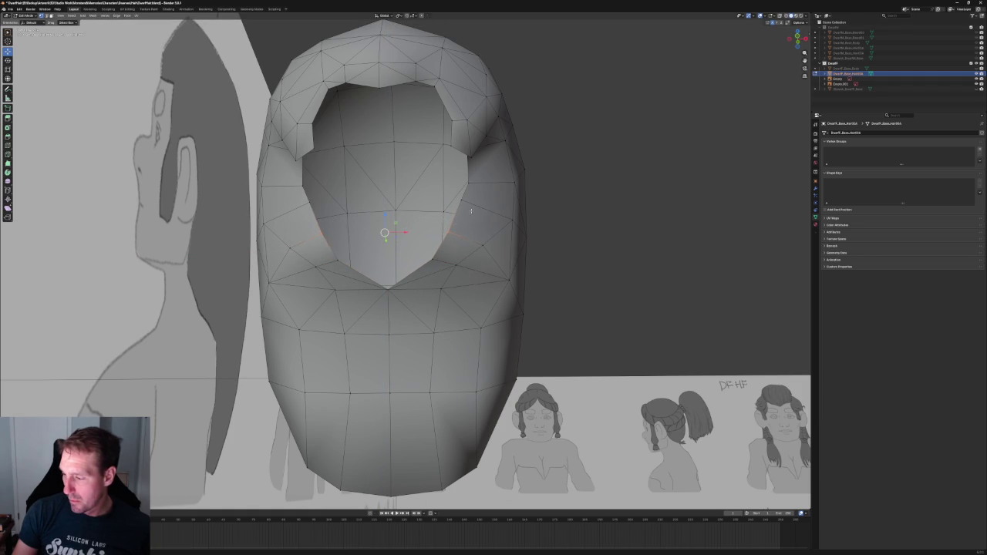
{"action": "key", "text": "KP_3"}
{"action": "scroll", "coordinate": [471, 210], "scroll_direction": "up", "scroll_amount": 3}
{"action": "scroll", "coordinate": [471, 210], "scroll_direction": "up", "scroll_amount": 3}
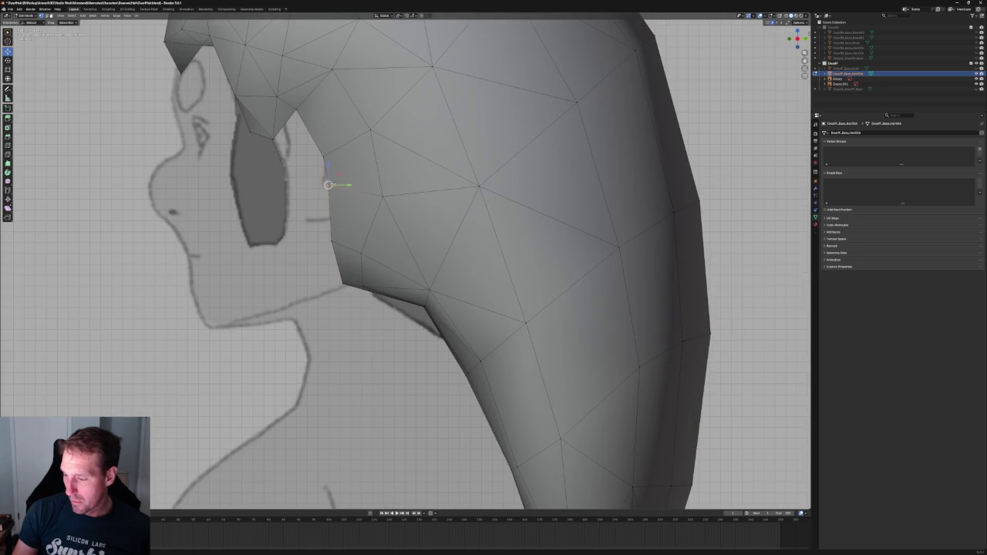
Move the selected side vertex vertically along Z.
{"action": "key", "text": "g"}
{"action": "key", "text": "z"}
{"action": "left_click", "coordinate": [329, 188]}
{"action": "scroll", "coordinate": [328, 187], "scroll_direction": "down", "scroll_amount": 3}
{"action": "scroll", "coordinate": [329, 187], "scroll_direction": "down", "scroll_amount": 2}
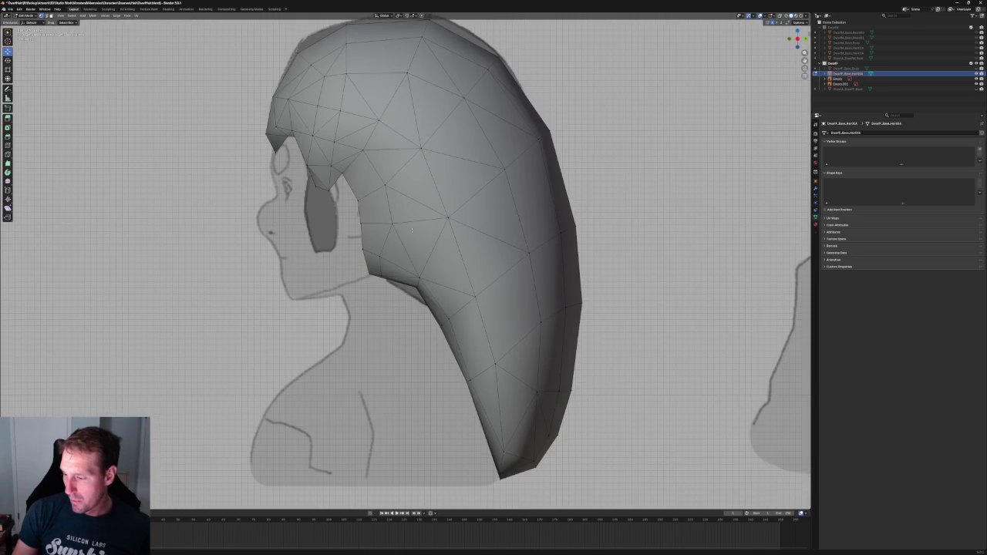
{"action": "scroll", "coordinate": [328, 188], "scroll_direction": "up", "scroll_amount": 6}
Box-select a vertex behind the ear and try a vertical move, cancelling it.
{"action": "left_click_drag", "start_coordinate": [330, 218], "coordinate": [282, 244]}
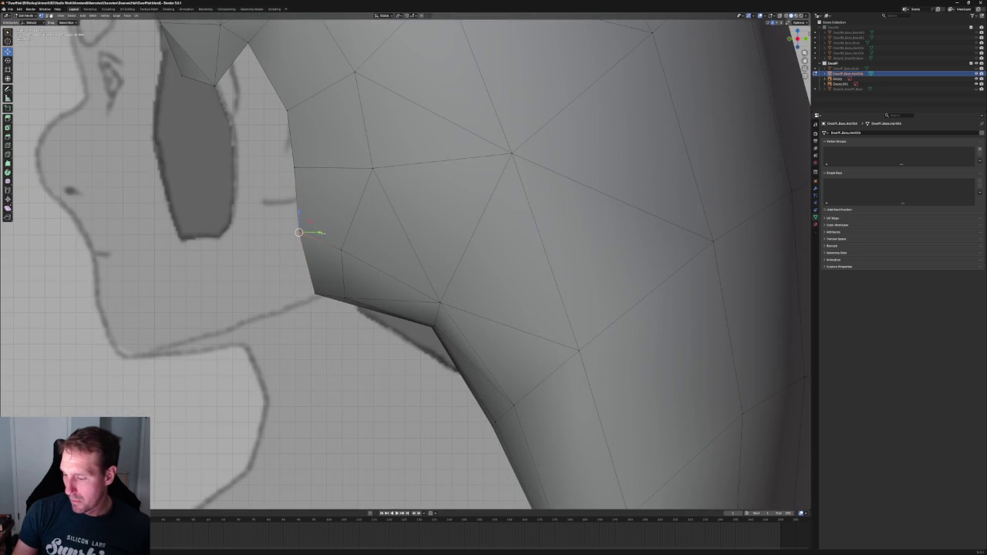
{"action": "scroll", "coordinate": [370, 237], "scroll_direction": "down", "scroll_amount": 3}
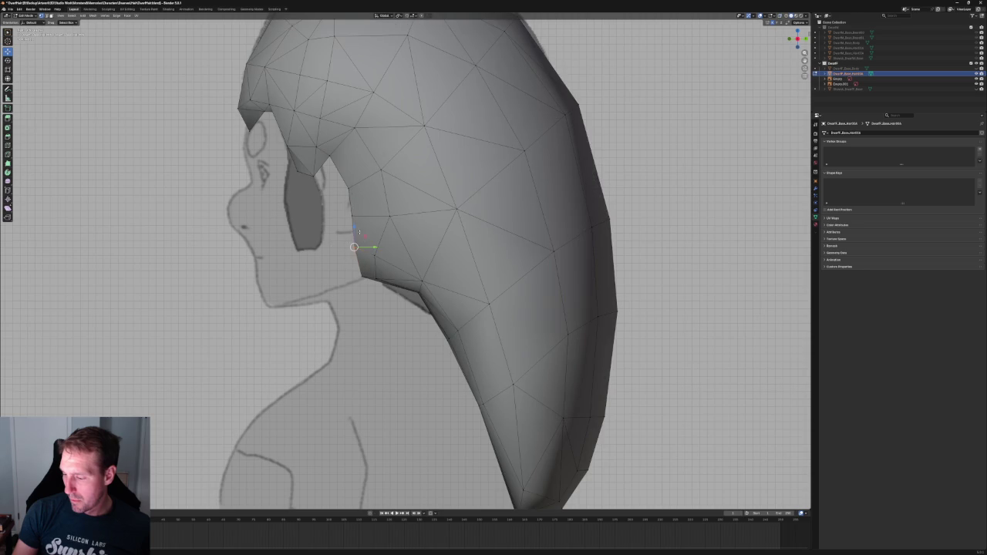
{"action": "key", "text": "g"}
{"action": "key", "text": "z"}
{"action": "right_click", "coordinate": [355, 239]}
{"action": "mouse_move", "coordinate": [373, 267]}
{"action": "middle_mouse_down"}
{"action": "mouse_move", "coordinate": [433, 234]}
{"action": "mouse_move", "coordinate": [473, 229]}
{"action": "middle_mouse_up"}
{"action": "right_click", "coordinate": [455, 217], "text": "shift"}
{"action": "right_click", "coordinate": [302, 258]}
{"action": "mouse_move", "coordinate": [573, 220]}
{"action": "middle_mouse_down"}
{"action": "mouse_move", "coordinate": [500, 214]}
{"action": "mouse_move", "coordinate": [491, 257]}
{"action": "mouse_move", "coordinate": [428, 249]}
{"action": "middle_mouse_up"}
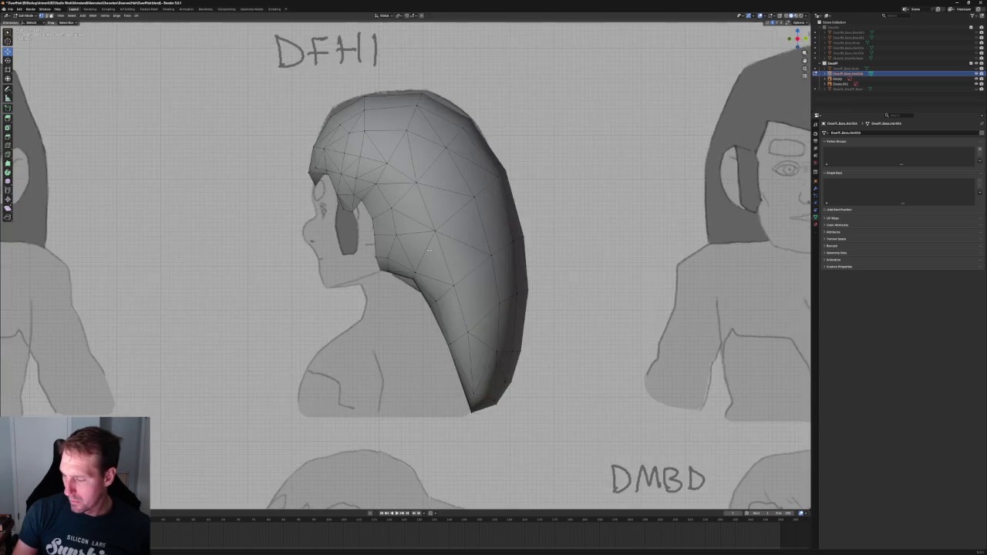
{"action": "scroll", "coordinate": [429, 249], "scroll_direction": "up", "scroll_amount": 5}
In X-ray, select a vertex at the hair's neck edge and nudge it along X.
{"action": "key", "text": "alt+z"}
{"action": "left_click", "coordinate": [361, 284]}
{"action": "key", "text": "alt+z"}
{"action": "key", "text": "g"}
{"action": "key", "text": "x"}
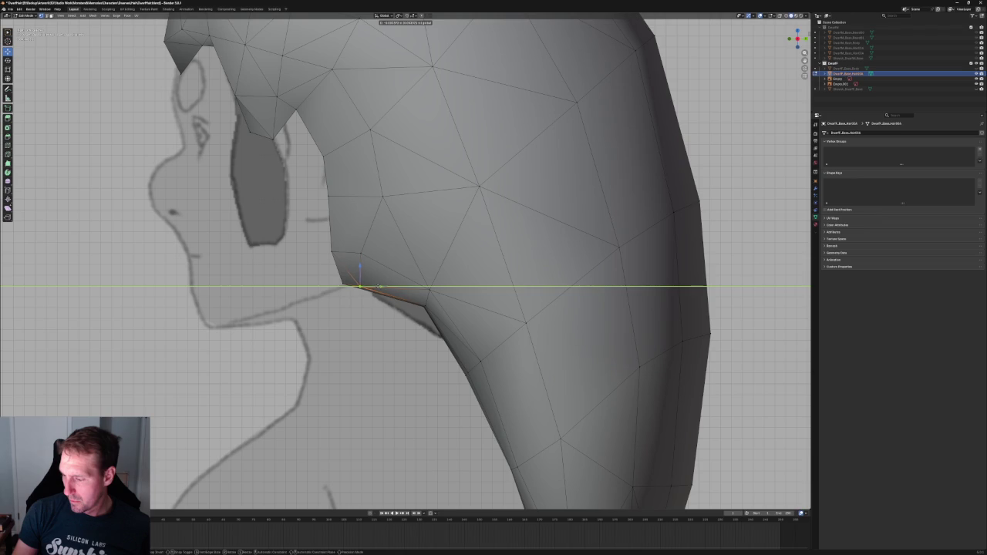
{"action": "left_click", "coordinate": [379, 287]}
{"action": "scroll", "coordinate": [409, 233], "scroll_direction": "down", "scroll_amount": 5}
{"action": "middle_click_drag", "start_coordinate": [394, 234], "coordinate": [323, 240]}
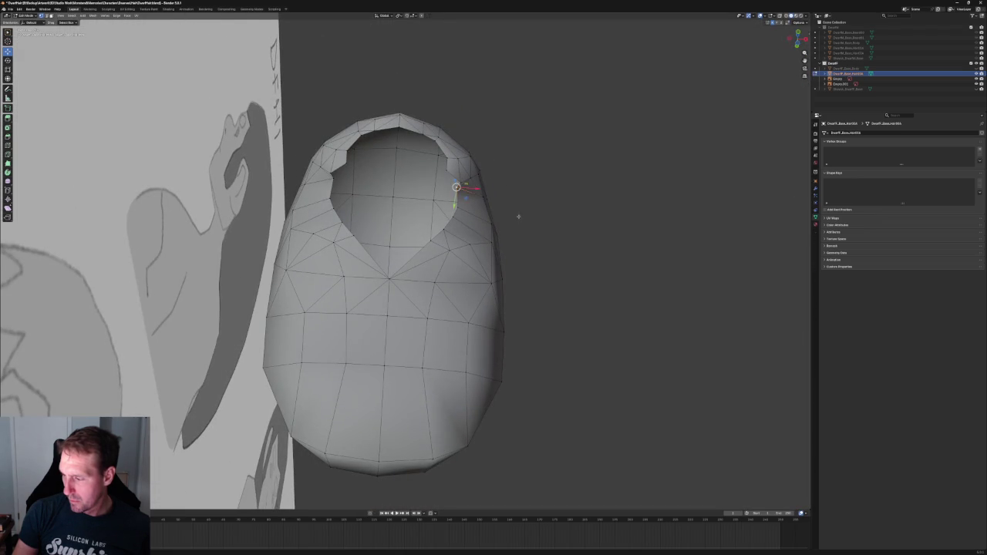
In side view with X-ray, join the selected vertices with Connect Vertex Path.
{"action": "key", "text": "KP_3"}
{"action": "scroll", "coordinate": [517, 216], "scroll_direction": "up", "scroll_amount": 5}
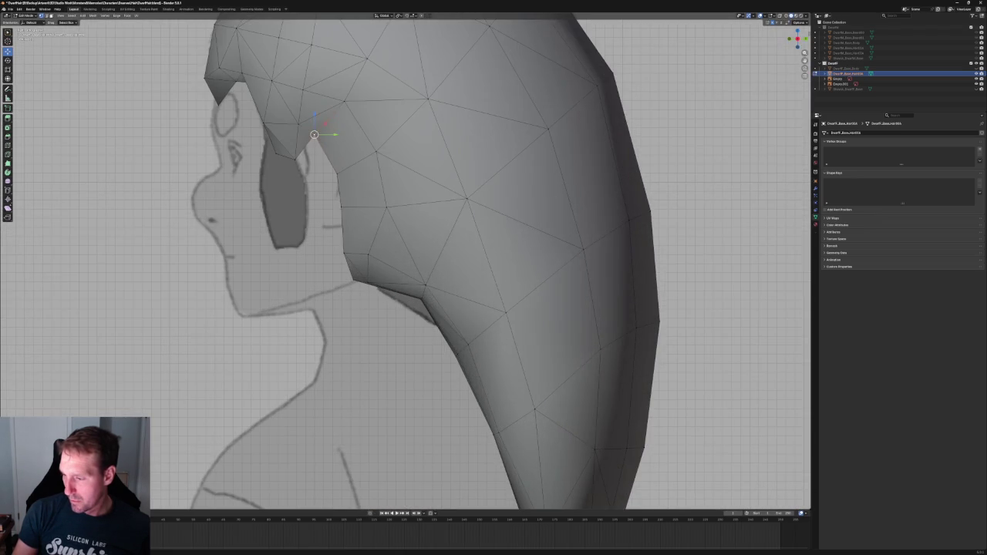
{"action": "key", "text": "alt+z"}
{"action": "right_click", "coordinate": [322, 143]}
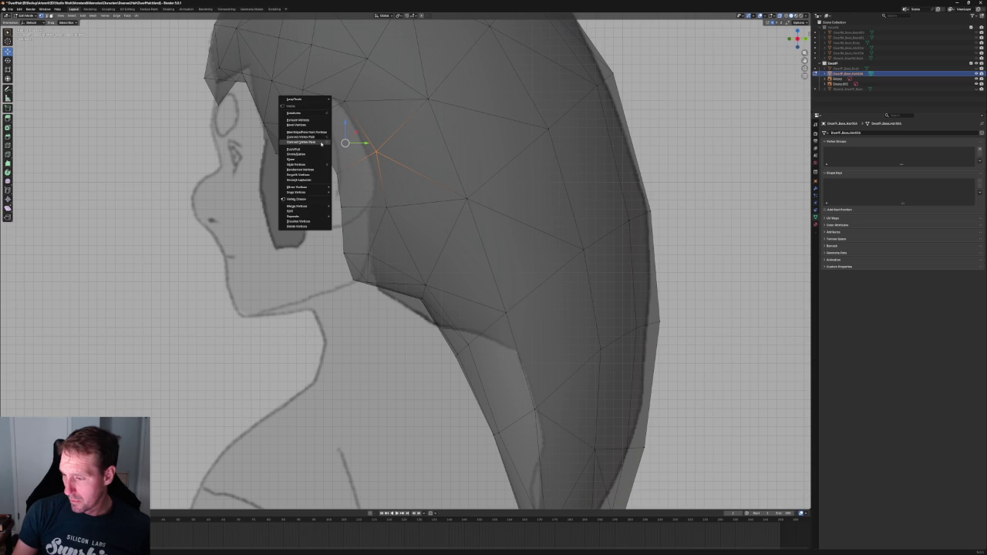
{"action": "left_click", "coordinate": [311, 143]}
{"action": "scroll", "coordinate": [311, 143], "scroll_direction": "down", "scroll_amount": 6}
{"action": "mouse_move", "coordinate": [311, 143]}
{"action": "middle_mouse_down"}
{"action": "mouse_move", "coordinate": [385, 207]}
{"action": "mouse_move", "coordinate": [397, 154]}
{"action": "mouse_move", "coordinate": [346, 159]}
{"action": "mouse_move", "coordinate": [442, 230]}
{"action": "mouse_move", "coordinate": [352, 298]}
{"action": "middle_mouse_up"}
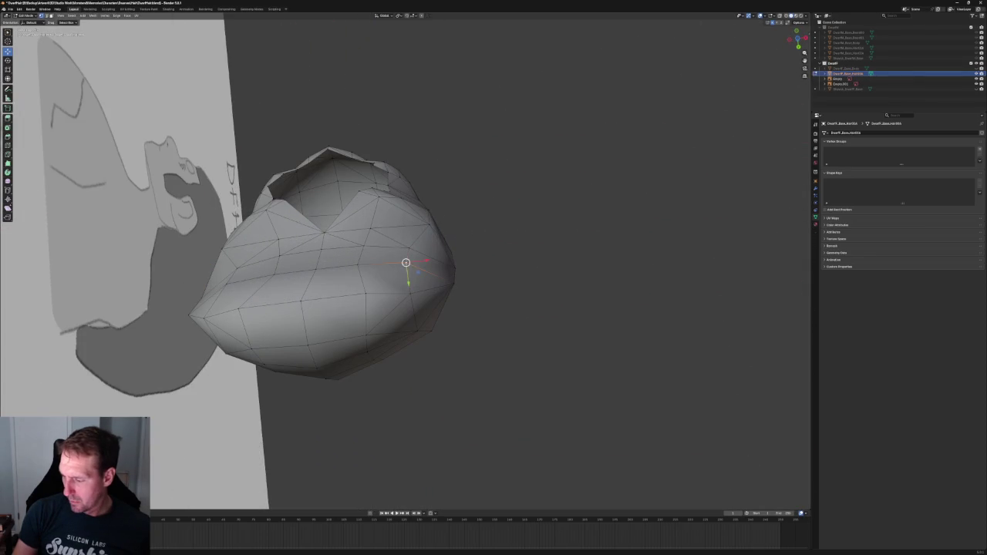
Select an edge loop across the hair and apply an option from its context menu.
{"action": "left_click", "coordinate": [353, 298], "text": "alt"}
{"action": "right_click", "coordinate": [225, 282]}
{"action": "left_click", "coordinate": [232, 284]}
{"action": "mouse_move", "coordinate": [452, 352]}
{"action": "middle_mouse_down"}
{"action": "mouse_move", "coordinate": [408, 269]}
{"action": "mouse_move", "coordinate": [386, 255]}
{"action": "middle_mouse_up"}
{"action": "scroll", "coordinate": [385, 255], "scroll_direction": "up", "scroll_amount": 2}
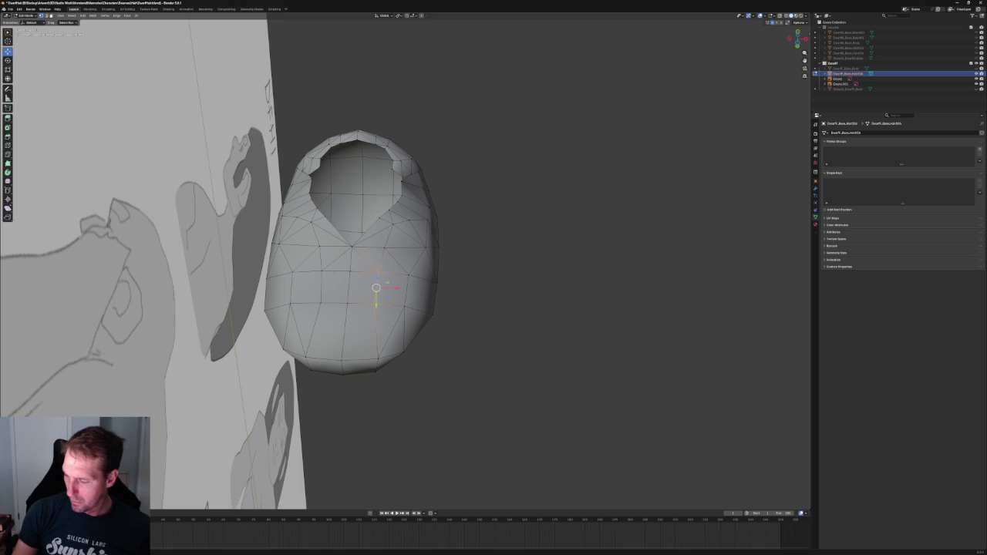
Select vertices on the hair's lower side and try scaling and moving them along X.
{"action": "left_click_drag", "start_coordinate": [319, 298], "coordinate": [316, 302]}
{"action": "key", "text": "s"}
{"action": "key", "text": "x"}
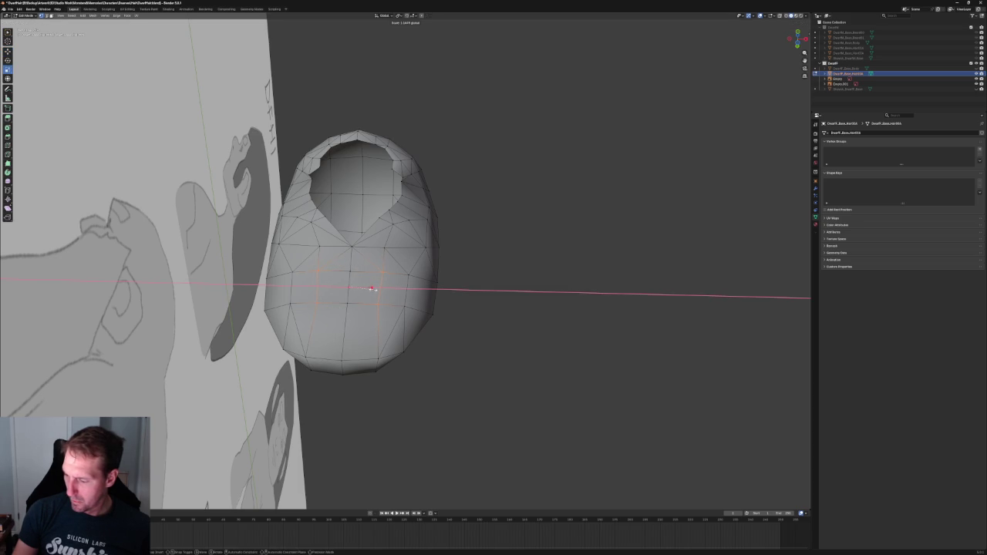
{"action": "key", "text": "Escape"}
{"action": "key", "text": "alt+a"}
{"action": "key", "text": "g"}
{"action": "key", "text": "x"}
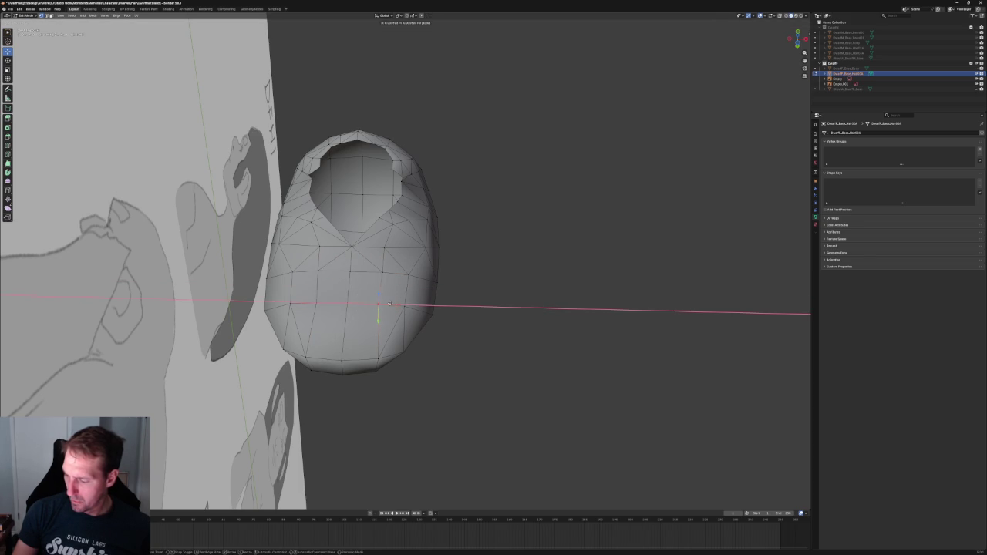
{"action": "key", "text": "Escape"}
Pull the lower-right side vertices inward along the X axis.
{"action": "left_click_drag", "start_coordinate": [414, 311], "coordinate": [416, 308]}
{"action": "key", "text": "g"}
{"action": "key", "text": "x"}
{"action": "key", "text": "Escape"}
{"action": "scroll", "coordinate": [442, 286], "scroll_direction": "up", "scroll_amount": 1}
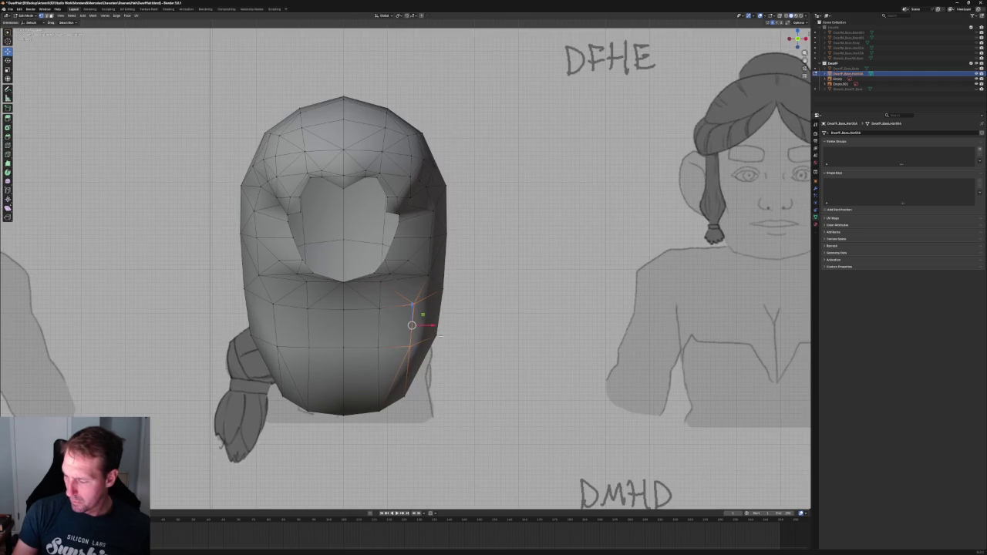
{"action": "key", "text": "g"}
{"action": "key", "text": "x"}
{"action": "left_click", "coordinate": [432, 308]}
{"action": "key", "text": "g"}
{"action": "key", "text": "x"}
{"action": "left_click", "coordinate": [413, 347]}
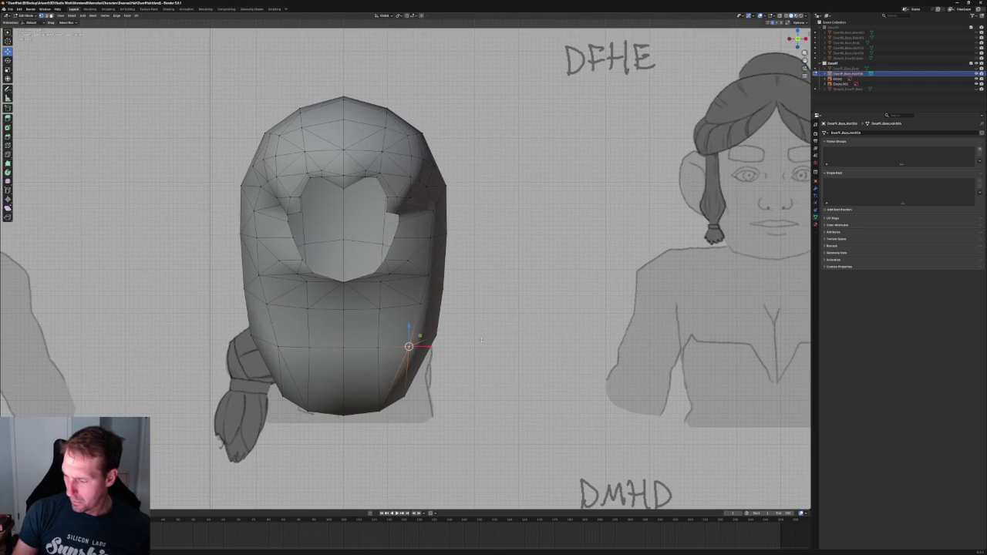
In right side X-ray view, slide a back vertex along its edges, then unhide Dwarf_Base.
{"action": "key", "text": "KP_3"}
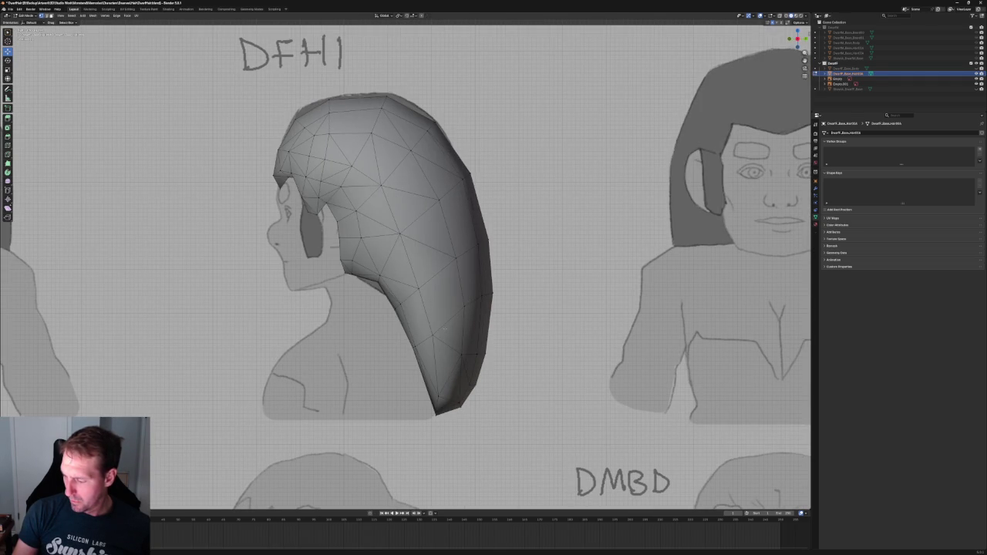
{"action": "key", "text": "alt+z"}
{"action": "key", "text": "alt+z"}
{"action": "key", "text": "alt+z"}
{"action": "left_click", "coordinate": [462, 312]}
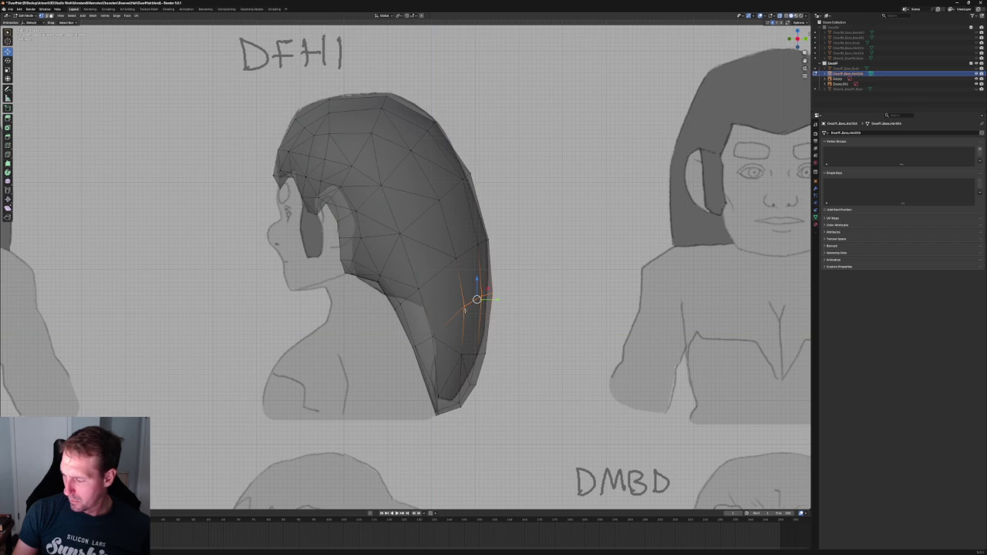
{"action": "key", "text": "g"}
{"action": "key", "text": "g"}
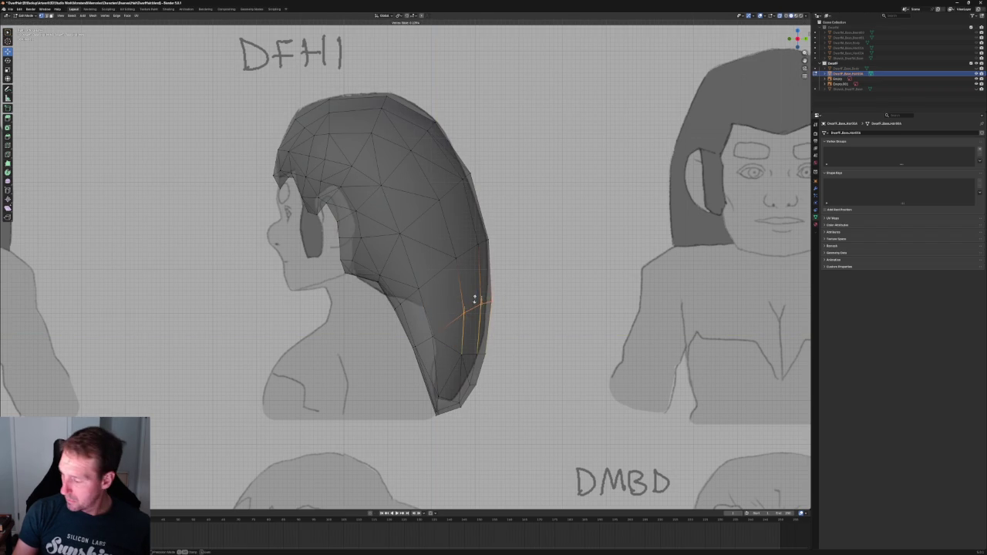
{"action": "left_click", "coordinate": [474, 303]}
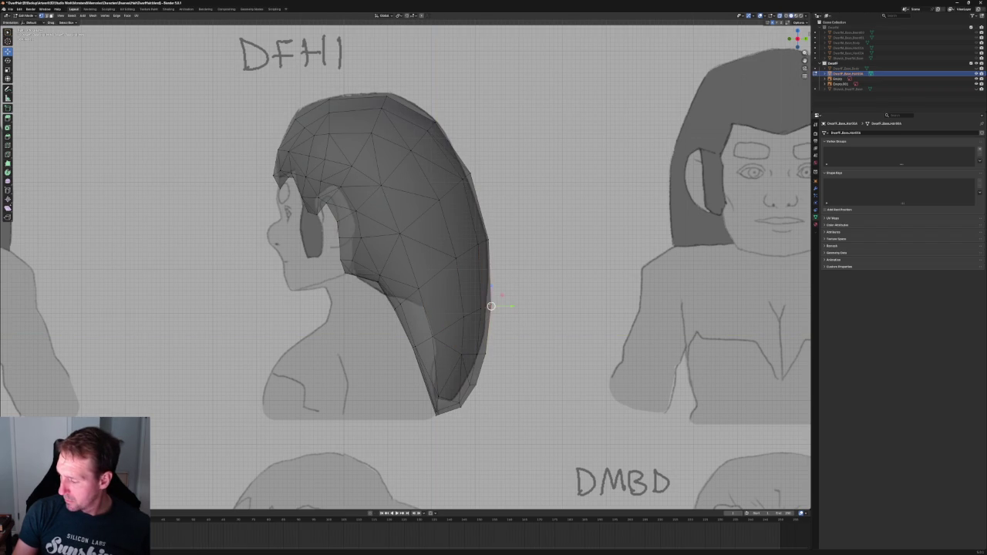
{"action": "scroll", "coordinate": [546, 288], "scroll_direction": "down", "scroll_amount": 4}
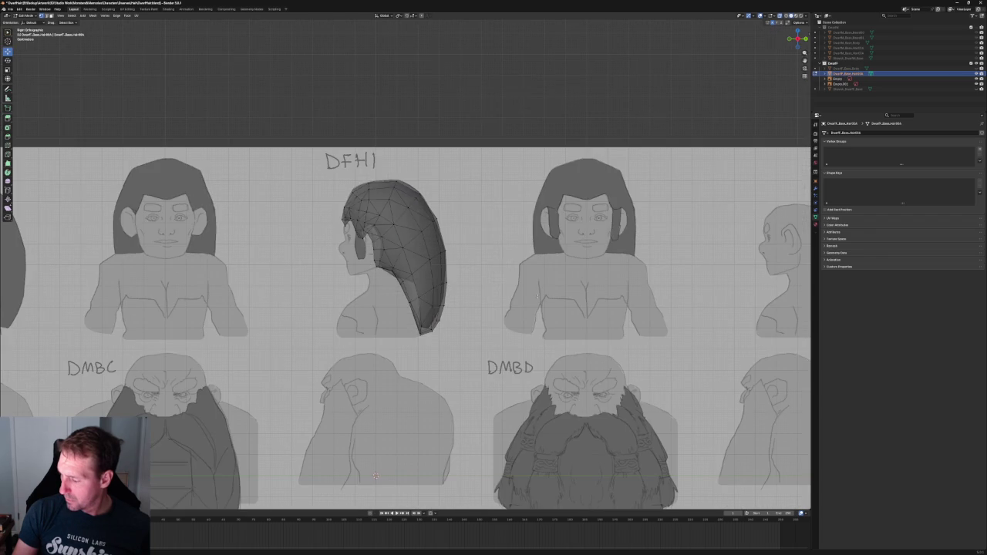
{"action": "key", "text": "alt+z"}
{"action": "mouse_move", "coordinate": [546, 288]}
{"action": "middle_mouse_down"}
{"action": "mouse_move", "coordinate": [421, 396]}
{"action": "mouse_move", "coordinate": [452, 492]}
{"action": "mouse_move", "coordinate": [439, 472]}
{"action": "mouse_move", "coordinate": [426, 497]}
{"action": "mouse_move", "coordinate": [375, 436]}
{"action": "mouse_move", "coordinate": [560, 282]}
{"action": "mouse_move", "coordinate": [577, 301]}
{"action": "mouse_move", "coordinate": [365, 239]}
{"action": "mouse_move", "coordinate": [393, 411]}
{"action": "mouse_move", "coordinate": [416, 386]}
{"action": "middle_mouse_up"}
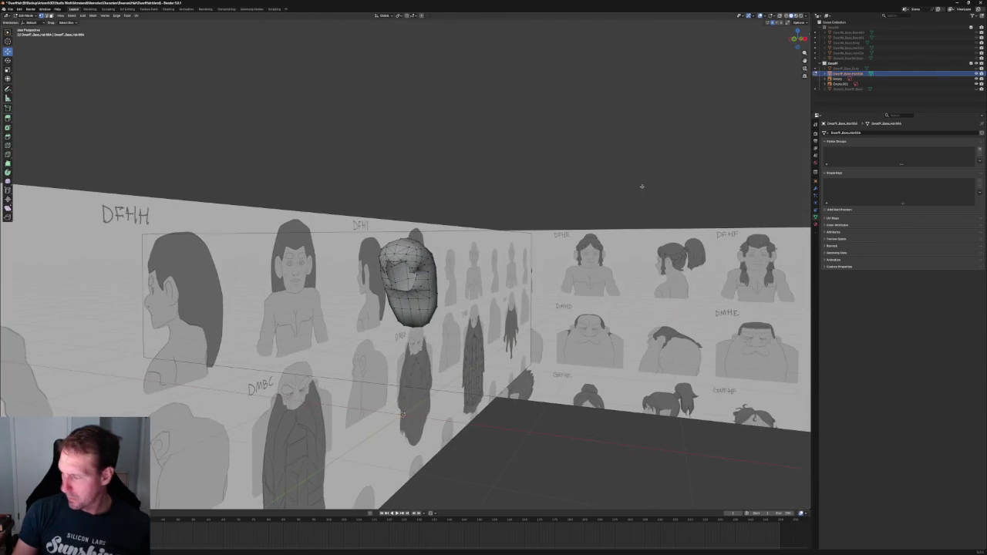
{"action": "left_click", "coordinate": [976, 88]}
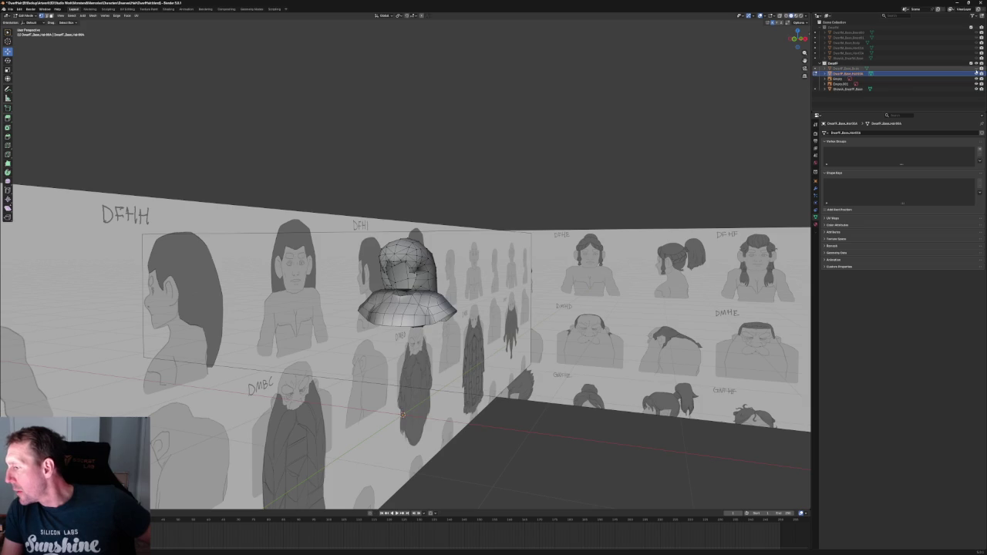
Frame the selected hair in front view and shift the selected vertices sideways along X.
{"action": "key", "text": "KP_Decimal"}
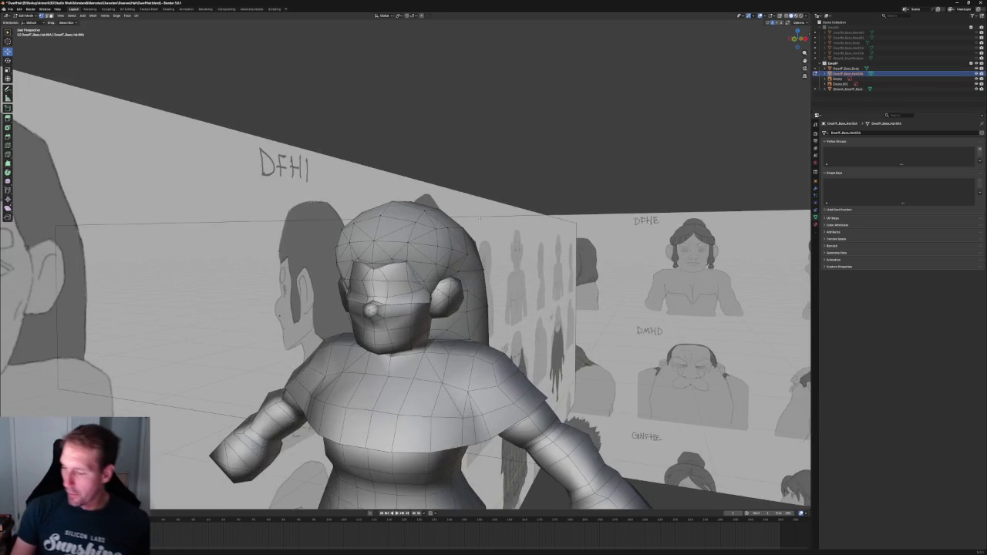
{"action": "key", "text": "KP_1"}
{"action": "key", "text": "KP_3"}
{"action": "key", "text": "grave"}
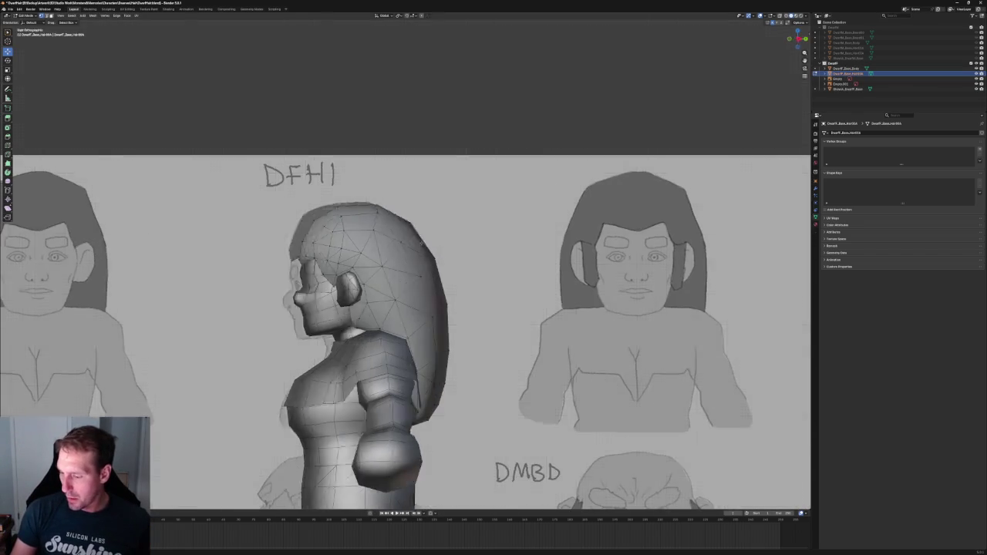
{"action": "left_click", "coordinate": [392, 223]}
{"action": "scroll", "coordinate": [540, 264], "scroll_direction": "up", "scroll_amount": 2}
{"action": "scroll", "coordinate": [539, 264], "scroll_direction": "up", "scroll_amount": 2}
{"action": "key", "text": "g"}
{"action": "key", "text": "x"}
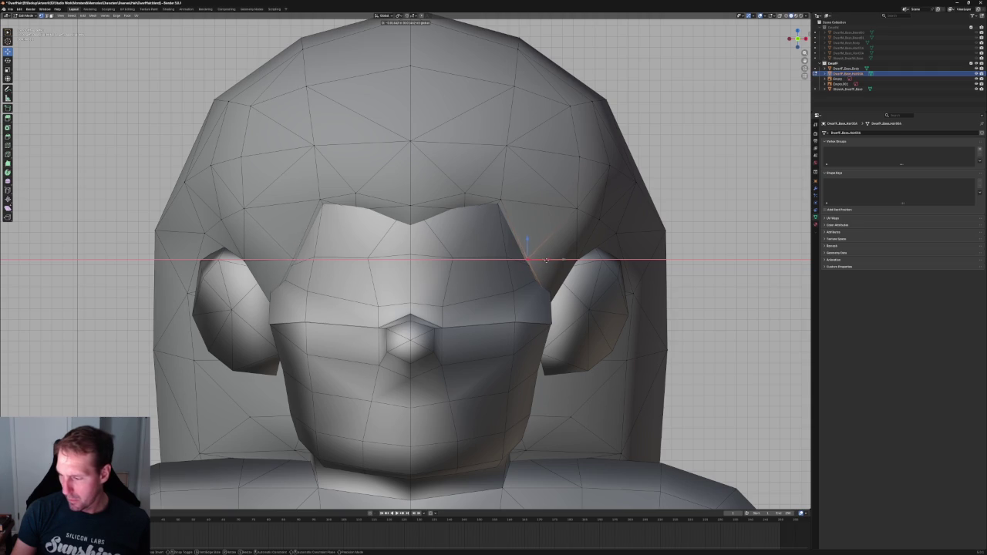
{"action": "left_click", "coordinate": [547, 261]}
From the right side view in solid shading, slide the vertex near the ear along Y.
{"action": "scroll", "coordinate": [543, 259], "scroll_direction": "down", "scroll_amount": 3}
{"action": "middle_click_drag", "start_coordinate": [544, 258], "coordinate": [513, 247]}
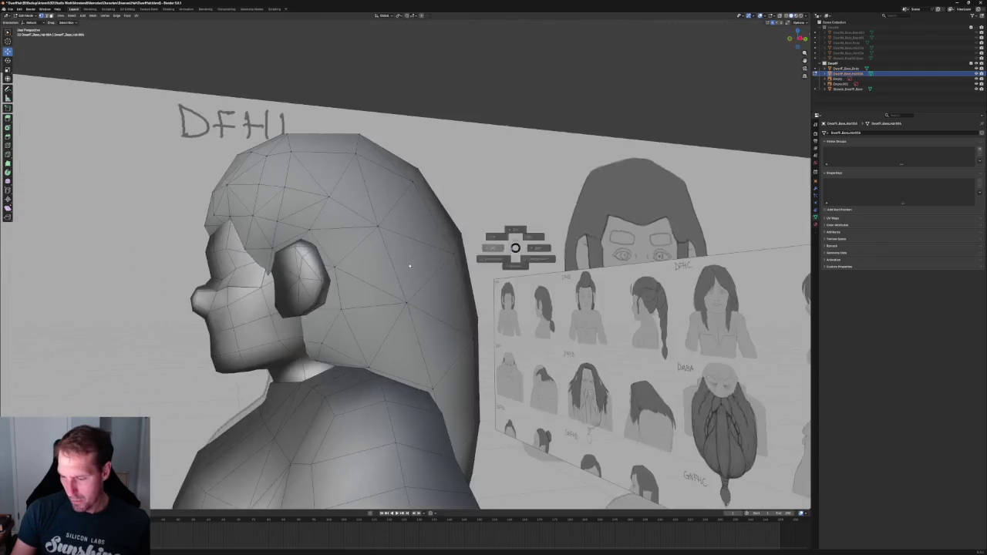
{"action": "key", "text": "grave"}
{"action": "left_click", "coordinate": [299, 278]}
{"action": "key", "text": "grave"}
{"action": "left_click", "coordinate": [377, 272]}
{"action": "scroll", "coordinate": [379, 266], "scroll_direction": "up", "scroll_amount": 3}
{"action": "scroll", "coordinate": [379, 266], "scroll_direction": "up", "scroll_amount": 3}
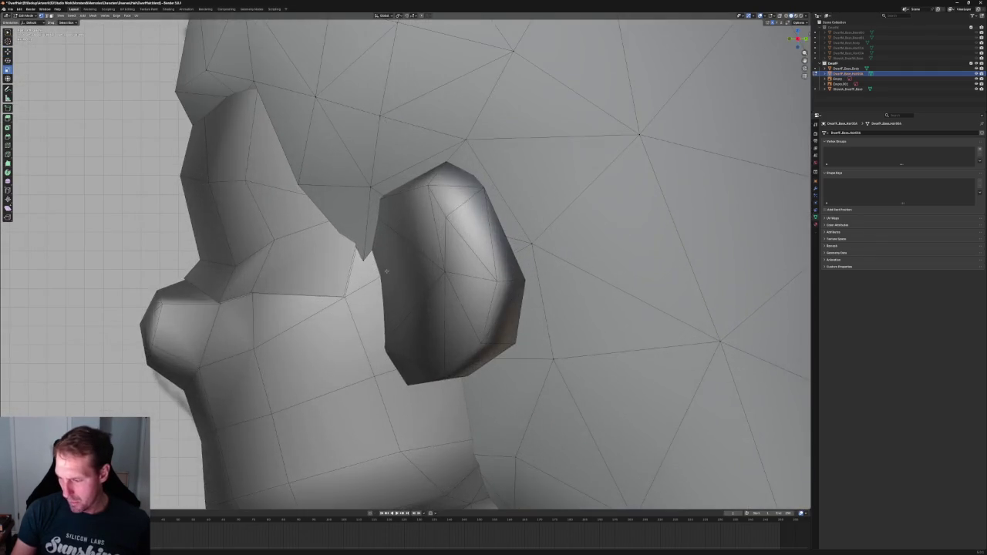
{"action": "scroll", "coordinate": [378, 266], "scroll_direction": "up", "scroll_amount": 3}
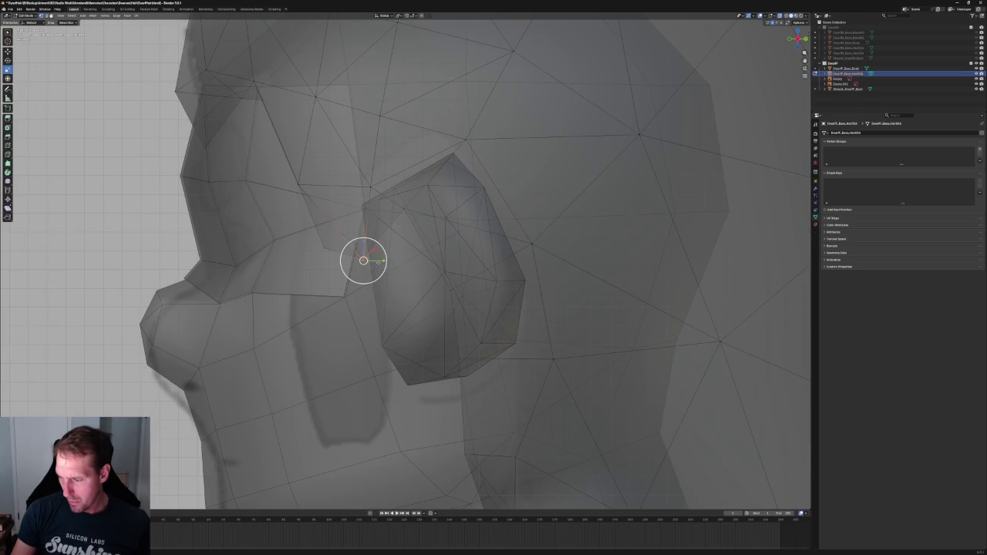
{"action": "key", "text": "alt+z"}
{"action": "key", "text": "g"}
{"action": "key", "text": "y"}
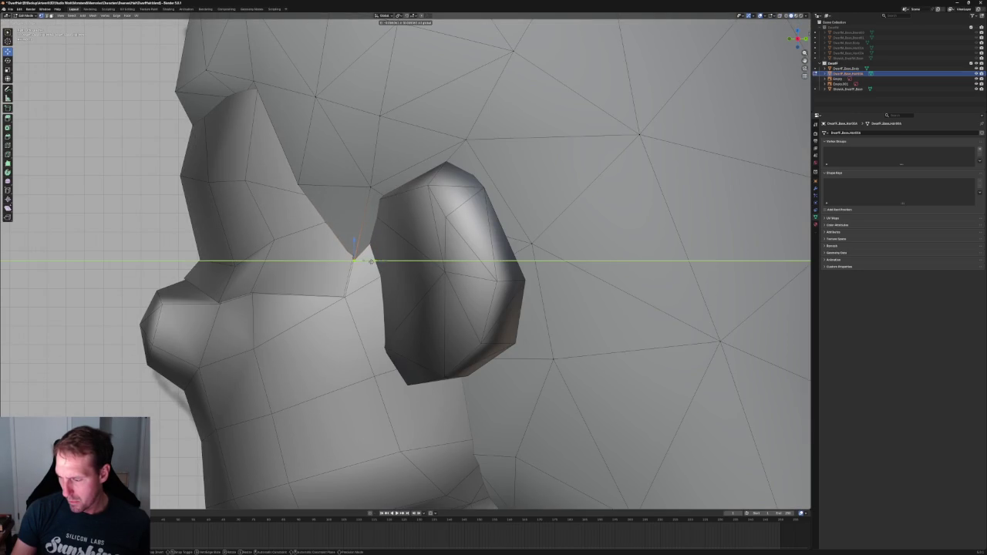
{"action": "left_click", "coordinate": [371, 262]}
With X-ray on, reposition the vertex beside the ear, trying Y, Z and X constraints.
{"action": "key", "text": "alt+z"}
{"action": "scroll", "coordinate": [392, 260], "scroll_direction": "down", "scroll_amount": 5}
{"action": "mouse_move", "coordinate": [392, 259]}
{"action": "middle_mouse_down"}
{"action": "mouse_move", "coordinate": [525, 255]}
{"action": "mouse_move", "coordinate": [385, 231]}
{"action": "mouse_move", "coordinate": [367, 255]}
{"action": "middle_mouse_up"}
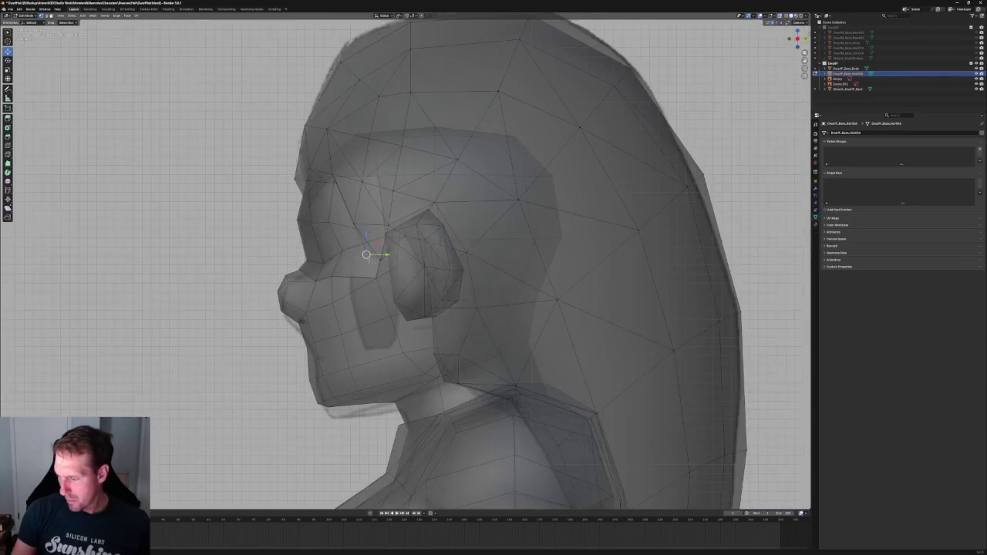
{"action": "scroll", "coordinate": [367, 255], "scroll_direction": "up", "scroll_amount": 4}
{"action": "key", "text": "g"}
{"action": "key", "text": "y"}
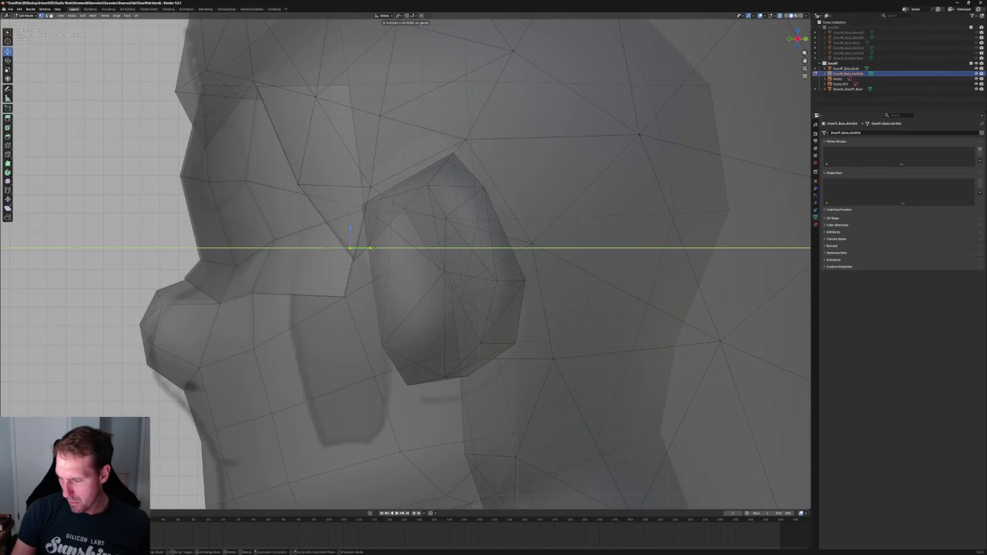
{"action": "key", "text": "z"}
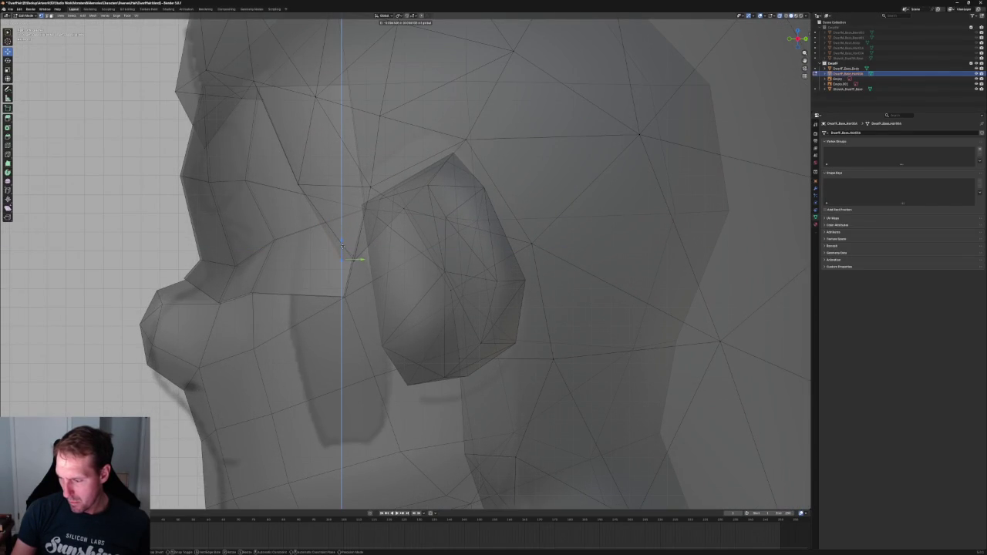
{"action": "key", "text": "z"}
{"action": "key", "text": "x"}
{"action": "key", "text": "x"}
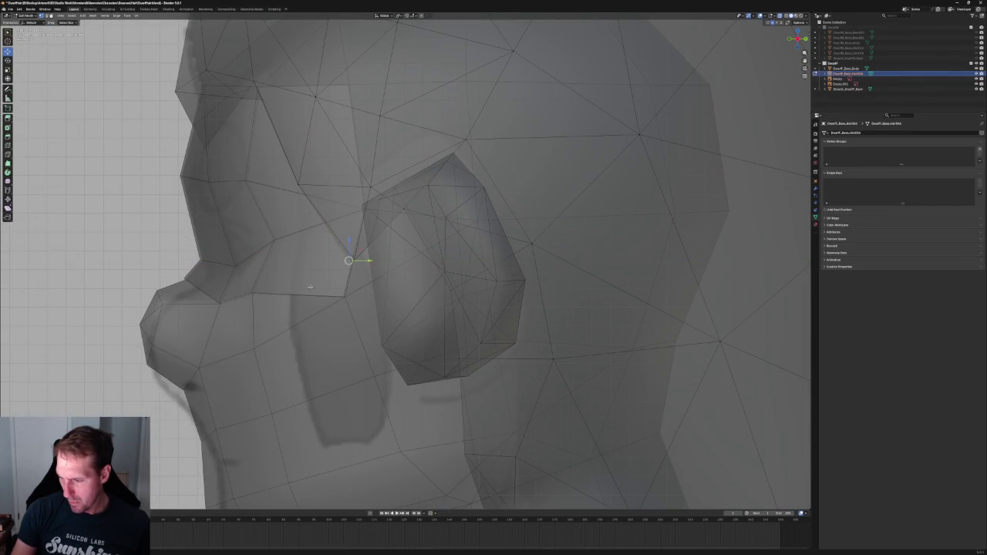
{"action": "left_click", "coordinate": [348, 260]}
Move two more ear vertices along Y, then turn X-ray off.
{"action": "scroll", "coordinate": [332, 270], "scroll_direction": "down", "scroll_amount": 4}
{"action": "scroll", "coordinate": [337, 274], "scroll_direction": "up", "scroll_amount": 4}
{"action": "key", "text": "g"}
{"action": "key", "text": "y"}
{"action": "left_click", "coordinate": [335, 260]}
{"action": "scroll", "coordinate": [334, 260], "scroll_direction": "down", "scroll_amount": 4}
{"action": "scroll", "coordinate": [337, 263], "scroll_direction": "up", "scroll_amount": 4}
{"action": "key", "text": "g"}
{"action": "key", "text": "y"}
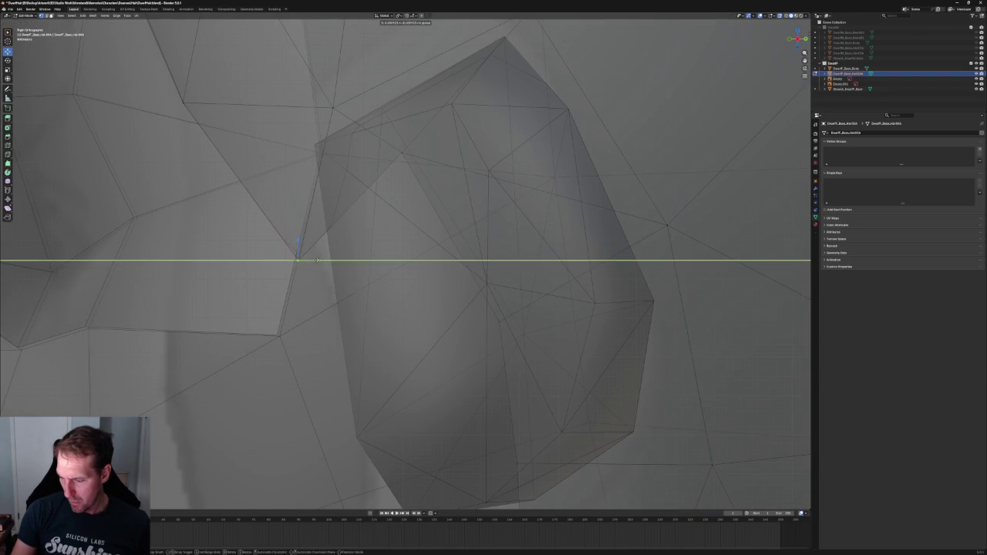
{"action": "left_click", "coordinate": [301, 260]}
{"action": "scroll", "coordinate": [301, 260], "scroll_direction": "down", "scroll_amount": 4}
{"action": "key", "text": "alt+z"}
From a low angle, nudge the temple vertex along X and then along Y.
{"action": "mouse_move", "coordinate": [334, 278]}
{"action": "middle_mouse_down"}
{"action": "mouse_move", "coordinate": [622, 177]}
{"action": "mouse_move", "coordinate": [600, 165]}
{"action": "mouse_move", "coordinate": [593, 178]}
{"action": "middle_mouse_up"}
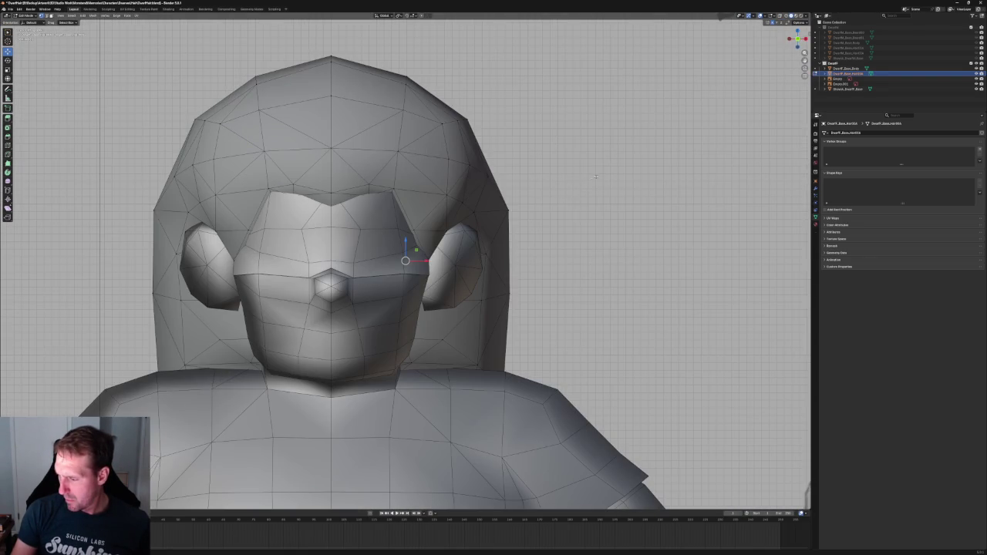
{"action": "mouse_move", "coordinate": [428, 209]}
{"action": "middle_mouse_down"}
{"action": "mouse_move", "coordinate": [427, 178]}
{"action": "mouse_move", "coordinate": [421, 206]}
{"action": "mouse_move", "coordinate": [412, 197]}
{"action": "middle_mouse_up"}
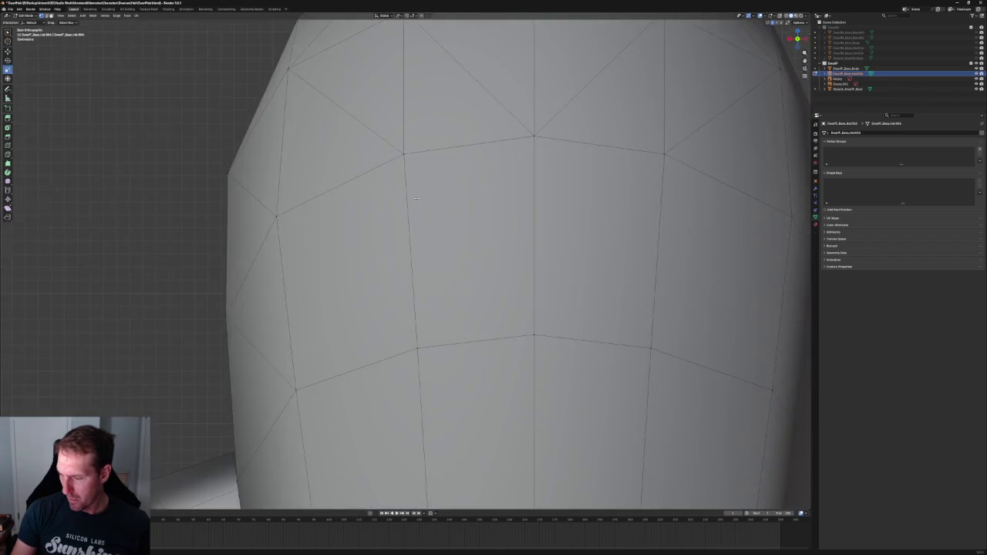
{"action": "scroll", "coordinate": [405, 163], "scroll_direction": "down", "scroll_amount": 2}
{"action": "left_click", "coordinate": [392, 178]}
{"action": "key", "text": "g"}
{"action": "key", "text": "x"}
{"action": "left_click", "coordinate": [381, 181]}
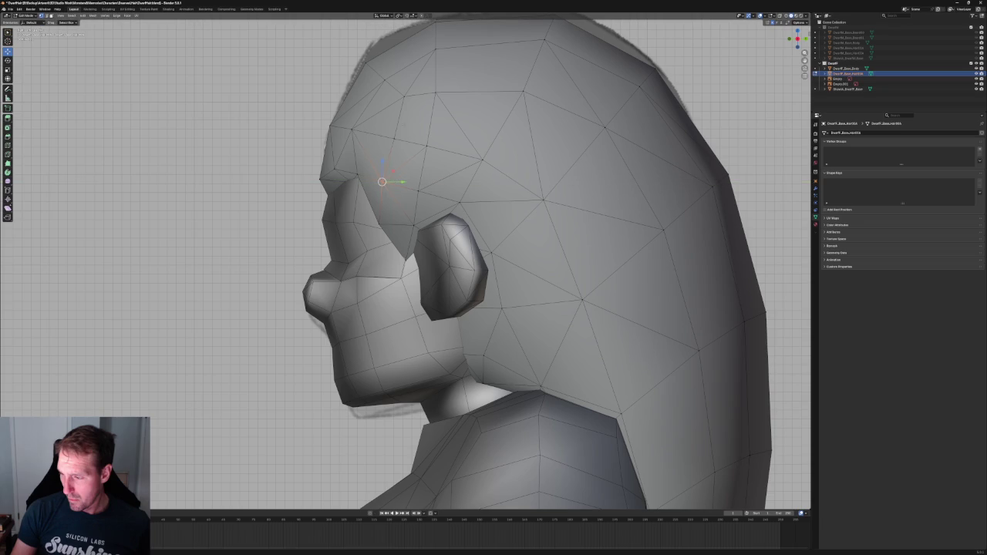
{"action": "key", "text": "g"}
{"action": "key", "text": "y"}
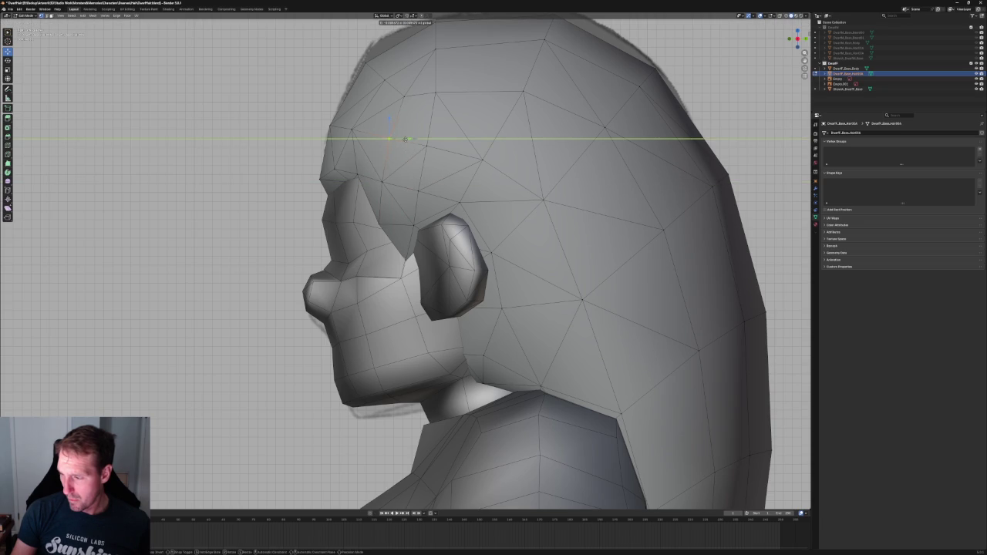
{"action": "left_click", "coordinate": [406, 139]}
{"action": "scroll", "coordinate": [406, 262], "scroll_direction": "down", "scroll_amount": 4}
{"action": "scroll", "coordinate": [406, 262], "scroll_direction": "up", "scroll_amount": 4}
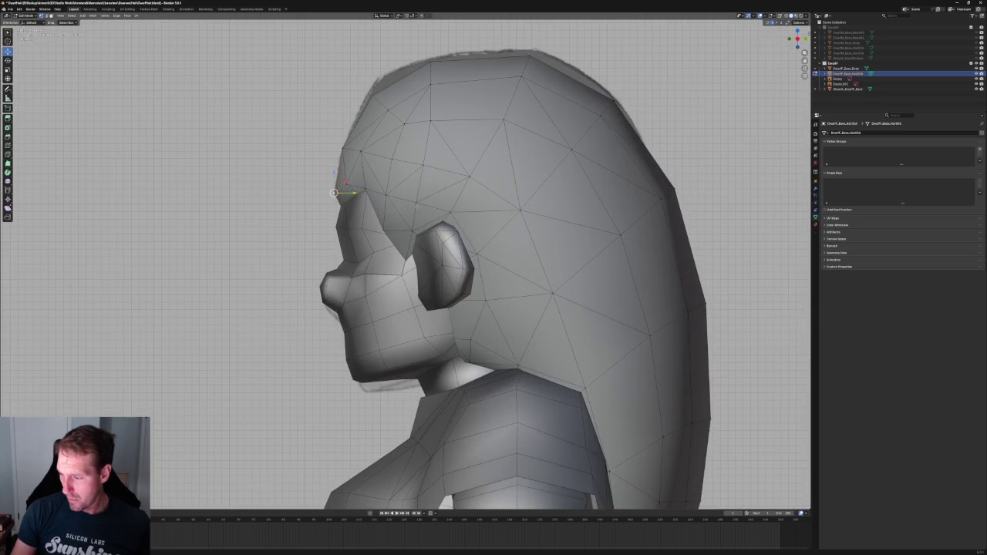
{"action": "key", "text": "g"}
{"action": "key", "text": "y"}
{"action": "key", "text": "Escape"}
Move a higher hair vertex along Y to sit closer to the head.
{"action": "left_click", "coordinate": [420, 164]}
{"action": "key", "text": "g"}
{"action": "key", "text": "y"}
{"action": "left_click", "coordinate": [435, 165]}
{"action": "scroll", "coordinate": [435, 165], "scroll_direction": "down", "scroll_amount": 3}
In right side view, select the vertices in front of the ear and flatten them with S Z.
{"action": "key", "text": "KP_3"}
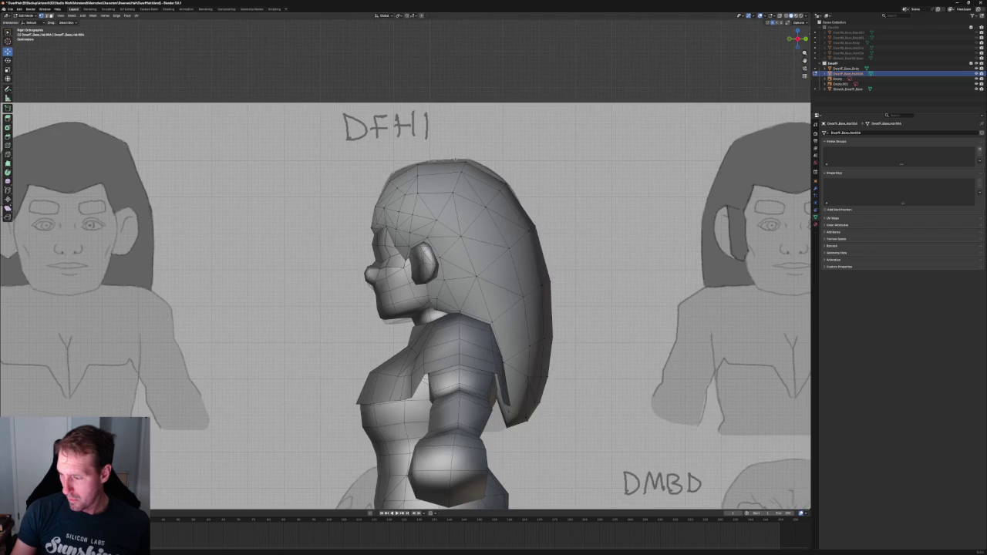
{"action": "scroll", "coordinate": [413, 267], "scroll_direction": "up", "scroll_amount": 8}
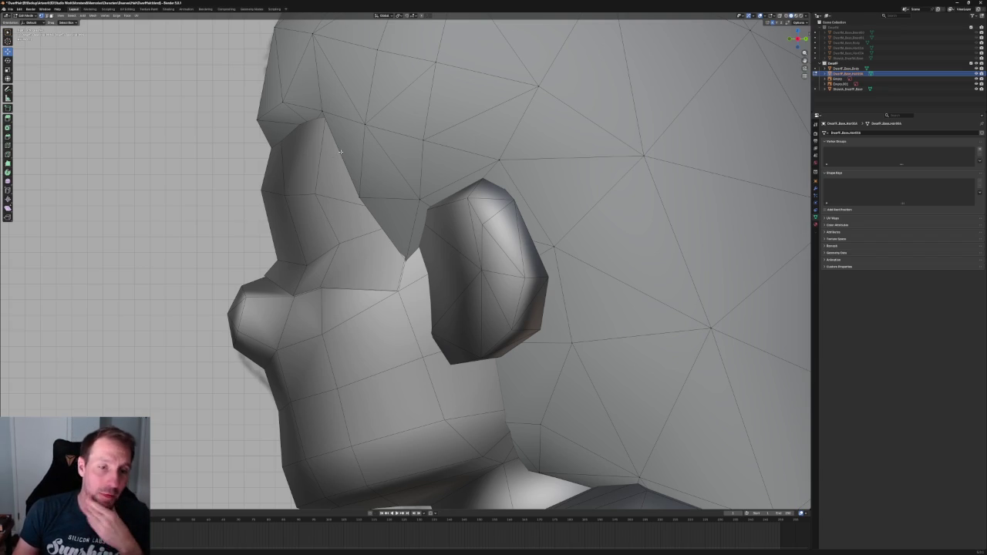
{"action": "key", "text": "alt+z"}
{"action": "left_click", "coordinate": [361, 195]}
{"action": "key", "text": "alt+z"}
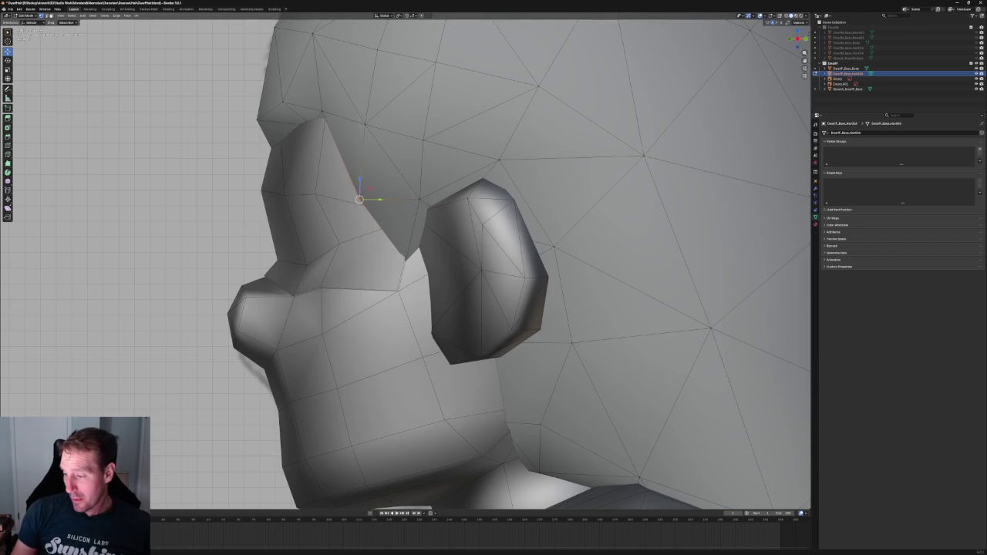
{"action": "key", "text": "alt+z"}
{"action": "left_click", "coordinate": [420, 199], "text": "shift"}
{"action": "key", "text": "c"}
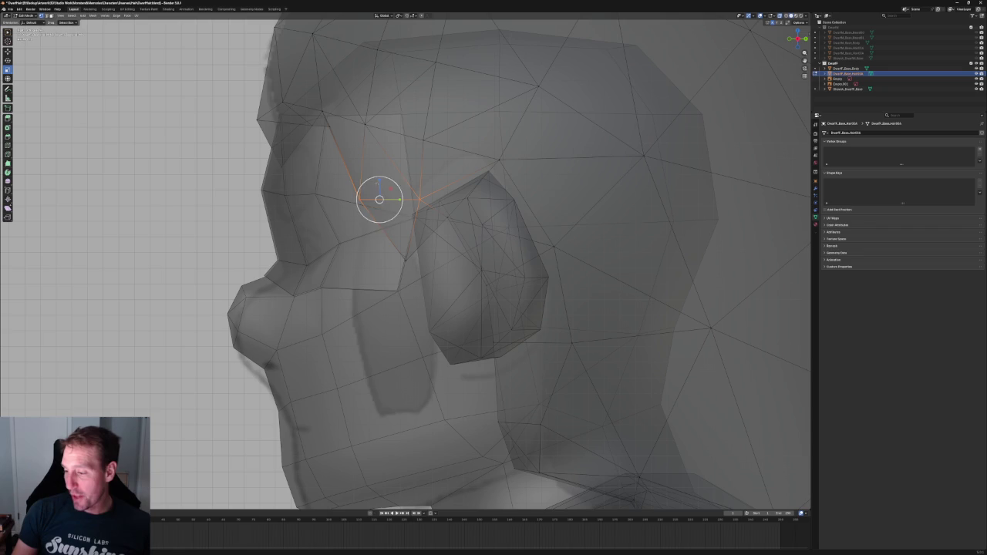
{"action": "key", "text": "Escape"}
{"action": "key", "text": "s"}
{"action": "key", "text": "z"}
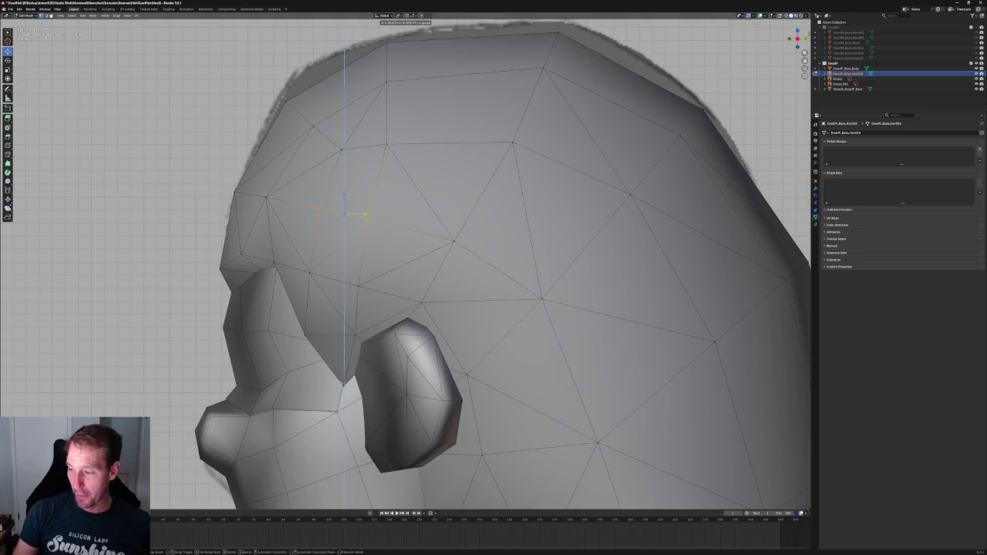
{"action": "key", "text": "Return"}
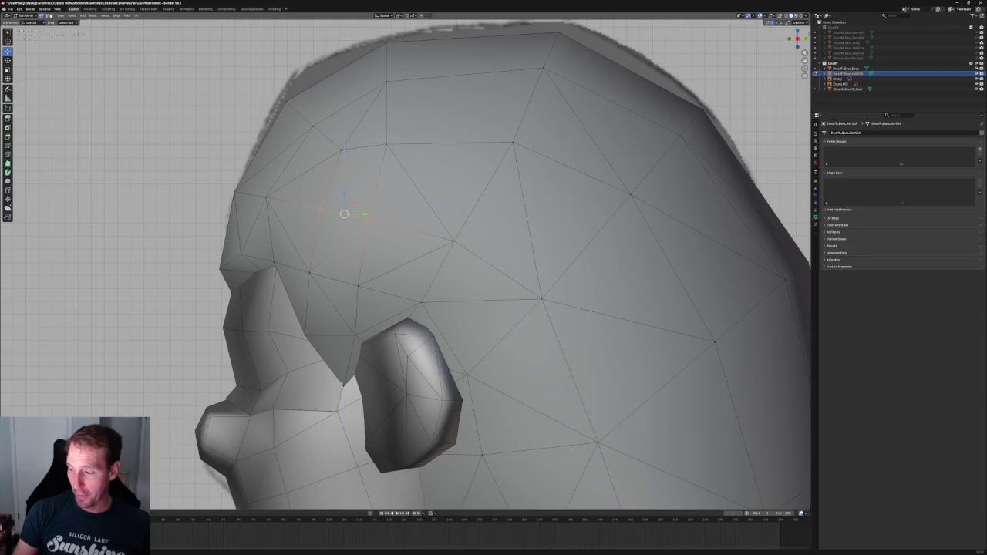
Adjust the height of the vertex at the top of the head along Z, then deselect it.
{"action": "middle_click_drag", "start_coordinate": [433, 135], "coordinate": [433, 158], "text": "shift"}
{"action": "key", "text": "alt+z"}
{"action": "left_click_drag", "start_coordinate": [437, 128], "coordinate": [353, 93]}
{"action": "key", "text": "alt+z"}
{"action": "key", "text": "g"}
{"action": "key", "text": "z"}
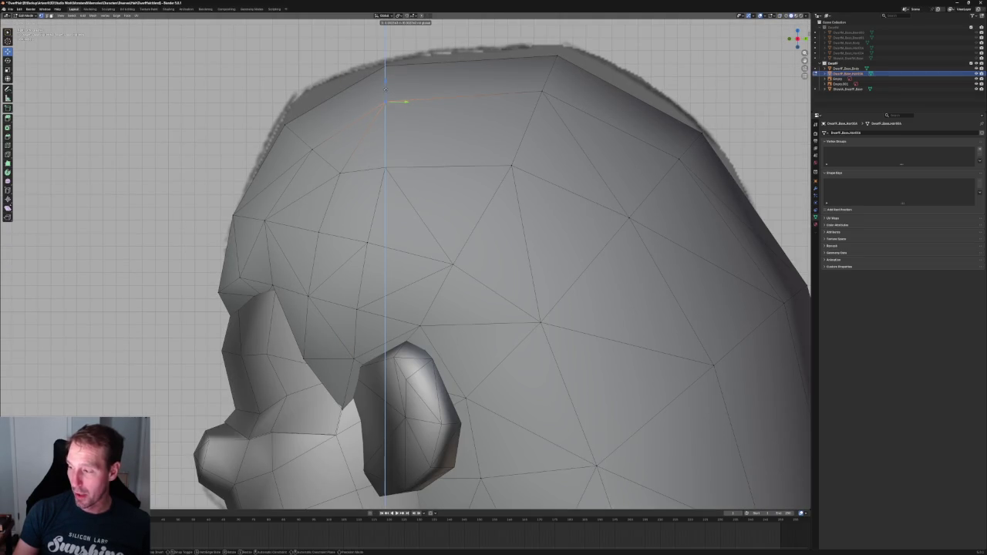
{"action": "key", "text": "Return"}
{"action": "key", "text": "alt+a"}
{"action": "key", "text": "KP_3"}
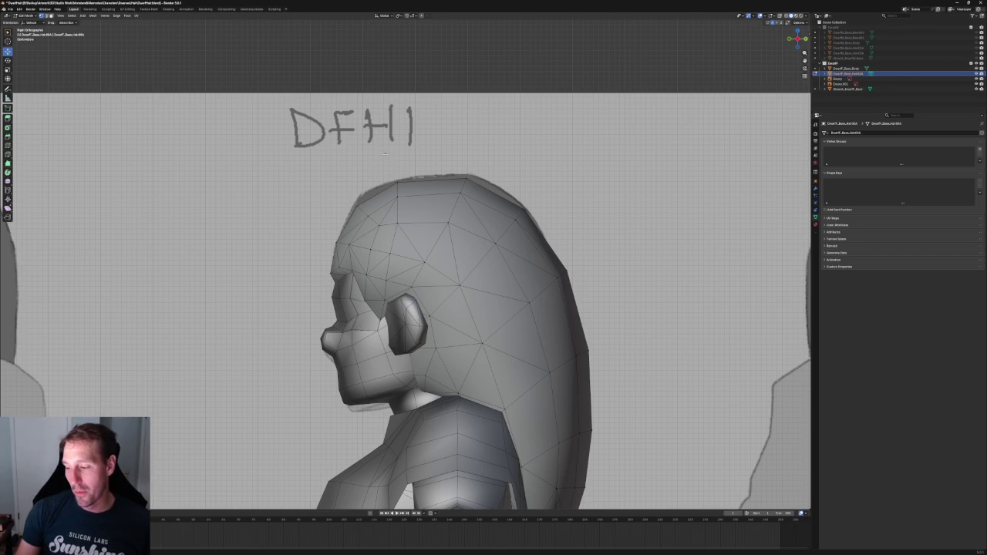
Slide the top-of-head vertices along Y, cancel a rotation, and orbit to the front.
{"action": "scroll", "coordinate": [383, 155], "scroll_direction": "up", "scroll_amount": 4}
{"action": "left_click_drag", "start_coordinate": [364, 204], "coordinate": [364, 204]}
{"action": "key", "text": "shift+space"}
{"action": "key", "text": "g"}
{"action": "mouse_move", "coordinate": [326, 165]}
{"action": "left_mouse_down"}
{"action": "mouse_move", "coordinate": [345, 167]}
{"action": "mouse_move", "coordinate": [342, 157]}
{"action": "left_mouse_up"}
{"action": "key", "text": "shift+space"}
{"action": "key", "text": "r"}
{"action": "scroll", "coordinate": [342, 157], "scroll_direction": "down", "scroll_amount": 3}
{"action": "left_click", "coordinate": [341, 157]}
{"action": "mouse_move", "coordinate": [342, 157]}
{"action": "middle_mouse_down"}
{"action": "mouse_move", "coordinate": [433, 188]}
{"action": "mouse_move", "coordinate": [463, 224]}
{"action": "mouse_move", "coordinate": [449, 248]}
{"action": "middle_mouse_up"}
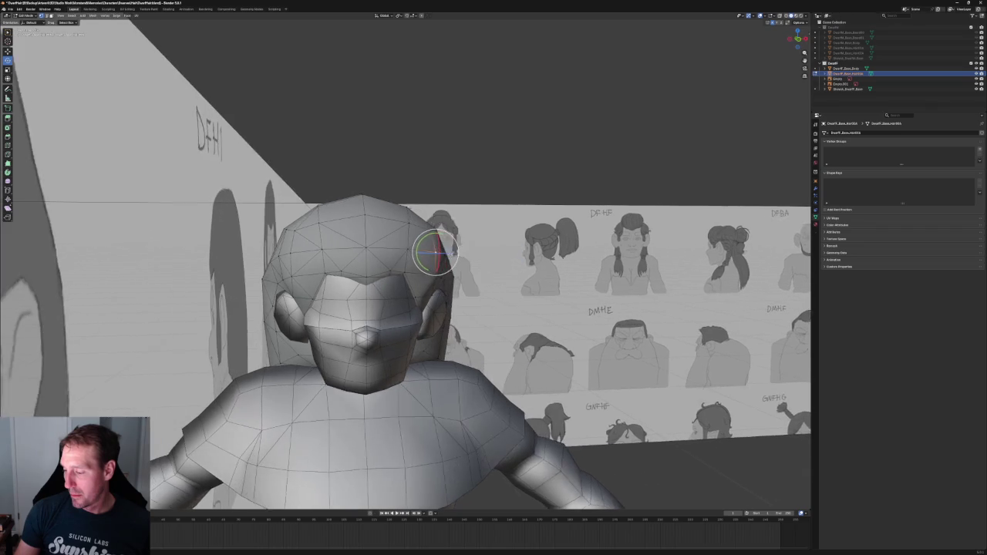
{"action": "key", "text": "w"}
In right side view, reselect vertices along the top of the head and turn X-ray on.
{"action": "scroll", "coordinate": [492, 156], "scroll_direction": "down", "scroll_amount": 3}
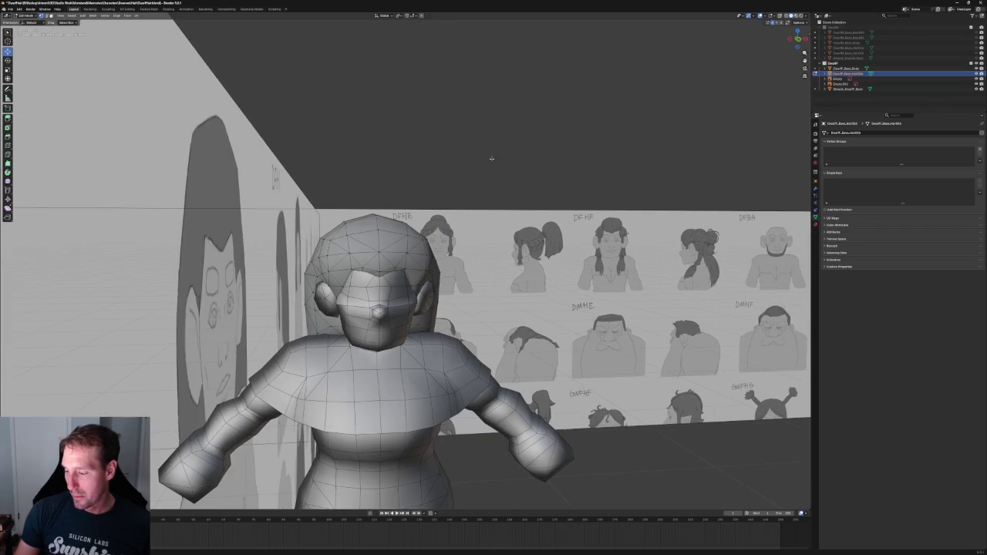
{"action": "scroll", "coordinate": [409, 257], "scroll_direction": "up", "scroll_amount": 3}
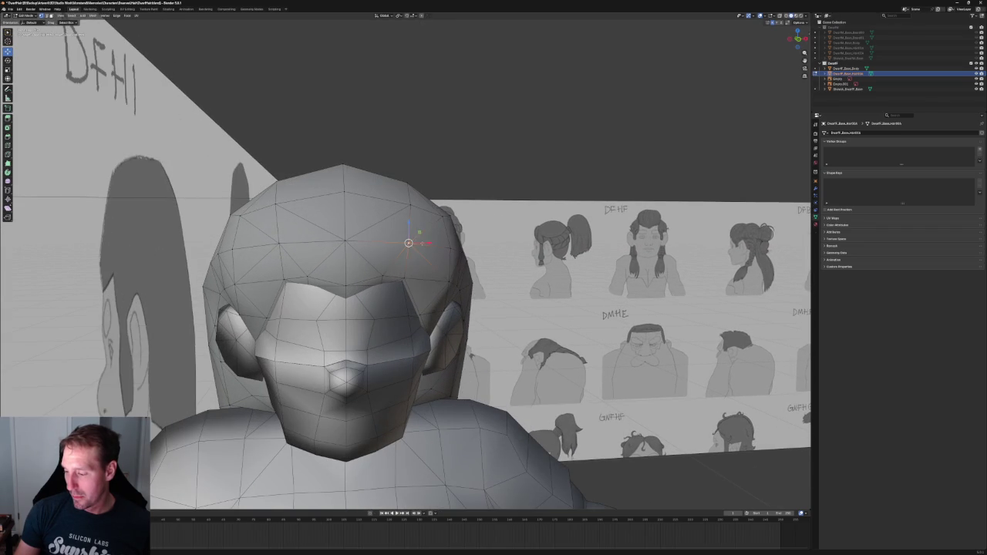
{"action": "scroll", "coordinate": [493, 144], "scroll_direction": "down", "scroll_amount": 2}
{"action": "scroll", "coordinate": [511, 159], "scroll_direction": "down", "scroll_amount": 2}
{"action": "scroll", "coordinate": [490, 158], "scroll_direction": "down", "scroll_amount": 2}
{"action": "key", "text": "KP_3"}
{"action": "scroll", "coordinate": [489, 158], "scroll_direction": "up", "scroll_amount": 1}
{"action": "scroll", "coordinate": [489, 158], "scroll_direction": "up", "scroll_amount": 5}
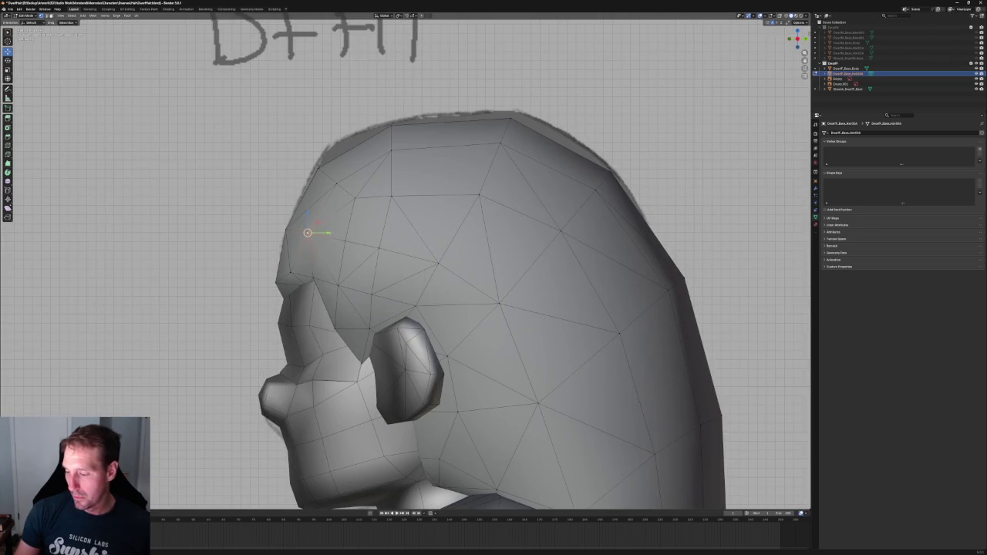
{"action": "key", "text": "alt+a"}
{"action": "left_click_drag", "start_coordinate": [367, 132], "coordinate": [367, 133]}
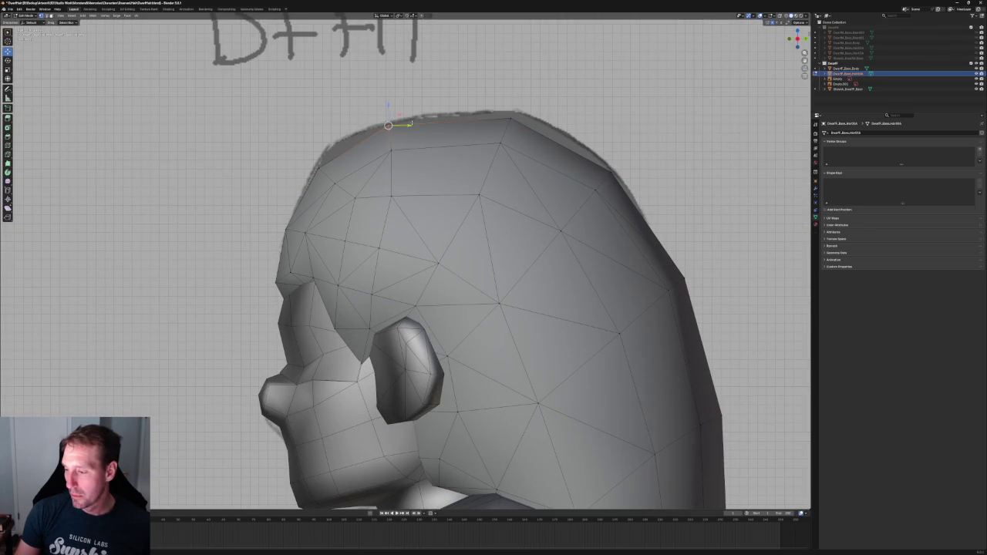
{"action": "scroll", "coordinate": [404, 140], "scroll_direction": "down", "scroll_amount": 2}
{"action": "scroll", "coordinate": [404, 140], "scroll_direction": "down", "scroll_amount": 2}
{"action": "scroll", "coordinate": [347, 154], "scroll_direction": "up", "scroll_amount": 5}
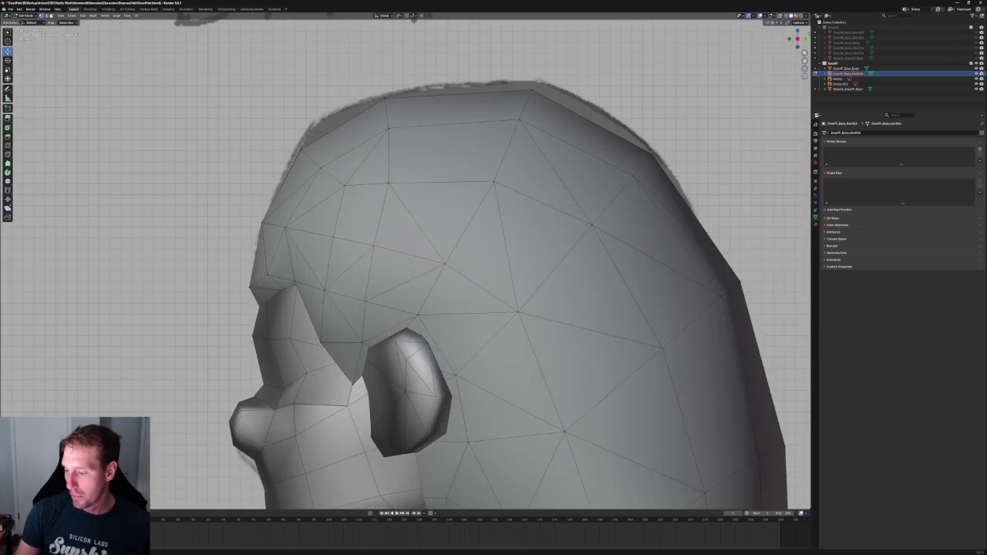
{"action": "key", "text": "alt+z"}
Box-select two groups of forehead hairline vertices and move each with an axis constraint.
{"action": "left_click_drag", "start_coordinate": [281, 125], "coordinate": [349, 194]}
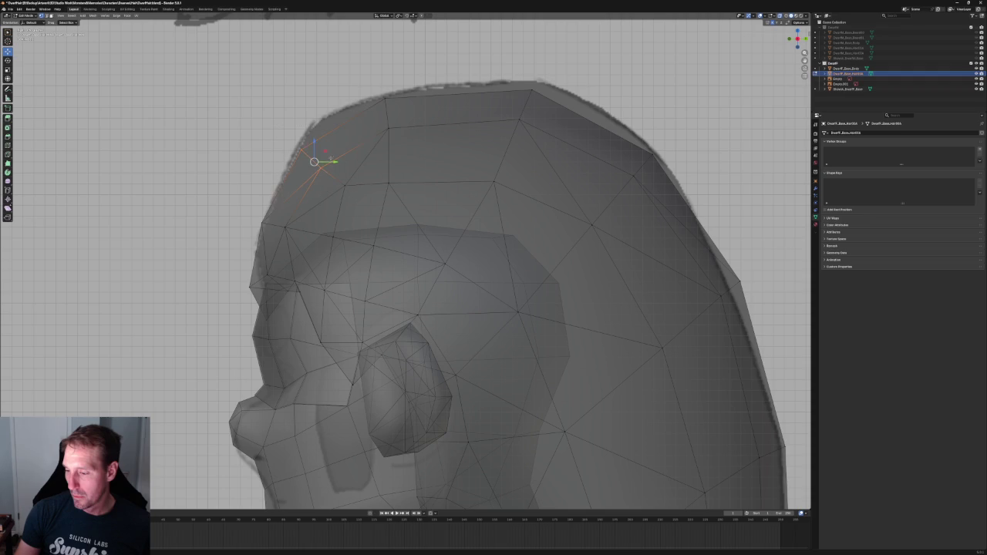
{"action": "key", "text": "g"}
{"action": "key", "text": "shift+x"}
{"action": "left_click", "coordinate": [328, 144]}
{"action": "left_click_drag", "start_coordinate": [301, 126], "coordinate": [392, 187]}
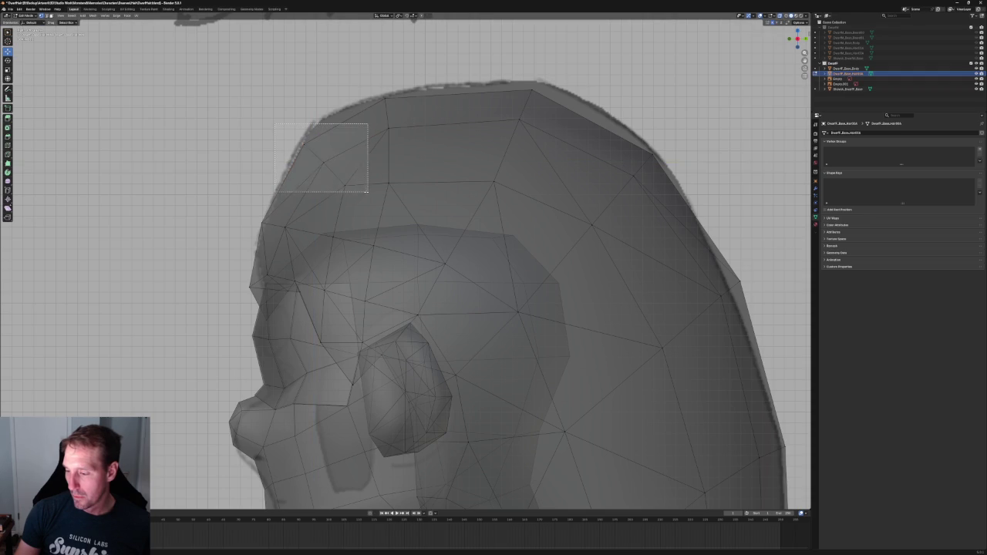
{"action": "key", "text": "g"}
{"action": "key", "text": "z"}
{"action": "left_click", "coordinate": [329, 144]}
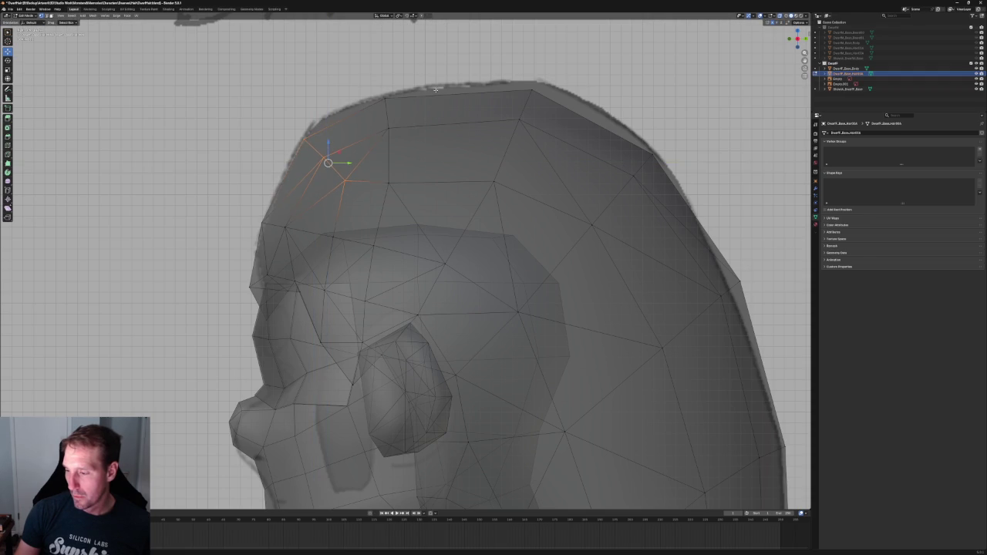
Move the upper crown vertex along Z to round the head, then orbit out around the character.
{"action": "left_click_drag", "start_coordinate": [426, 145], "coordinate": [386, 185]}
{"action": "key", "text": "g"}
{"action": "key", "text": "z"}
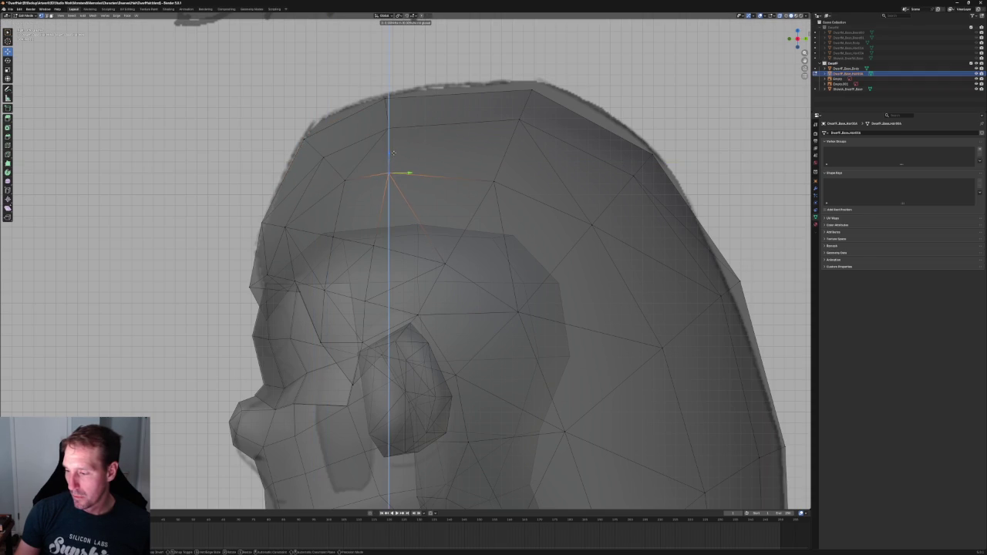
{"action": "left_click", "coordinate": [391, 156]}
{"action": "left_click", "coordinate": [494, 182]}
{"action": "key", "text": "KP_3"}
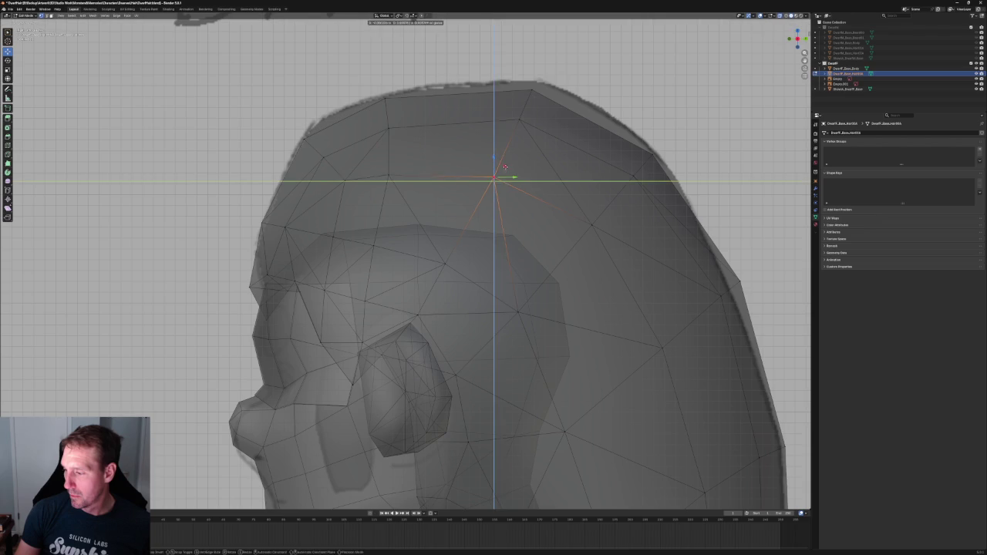
{"action": "scroll", "coordinate": [582, 164], "scroll_direction": "down", "scroll_amount": 5}
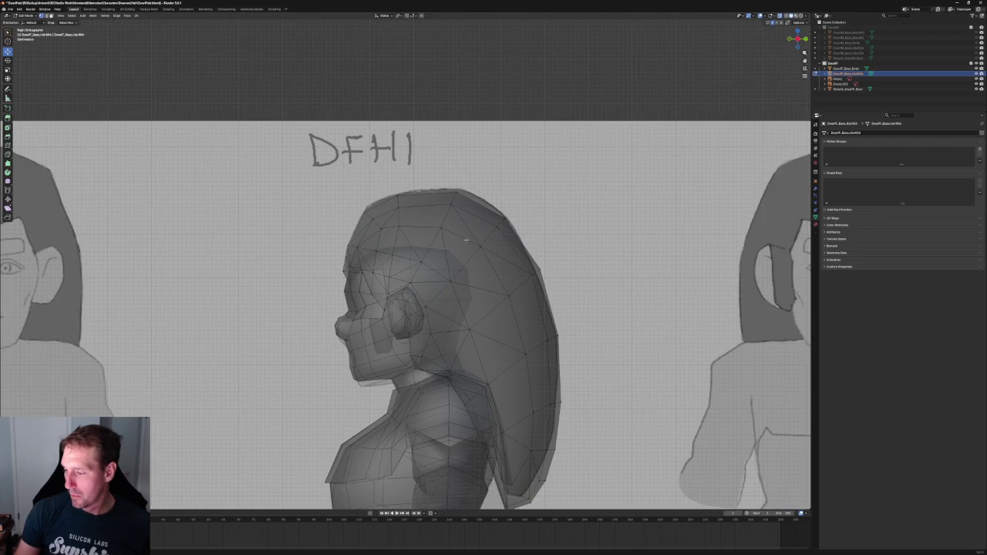
{"action": "scroll", "coordinate": [457, 229], "scroll_direction": "down", "scroll_amount": 2}
{"action": "scroll", "coordinate": [526, 169], "scroll_direction": "down", "scroll_amount": 3}
{"action": "mouse_move", "coordinate": [503, 152]}
{"action": "middle_mouse_down"}
{"action": "mouse_move", "coordinate": [451, 194]}
{"action": "mouse_move", "coordinate": [529, 165]}
{"action": "middle_mouse_up"}
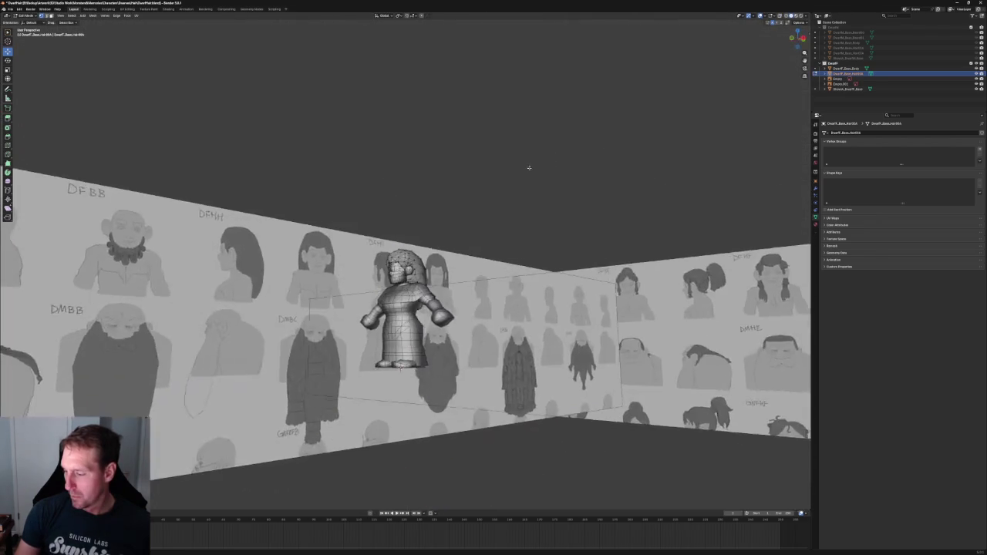
Lower the hair vertices behind the ear along Z so they reach the neck.
{"action": "scroll", "coordinate": [529, 165], "scroll_direction": "up", "scroll_amount": 3}
{"action": "scroll", "coordinate": [481, 239], "scroll_direction": "up", "scroll_amount": 2}
{"action": "mouse_move", "coordinate": [480, 246]}
{"action": "middle_mouse_down"}
{"action": "mouse_move", "coordinate": [487, 190]}
{"action": "mouse_move", "coordinate": [432, 219]}
{"action": "middle_mouse_up"}
{"action": "scroll", "coordinate": [487, 191], "scroll_direction": "up", "scroll_amount": 2}
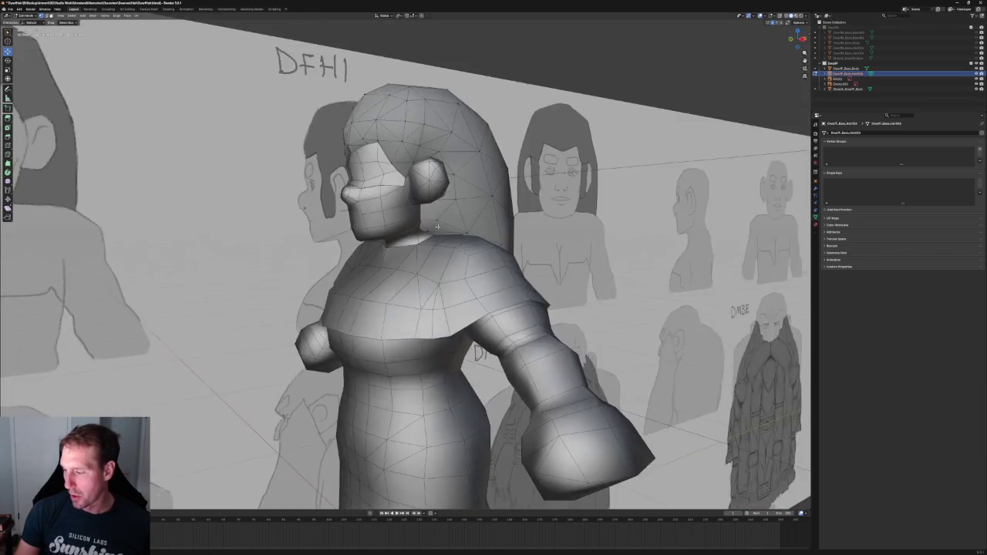
{"action": "scroll", "coordinate": [432, 219], "scroll_direction": "up", "scroll_amount": 2}
{"action": "scroll", "coordinate": [420, 247], "scroll_direction": "up", "scroll_amount": 3}
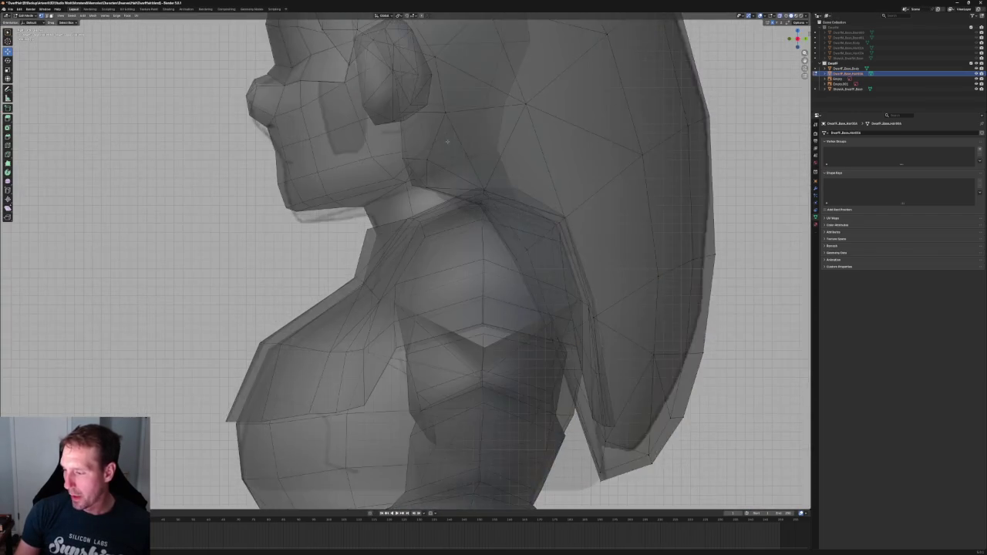
{"action": "scroll", "coordinate": [419, 247], "scroll_direction": "up", "scroll_amount": 4}
{"action": "key", "text": "g"}
{"action": "key", "text": "z"}
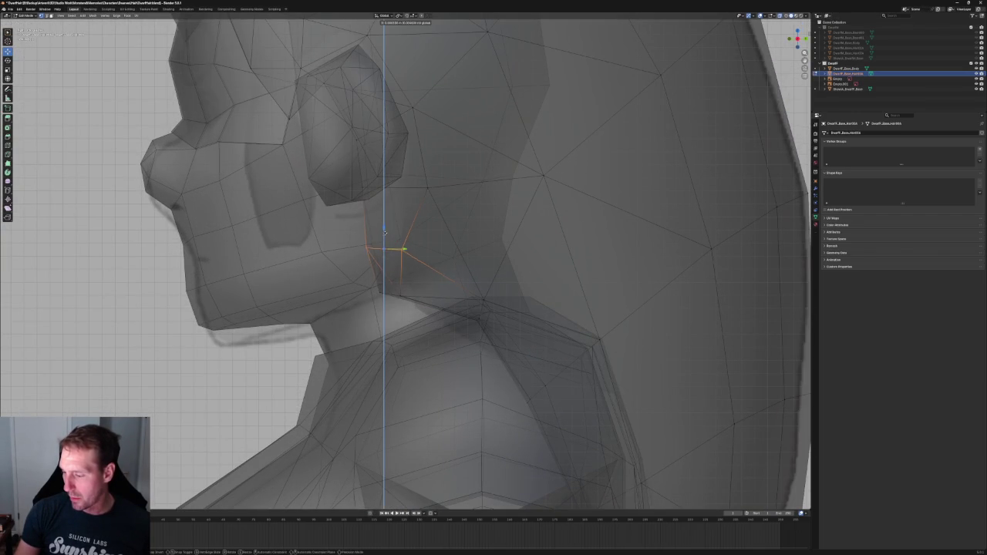
{"action": "left_click", "coordinate": [384, 230]}
Orbit around the character in X-ray and solid shading to check the hair, ending in right side view.
{"action": "scroll", "coordinate": [429, 235], "scroll_direction": "down", "scroll_amount": 5}
{"action": "mouse_move", "coordinate": [430, 235]}
{"action": "middle_mouse_down"}
{"action": "mouse_move", "coordinate": [380, 248]}
{"action": "mouse_move", "coordinate": [398, 188]}
{"action": "middle_mouse_up"}
{"action": "key", "text": "alt+z"}
{"action": "scroll", "coordinate": [385, 237], "scroll_direction": "up", "scroll_amount": 3}
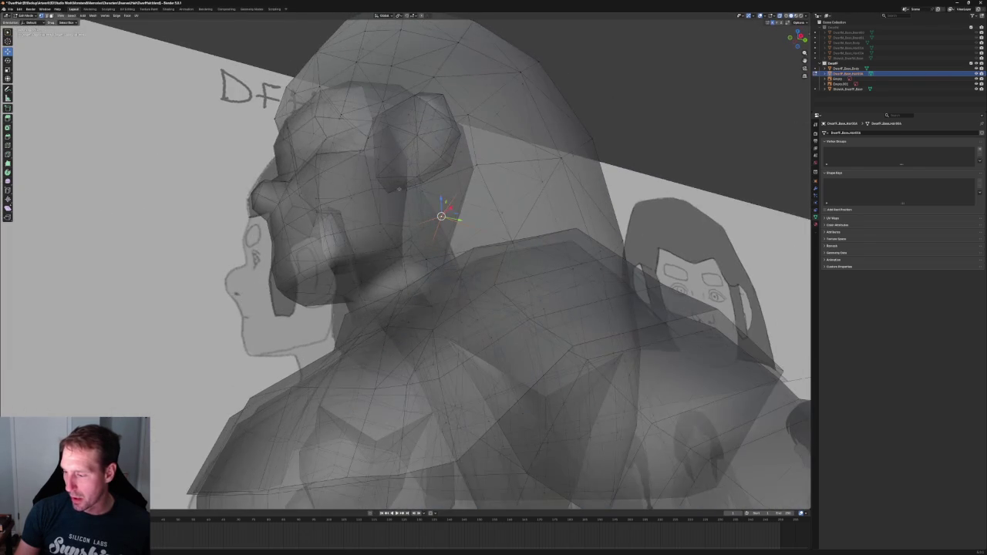
{"action": "middle_click_drag", "start_coordinate": [342, 243], "coordinate": [374, 224]}
{"action": "right_click", "coordinate": [299, 230]}
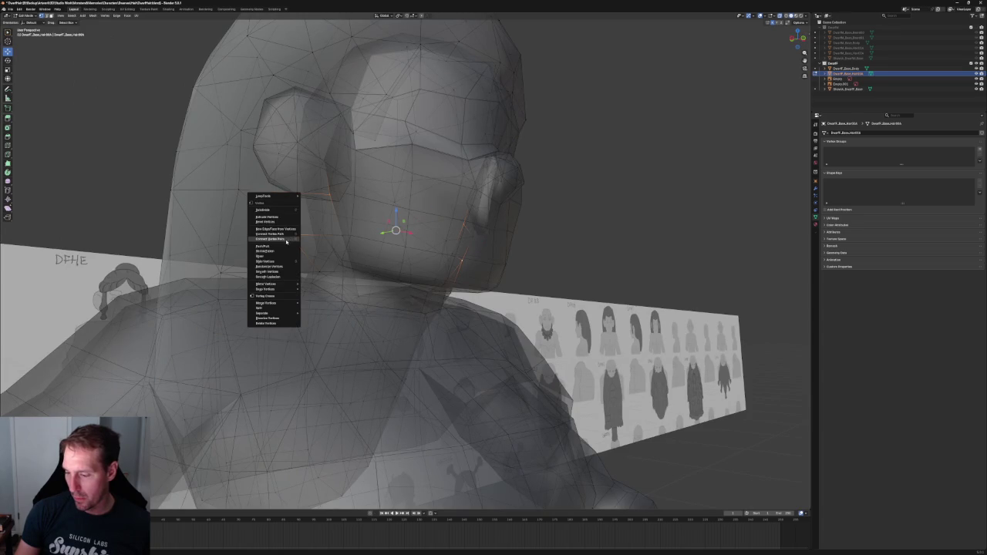
{"action": "key", "text": "alt+z"}
{"action": "scroll", "coordinate": [570, 167], "scroll_direction": "down", "scroll_amount": 5}
{"action": "mouse_move", "coordinate": [559, 167]}
{"action": "middle_mouse_down"}
{"action": "mouse_move", "coordinate": [525, 138]}
{"action": "mouse_move", "coordinate": [502, 165]}
{"action": "mouse_move", "coordinate": [461, 171]}
{"action": "mouse_move", "coordinate": [515, 176]}
{"action": "mouse_move", "coordinate": [517, 159]}
{"action": "middle_mouse_up"}
{"action": "scroll", "coordinate": [478, 169], "scroll_direction": "up", "scroll_amount": 4}
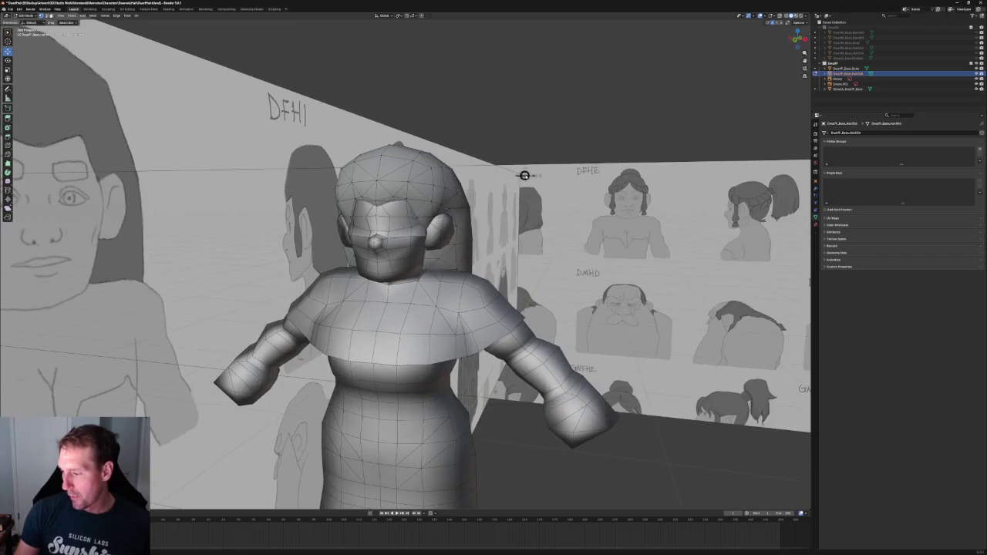
{"action": "key", "text": "KP_3"}
{"action": "scroll", "coordinate": [374, 152], "scroll_direction": "up", "scroll_amount": 5}
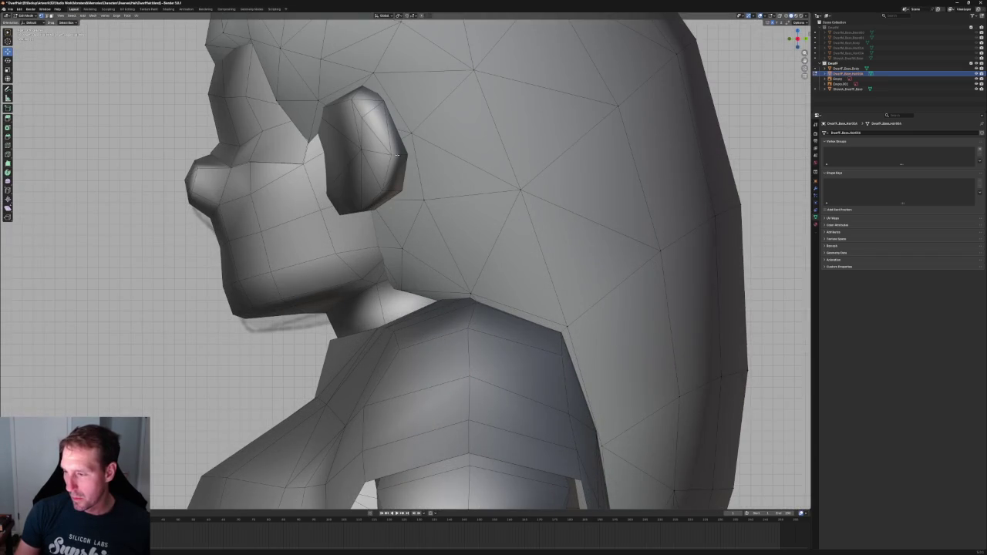
From the front view, raise the side vertices along Z and scale them inward along X.
{"action": "scroll", "coordinate": [398, 166], "scroll_direction": "down", "scroll_amount": 3}
{"action": "key", "text": "alt+z"}
{"action": "scroll", "coordinate": [429, 222], "scroll_direction": "up", "scroll_amount": 5}
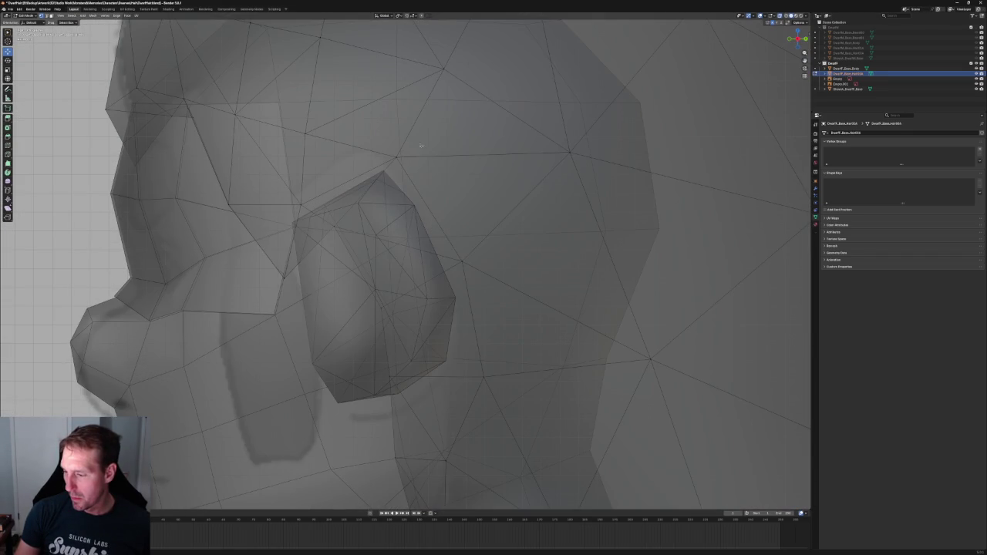
{"action": "right_click", "coordinate": [404, 155], "text": "shift"}
{"action": "key", "text": "alt+z"}
{"action": "scroll", "coordinate": [405, 260], "scroll_direction": "down", "scroll_amount": 4}
{"action": "key", "text": "KP_1"}
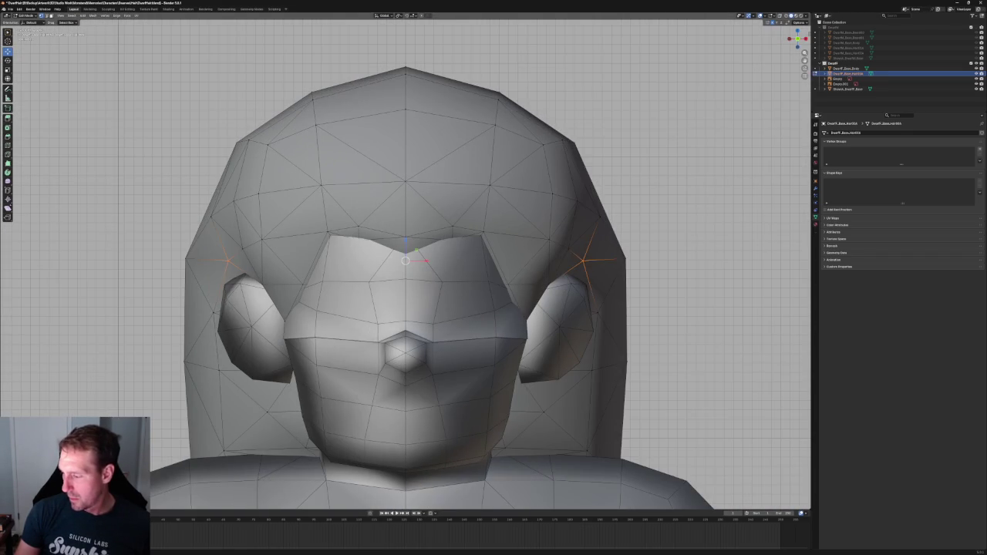
{"action": "key", "text": "g"}
{"action": "key", "text": "z"}
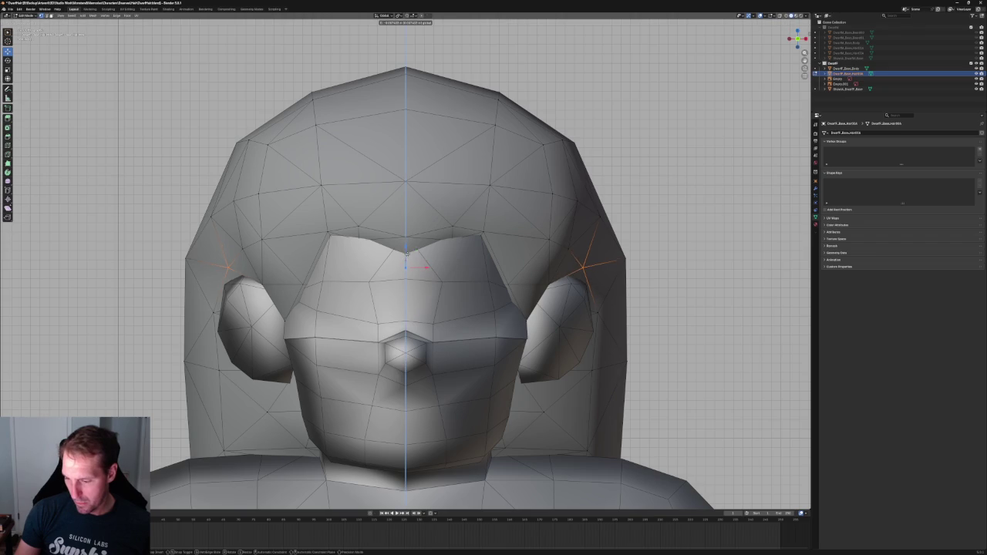
{"action": "left_click", "coordinate": [407, 257]}
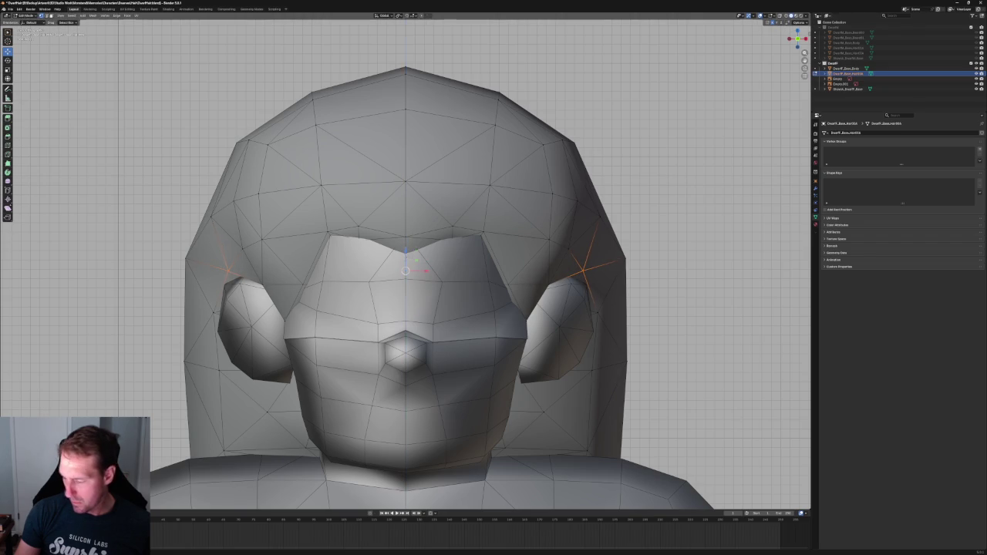
{"action": "key", "text": "s"}
{"action": "key", "text": "x"}
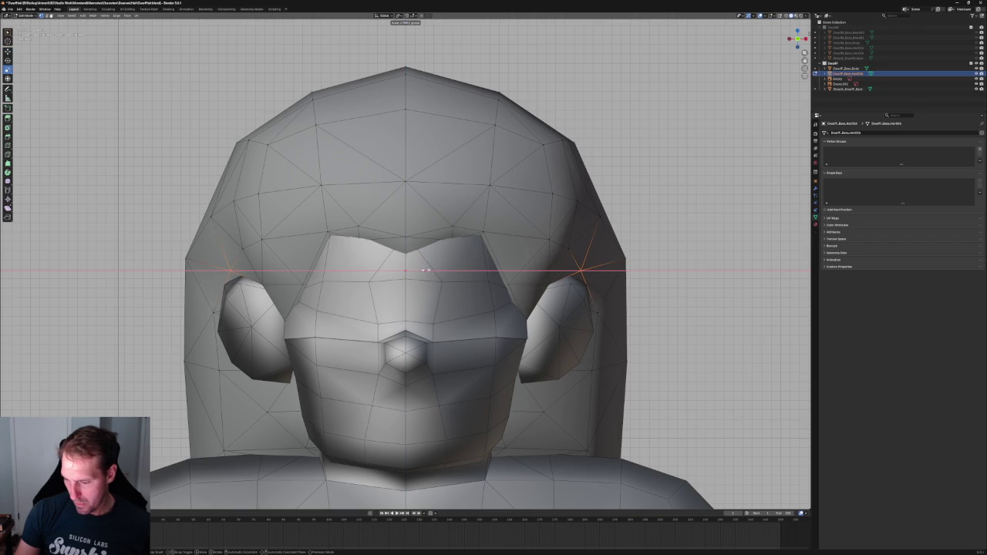
{"action": "left_click", "coordinate": [424, 270]}
Shift the vertex above the ear front-to-back along Y to hug the head.
{"action": "mouse_move", "coordinate": [425, 270]}
{"action": "middle_mouse_down"}
{"action": "mouse_move", "coordinate": [474, 273]}
{"action": "mouse_move", "coordinate": [461, 273]}
{"action": "middle_mouse_up"}
{"action": "key", "text": "alt+z"}
{"action": "scroll", "coordinate": [467, 274], "scroll_direction": "up", "scroll_amount": 5}
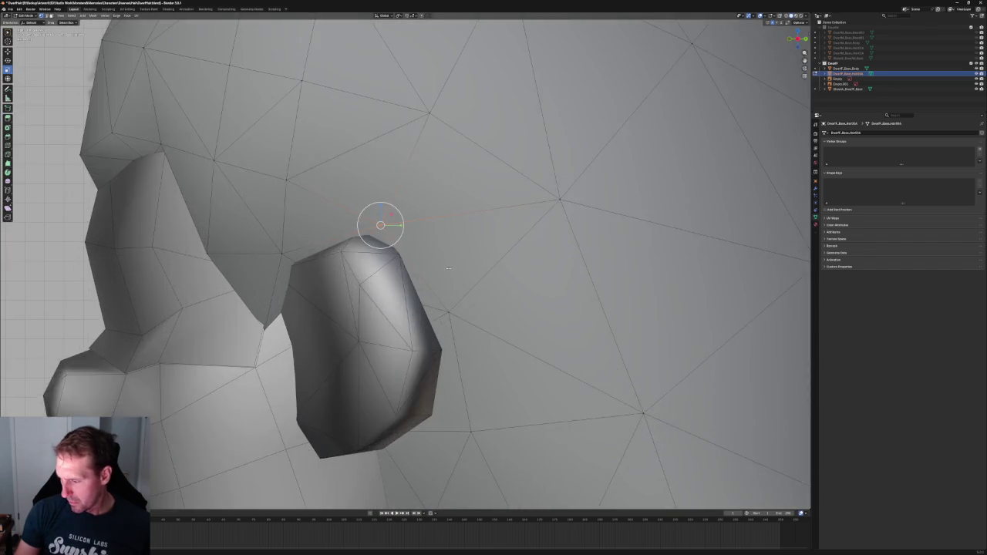
{"action": "key", "text": "alt+z"}
{"action": "key", "text": "g"}
{"action": "key", "text": "y"}
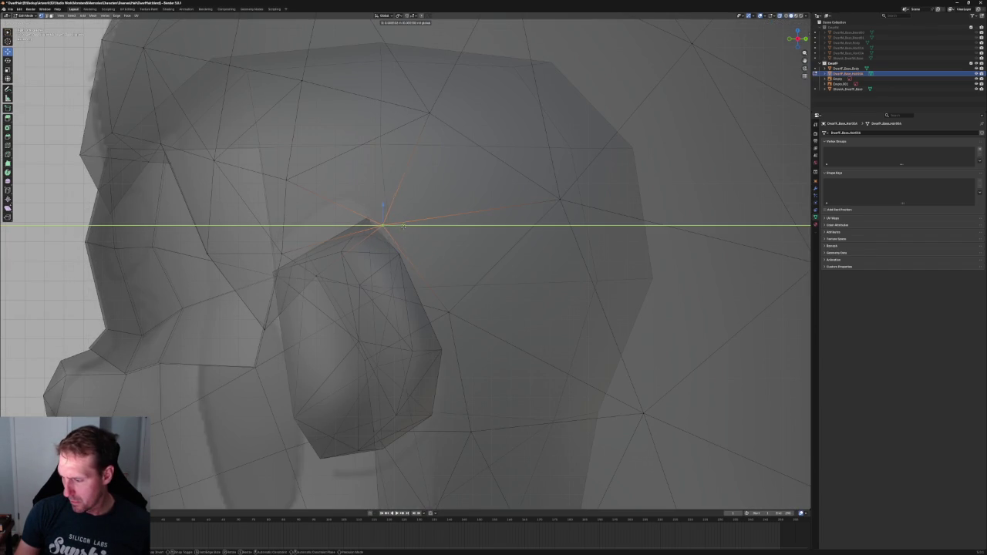
{"action": "left_click", "coordinate": [412, 226]}
{"action": "key", "text": "alt+z"}
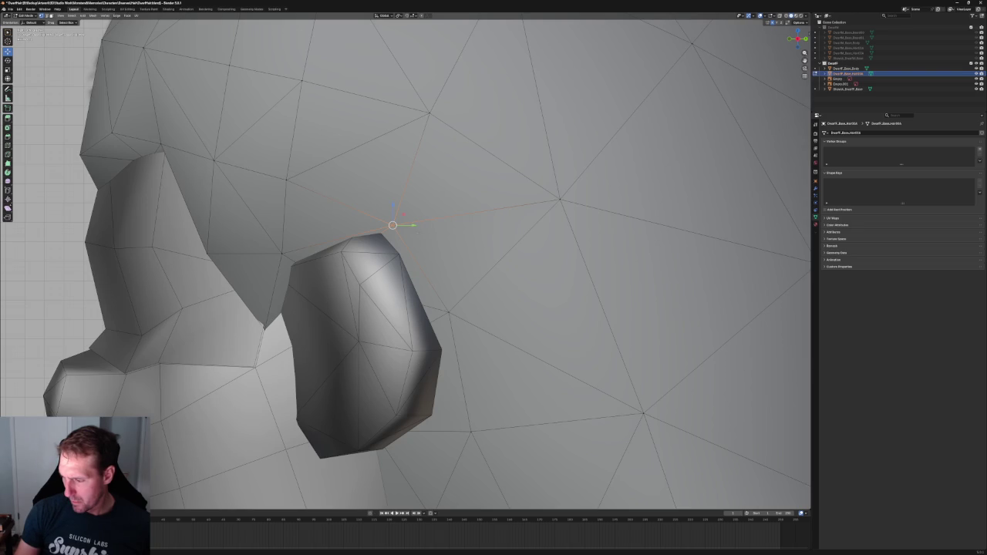
{"action": "key", "text": "alt+z"}
Select the hair vertex behind the ear and move it down.
{"action": "key", "text": "alt+z"}
{"action": "middle_click_drag", "start_coordinate": [380, 225], "coordinate": [457, 257]}
{"action": "key", "text": "alt+z"}
{"action": "key", "text": "KP_1"}
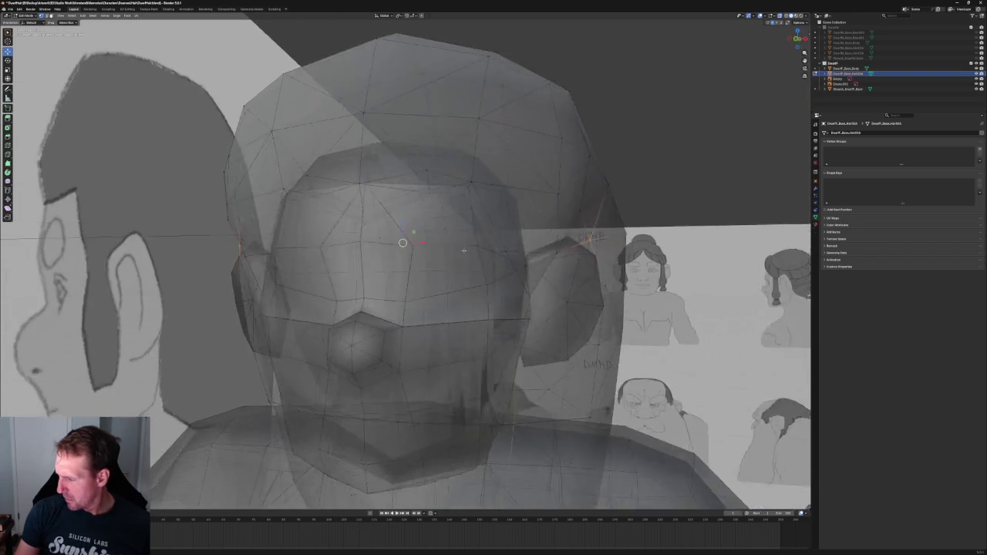
{"action": "key", "text": "KP_3"}
{"action": "key", "text": "alt+z"}
{"action": "scroll", "coordinate": [440, 250], "scroll_direction": "up", "scroll_amount": 3}
{"action": "scroll", "coordinate": [441, 250], "scroll_direction": "down", "scroll_amount": 2}
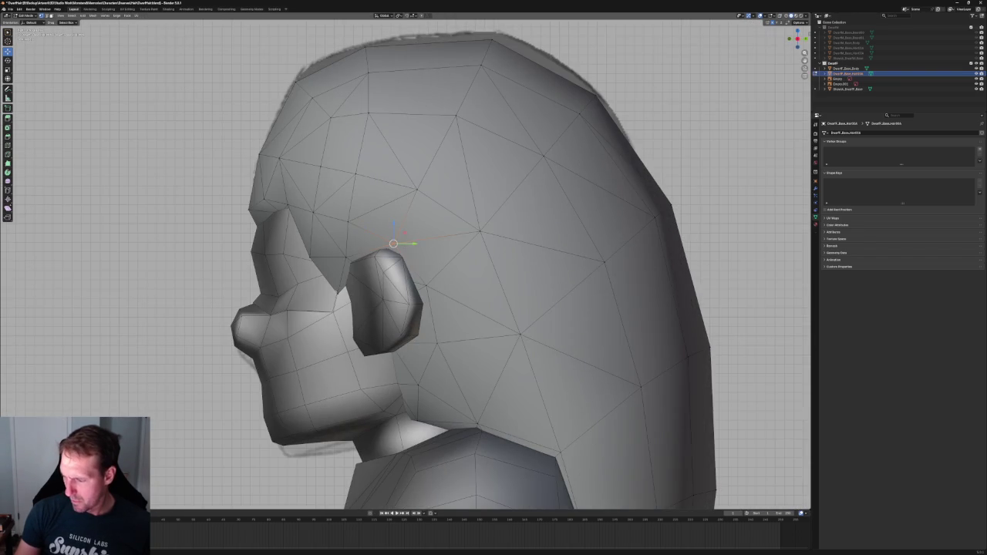
{"action": "scroll", "coordinate": [440, 250], "scroll_direction": "down", "scroll_amount": 3}
{"action": "scroll", "coordinate": [440, 250], "scroll_direction": "down", "scroll_amount": 3}
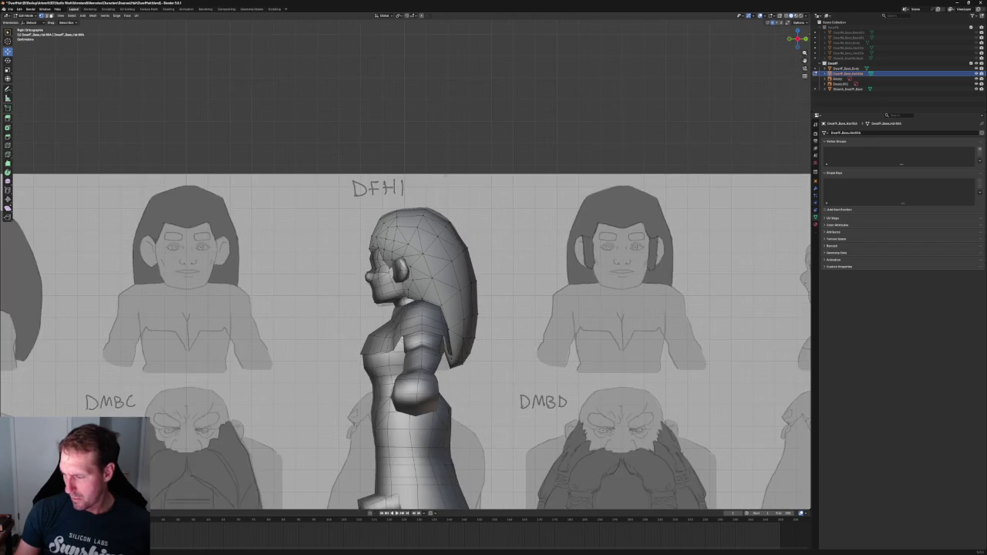
{"action": "scroll", "coordinate": [439, 155], "scroll_direction": "up", "scroll_amount": 5}
{"action": "key", "text": "alt+z"}
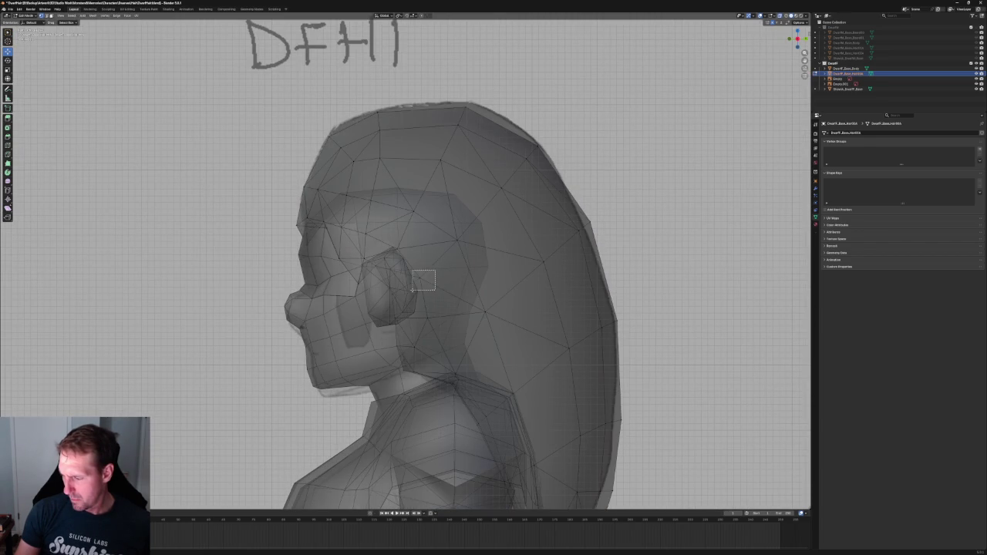
{"action": "left_click", "coordinate": [420, 278]}
{"action": "key", "text": "g"}
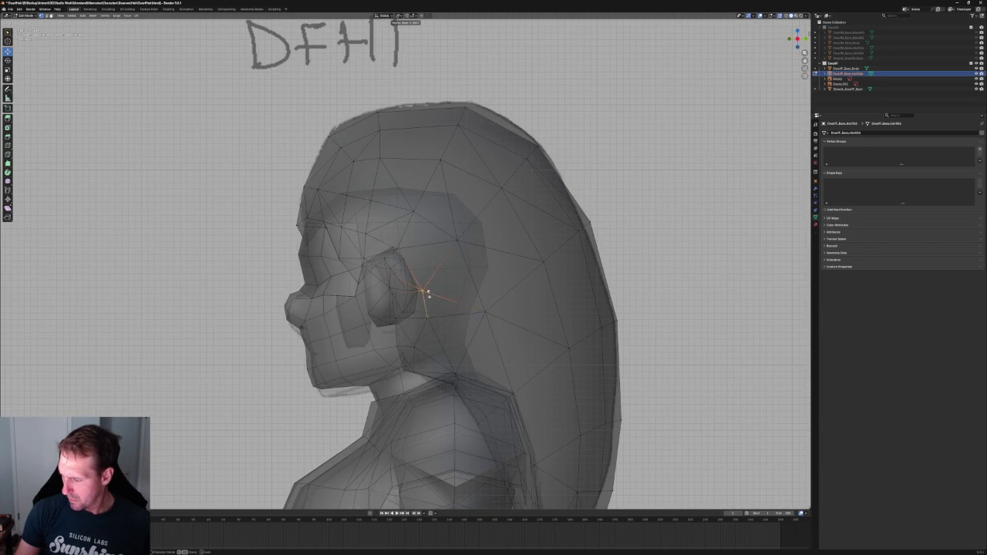
{"action": "left_click", "coordinate": [428, 293]}
Vertex-slide a vertex along its edges to sit over the ear.
{"action": "key", "text": "alt+z"}
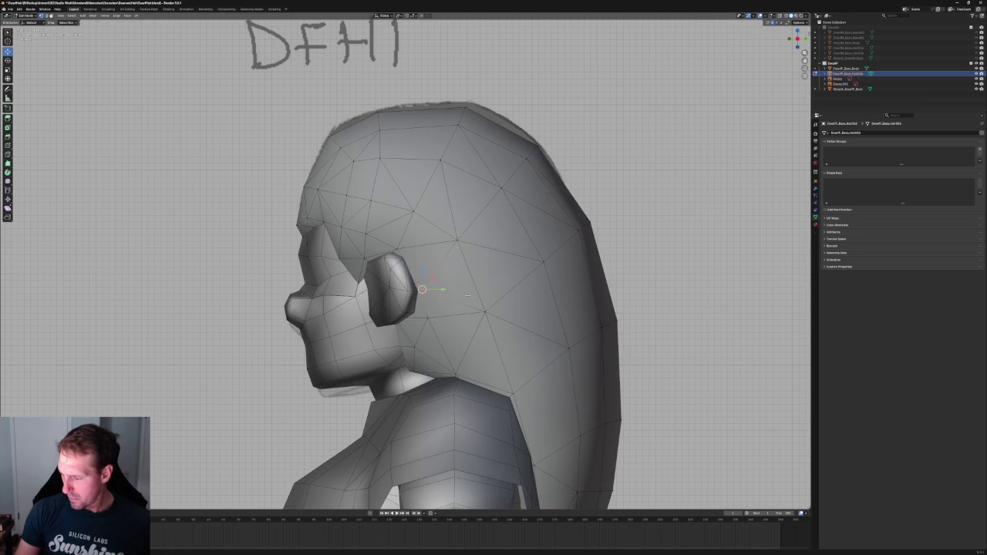
{"action": "key", "text": "alt+z"}
{"action": "scroll", "coordinate": [432, 308], "scroll_direction": "up", "scroll_amount": 4}
{"action": "scroll", "coordinate": [395, 345], "scroll_direction": "up", "scroll_amount": 4}
{"action": "key", "text": "shift+v"}
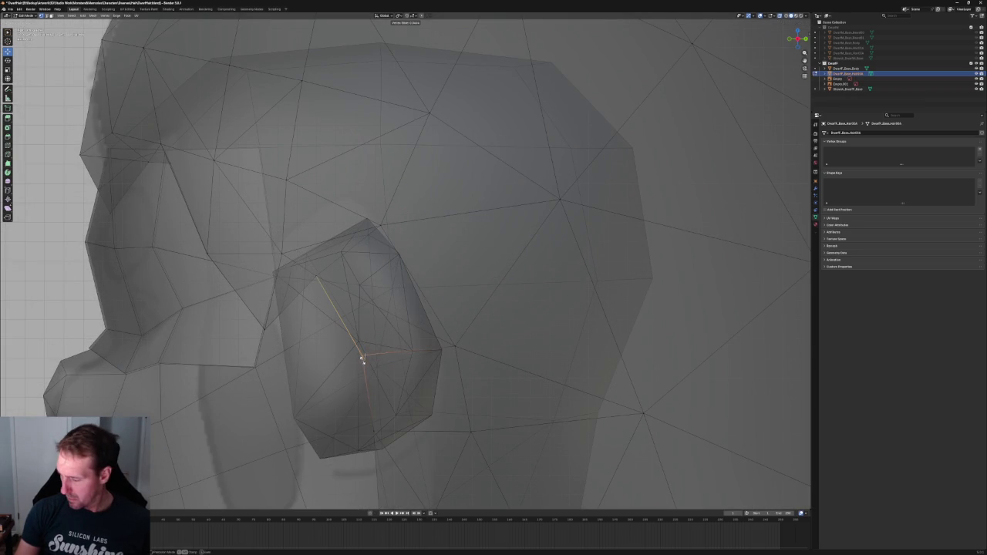
{"action": "left_click", "coordinate": [360, 344]}
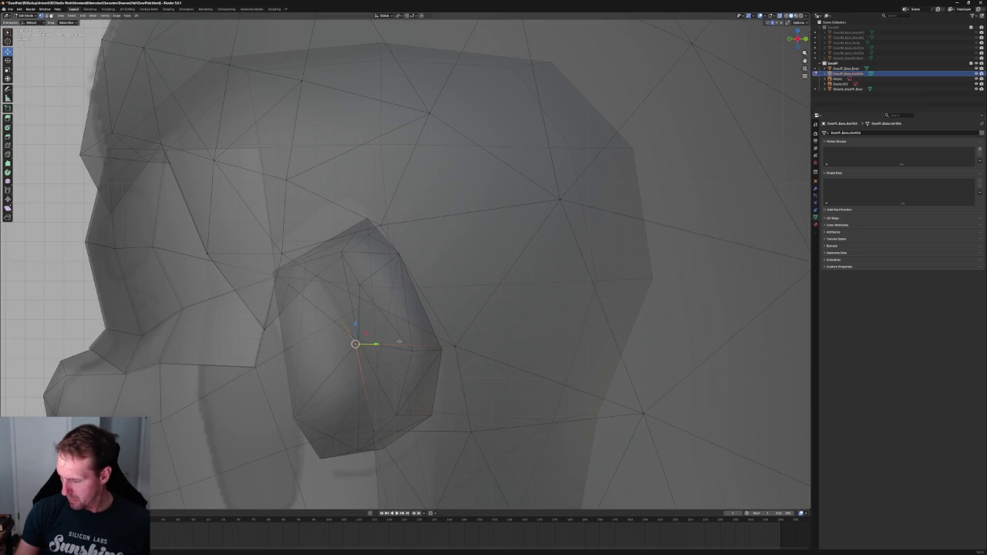
{"action": "scroll", "coordinate": [360, 343], "scroll_direction": "down", "scroll_amount": 5}
{"action": "scroll", "coordinate": [463, 309], "scroll_direction": "down", "scroll_amount": 2}
{"action": "key", "text": "alt+z"}
{"action": "scroll", "coordinate": [646, 271], "scroll_direction": "down", "scroll_amount": 5}
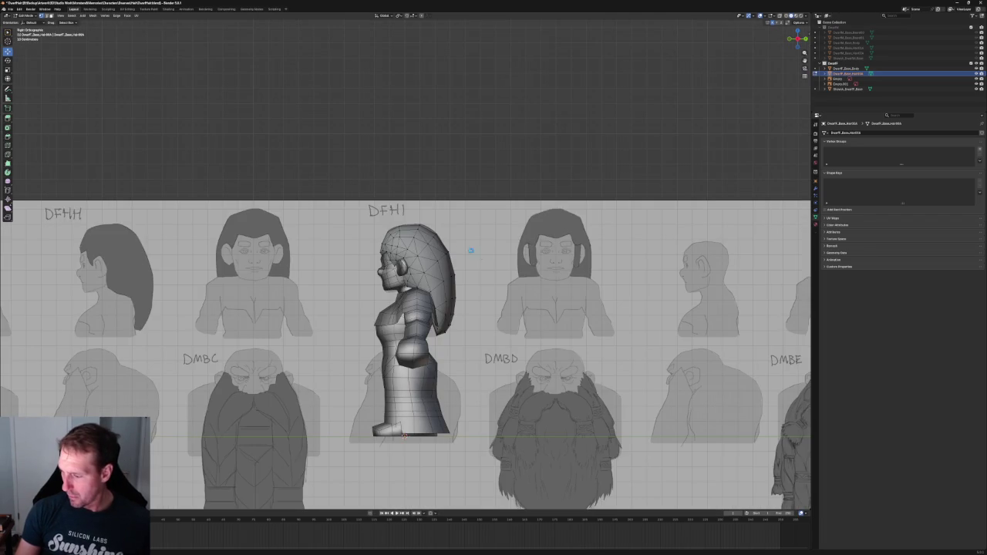
Save DwarfHair.blend and return to Object Mode to view the reference sheet.
{"action": "key", "text": "ctrl+s"}
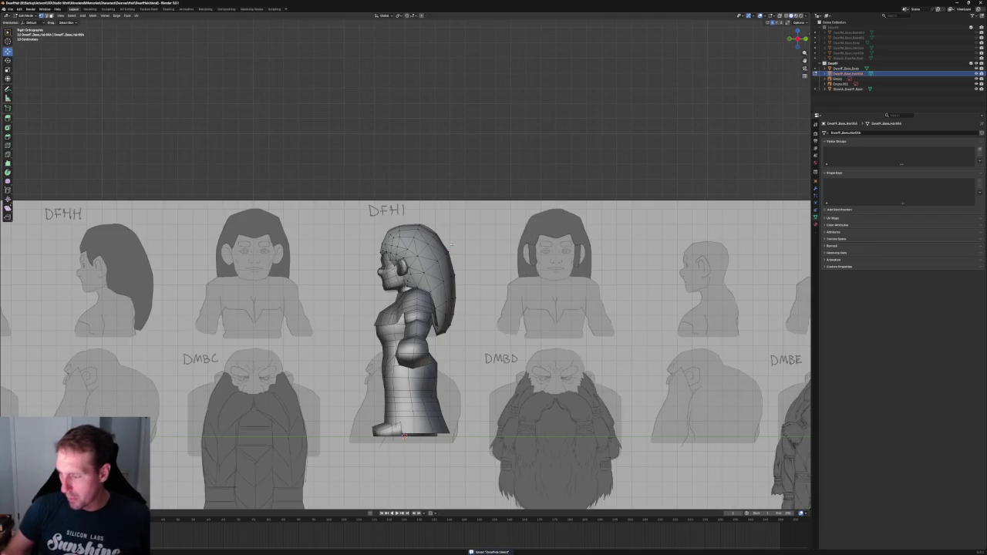
{"action": "middle_click_drag", "start_coordinate": [507, 192], "coordinate": [420, 187], "text": "shift"}
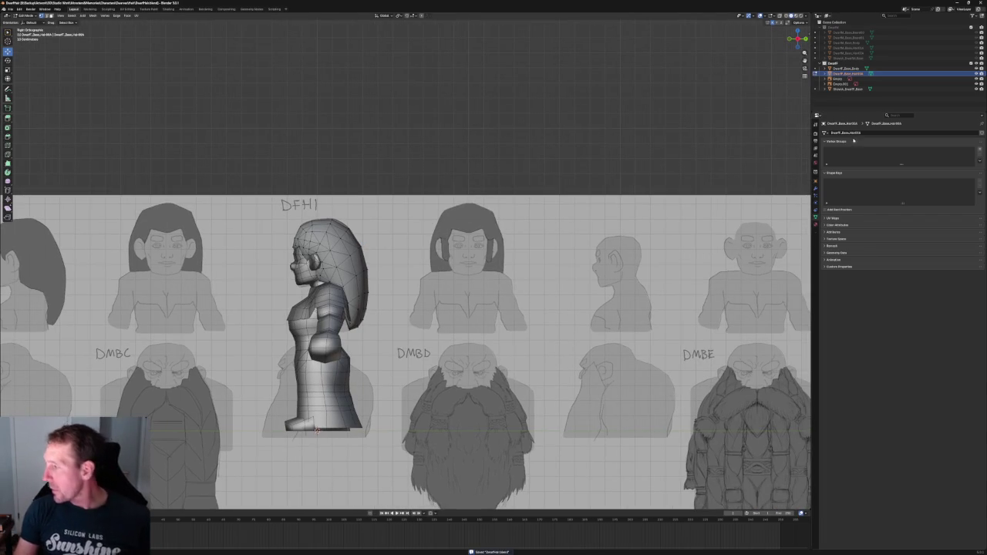
{"action": "key", "text": "Tab"}
{"action": "scroll", "coordinate": [740, 138], "scroll_direction": "down", "scroll_amount": 2}
{"action": "scroll", "coordinate": [540, 192], "scroll_direction": "down", "scroll_amount": 4}
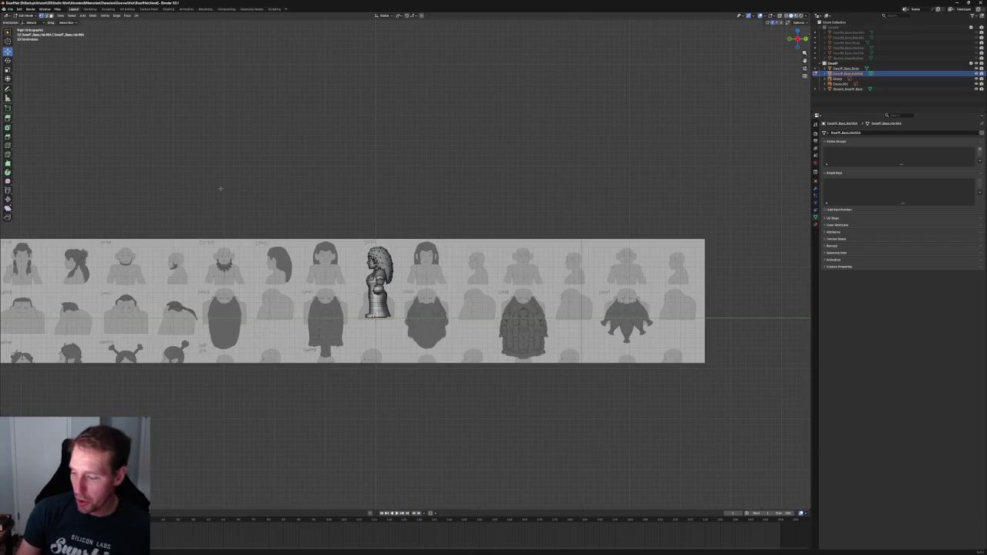
{"action": "middle_click_drag", "start_coordinate": [202, 209], "coordinate": [269, 209], "text": "shift"}
Move the reference image empty right until the DFHA drawing lines up behind the dwarf.
{"action": "left_click", "coordinate": [258, 274]}
{"action": "scroll", "coordinate": [251, 277], "scroll_direction": "down", "scroll_amount": 4}
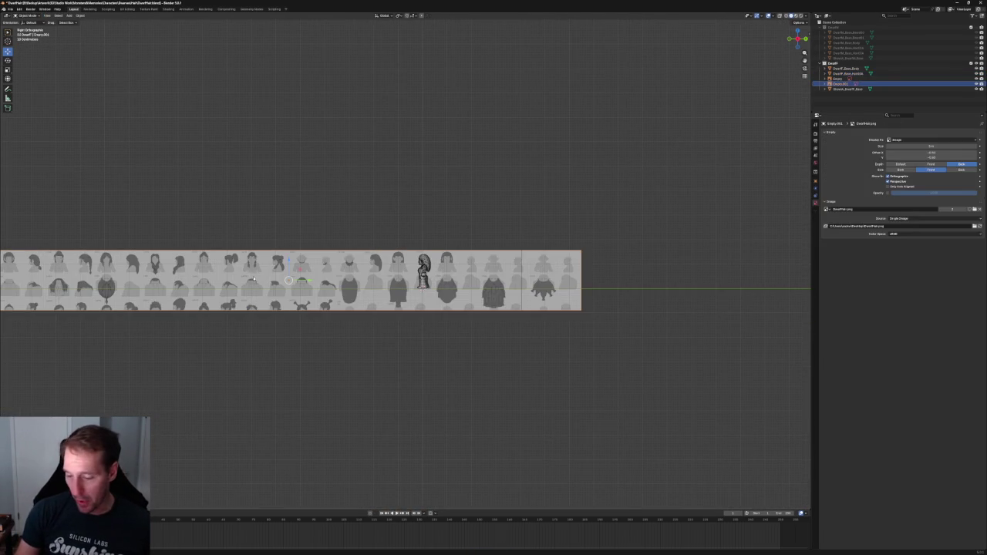
{"action": "key", "text": "g"}
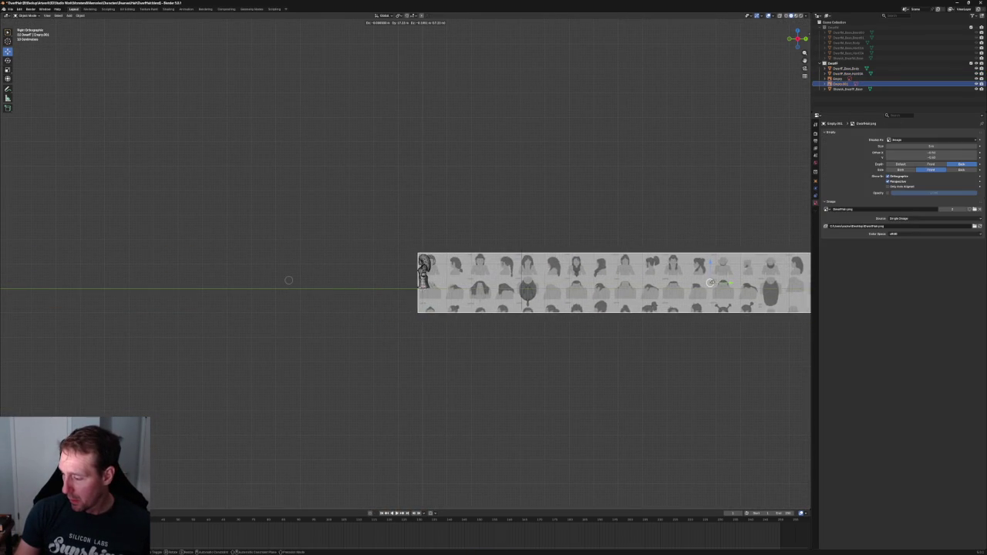
{"action": "left_click", "coordinate": [692, 282]}
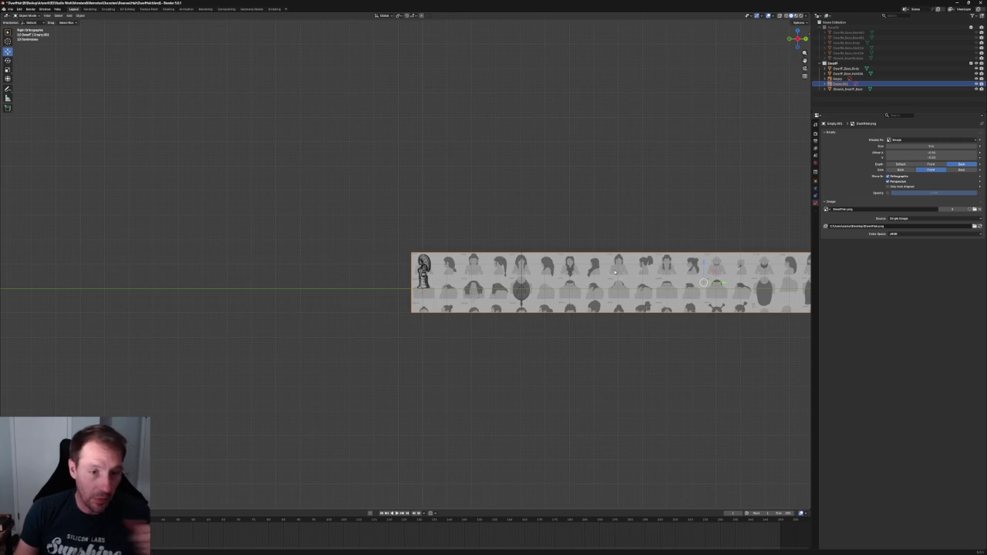
{"action": "scroll", "coordinate": [619, 276], "scroll_direction": "up", "scroll_amount": 5}
{"action": "scroll", "coordinate": [599, 249], "scroll_direction": "up", "scroll_amount": 3}
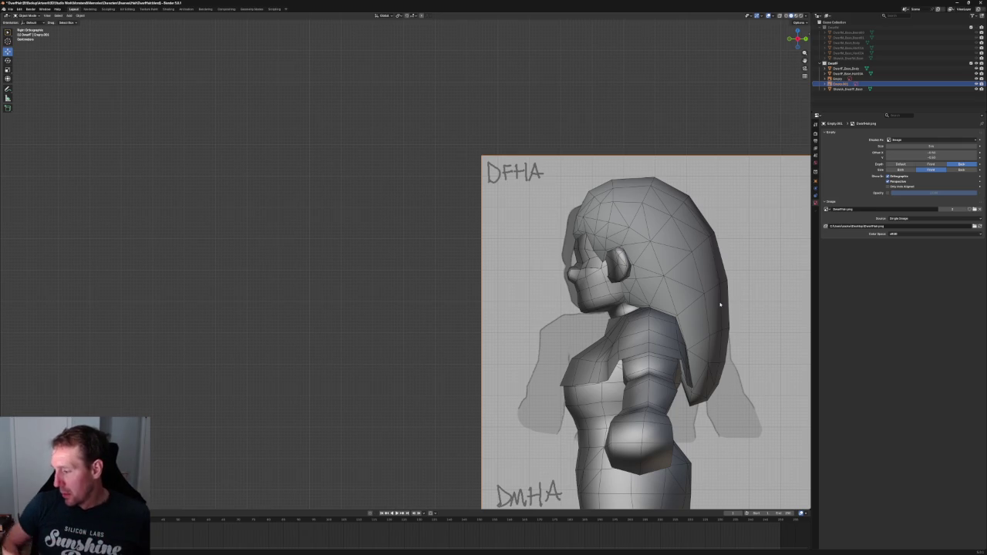
{"action": "scroll", "coordinate": [546, 212], "scroll_direction": "up", "scroll_amount": 3}
{"action": "scroll", "coordinate": [525, 220], "scroll_direction": "up", "scroll_amount": 1}
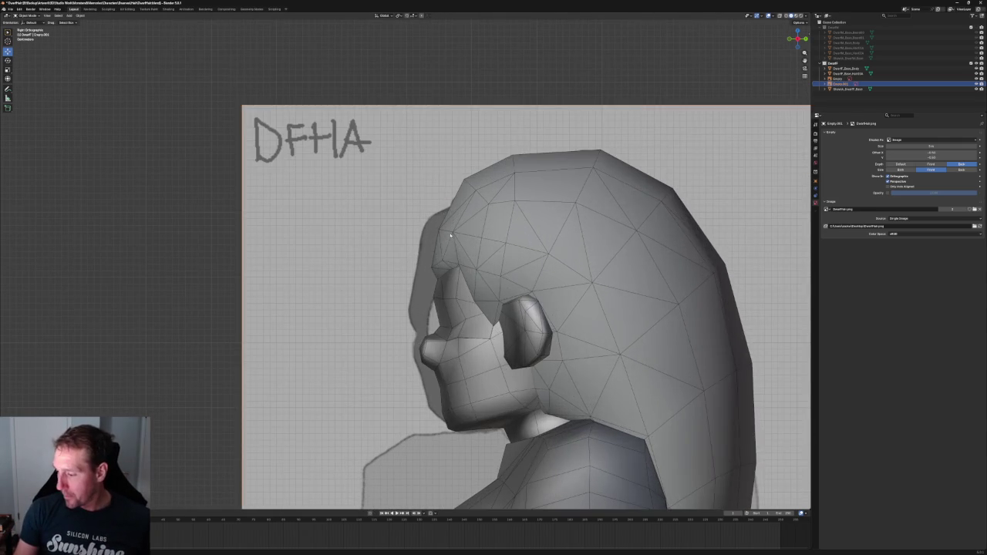
In Edit Mode on the hair, box-select the forehead vertices and move them along Y.
{"action": "left_click", "coordinate": [501, 229]}
{"action": "key", "text": "Tab"}
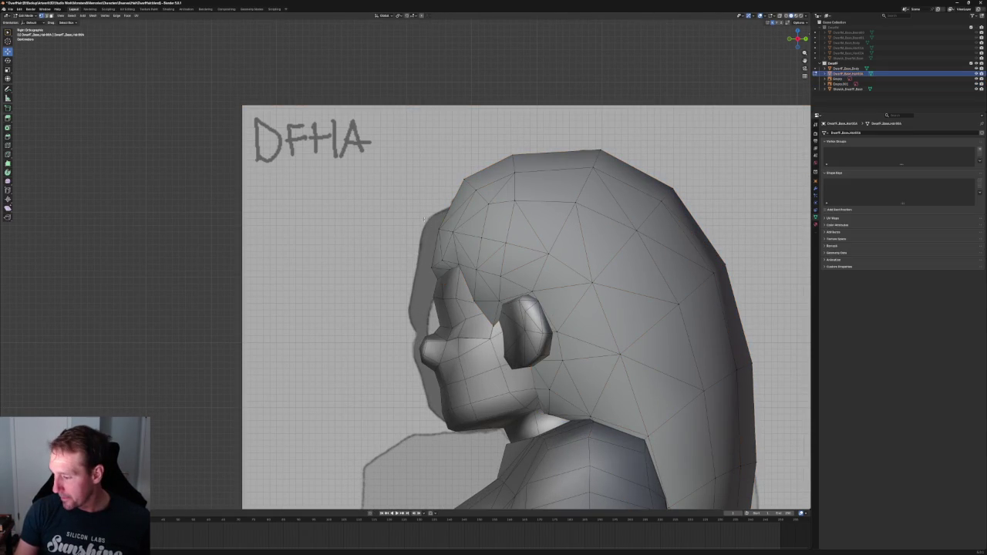
{"action": "key", "text": "alt+z"}
{"action": "left_click_drag", "start_coordinate": [421, 216], "coordinate": [487, 240]}
{"action": "key", "text": "alt+z"}
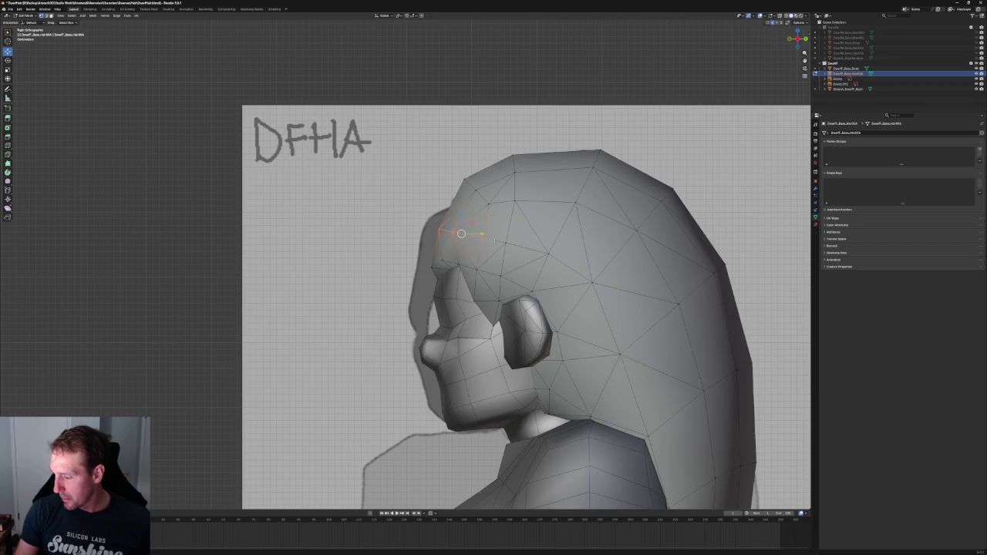
{"action": "key", "text": "g"}
{"action": "key", "text": "y"}
{"action": "left_click", "coordinate": [469, 232]}
Move two more hairline vertices front-to-back along Y to match the DFHA hairline.
{"action": "key", "text": "alt+z"}
{"action": "left_click", "coordinate": [505, 235]}
{"action": "key", "text": "alt+z"}
{"action": "key", "text": "g"}
{"action": "key", "text": "y"}
{"action": "left_click", "coordinate": [521, 243]}
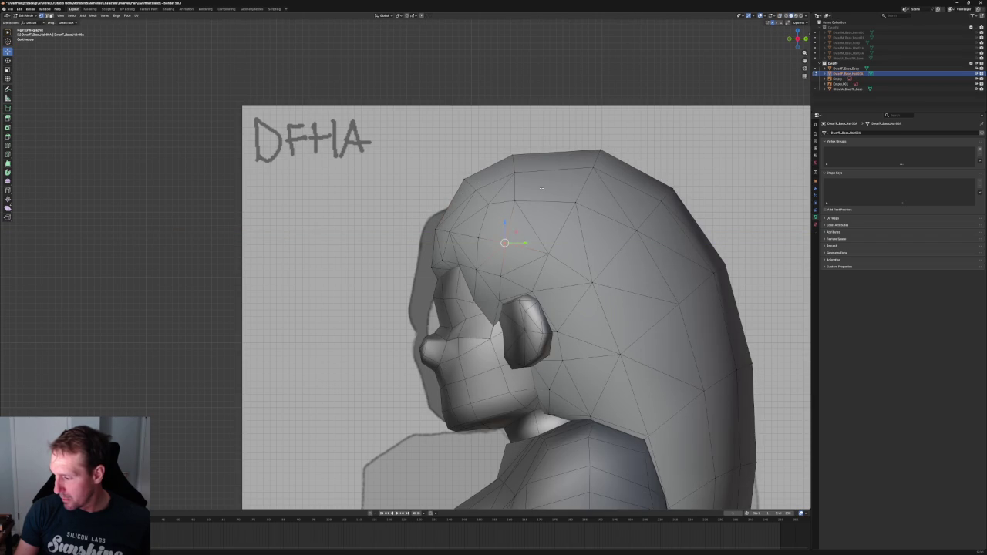
{"action": "key", "text": "alt+z"}
{"action": "left_click_drag", "start_coordinate": [505, 187], "coordinate": [544, 213]}
{"action": "key", "text": "alt+z"}
{"action": "key", "text": "g"}
{"action": "key", "text": "y"}
{"action": "left_click", "coordinate": [425, 191]}
Orbit to an overhead X-ray view to check the hairline fit.
{"action": "key", "text": "alt+z"}
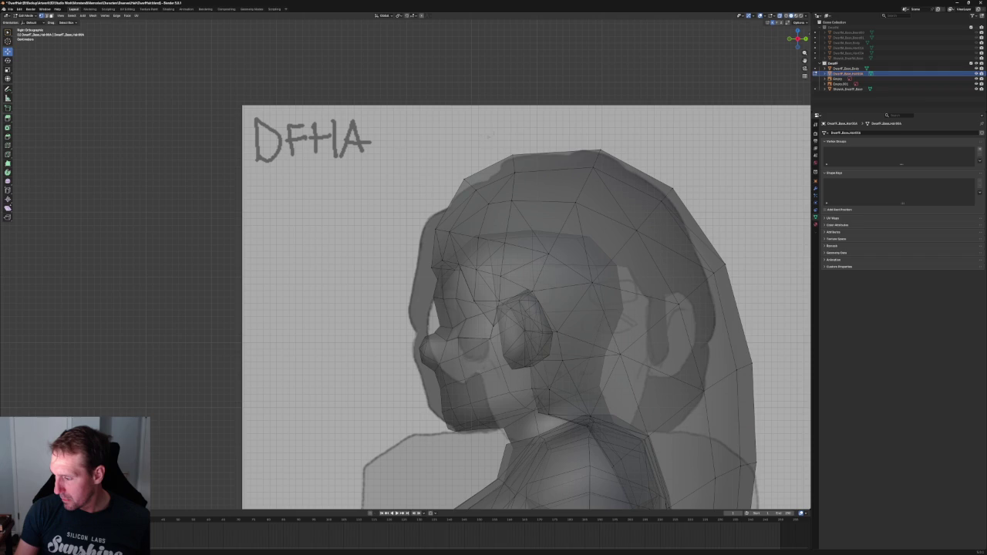
{"action": "scroll", "coordinate": [445, 150], "scroll_direction": "down", "scroll_amount": 3}
{"action": "scroll", "coordinate": [469, 132], "scroll_direction": "down", "scroll_amount": 3}
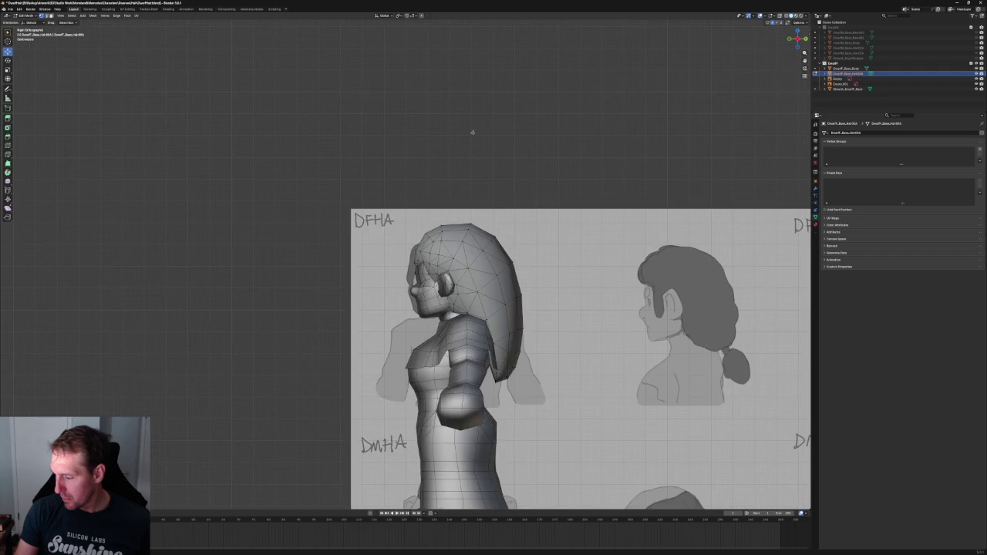
{"action": "scroll", "coordinate": [443, 189], "scroll_direction": "down", "scroll_amount": 3}
{"action": "mouse_move", "coordinate": [442, 190]}
{"action": "middle_mouse_down"}
{"action": "mouse_move", "coordinate": [505, 198]}
{"action": "mouse_move", "coordinate": [516, 187]}
{"action": "mouse_move", "coordinate": [560, 206]}
{"action": "mouse_move", "coordinate": [550, 237]}
{"action": "mouse_move", "coordinate": [475, 244]}
{"action": "middle_mouse_up"}
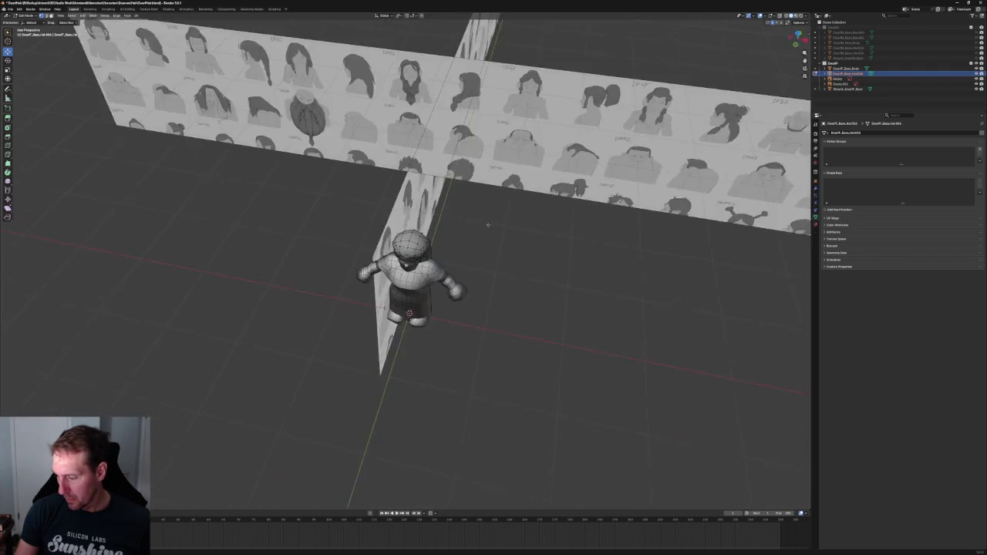
In front orthographic view, move the selected hair edge loop sideways along X.
{"action": "scroll", "coordinate": [475, 244], "scroll_direction": "up", "scroll_amount": 6}
{"action": "key", "text": "KP_1"}
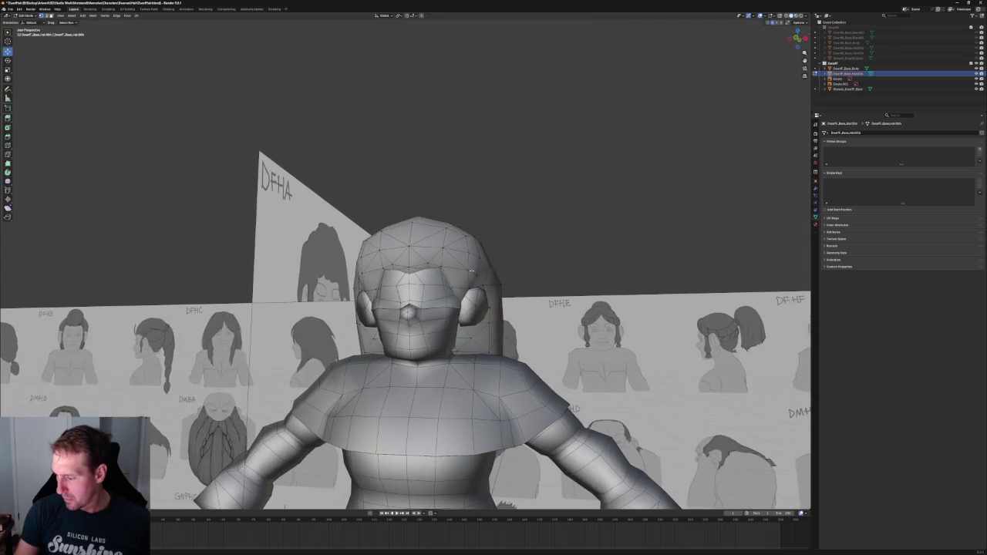
{"action": "scroll", "coordinate": [483, 267], "scroll_direction": "up", "scroll_amount": 1}
{"action": "scroll", "coordinate": [483, 267], "scroll_direction": "up", "scroll_amount": 2}
{"action": "scroll", "coordinate": [482, 267], "scroll_direction": "up", "scroll_amount": 3}
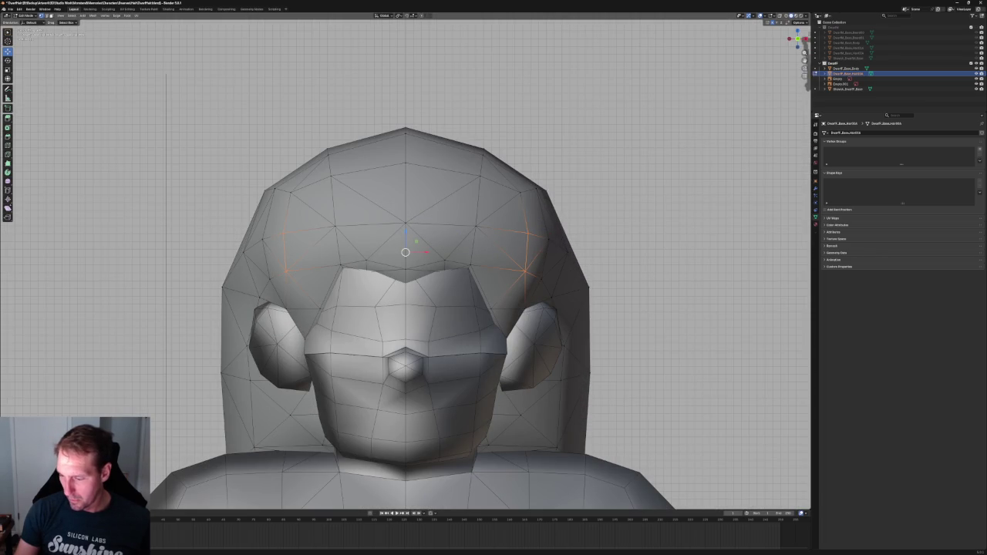
{"action": "key", "text": "g"}
{"action": "key", "text": "x"}
{"action": "left_click", "coordinate": [422, 249]}
Check the shifted hairline against the references from orbit, front and right side views.
{"action": "scroll", "coordinate": [422, 249], "scroll_direction": "down", "scroll_amount": 5}
{"action": "middle_click_drag", "start_coordinate": [423, 249], "coordinate": [521, 176]}
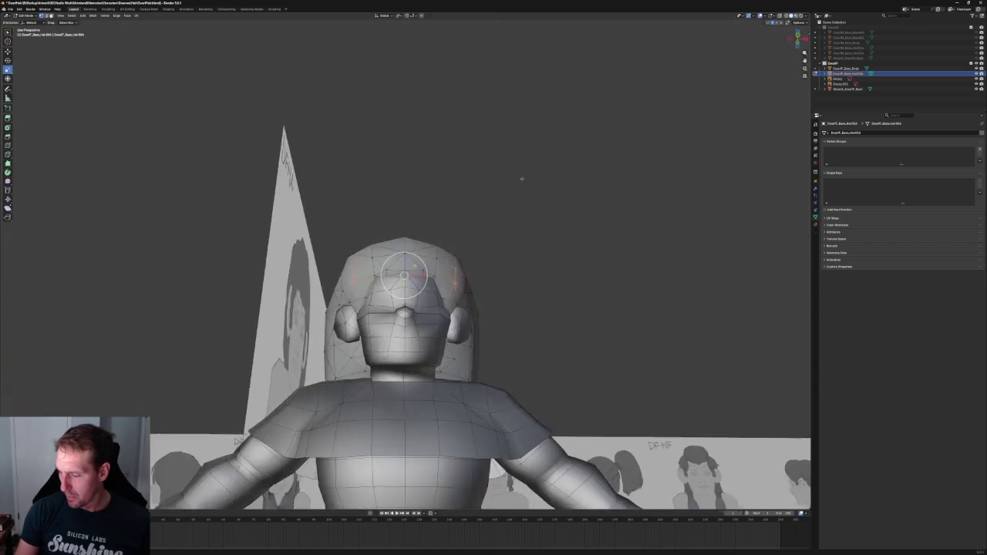
{"action": "key", "text": "KP_1"}
{"action": "scroll", "coordinate": [521, 177], "scroll_direction": "up", "scroll_amount": 2}
{"action": "scroll", "coordinate": [521, 176], "scroll_direction": "up", "scroll_amount": 5}
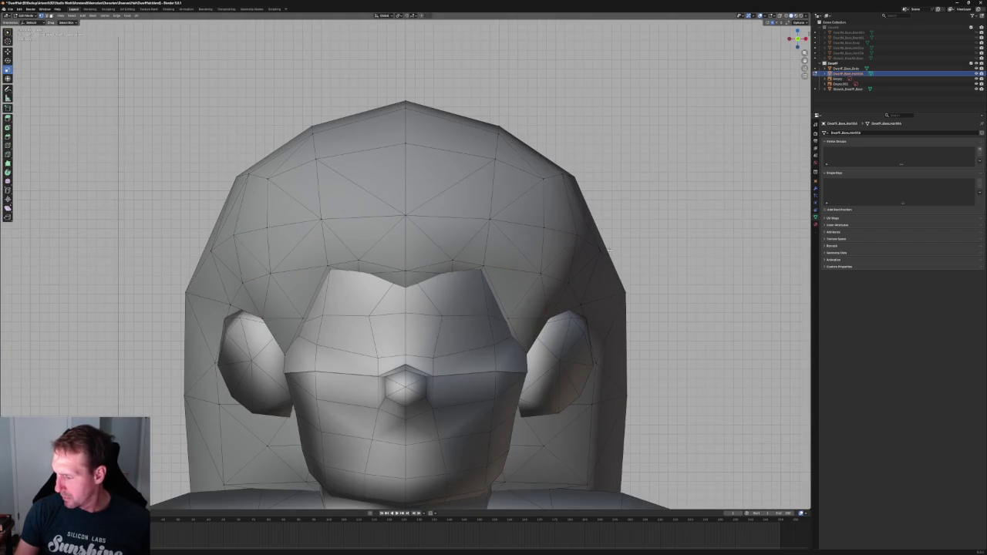
{"action": "scroll", "coordinate": [609, 248], "scroll_direction": "down", "scroll_amount": 5}
{"action": "scroll", "coordinate": [609, 248], "scroll_direction": "up", "scroll_amount": 3}
{"action": "key", "text": "KP_3"}
{"action": "scroll", "coordinate": [533, 257], "scroll_direction": "up", "scroll_amount": 4}
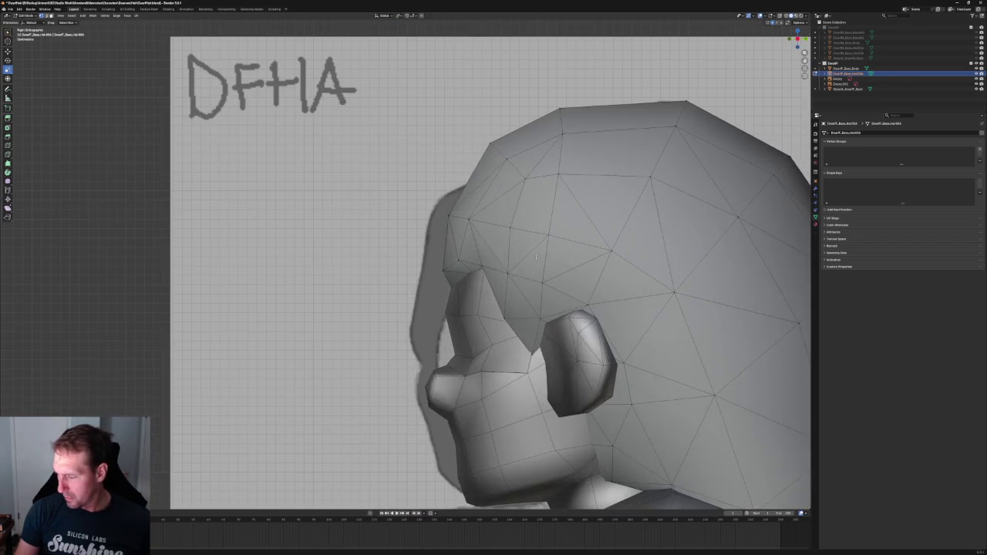
Try selecting a side hair vertex in X-ray, then clear it and frame the top of the head.
{"action": "key", "text": "alt+z"}
{"action": "key", "text": "c"}
{"action": "left_click", "coordinate": [507, 273]}
{"action": "key", "text": "alt+z"}
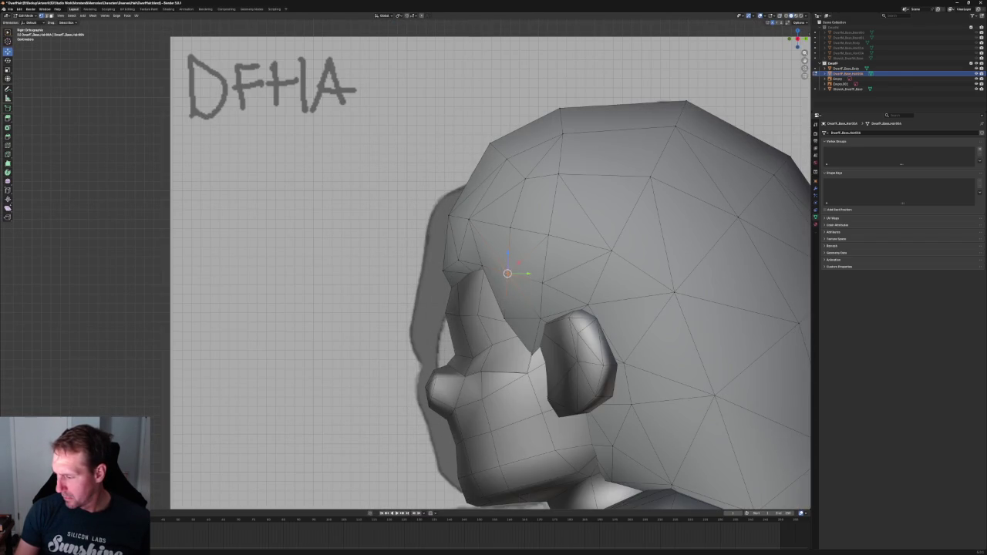
{"action": "left_click", "coordinate": [353, 260]}
{"action": "scroll", "coordinate": [353, 259], "scroll_direction": "down", "scroll_amount": 5}
{"action": "scroll", "coordinate": [406, 266], "scroll_direction": "up", "scroll_amount": 4}
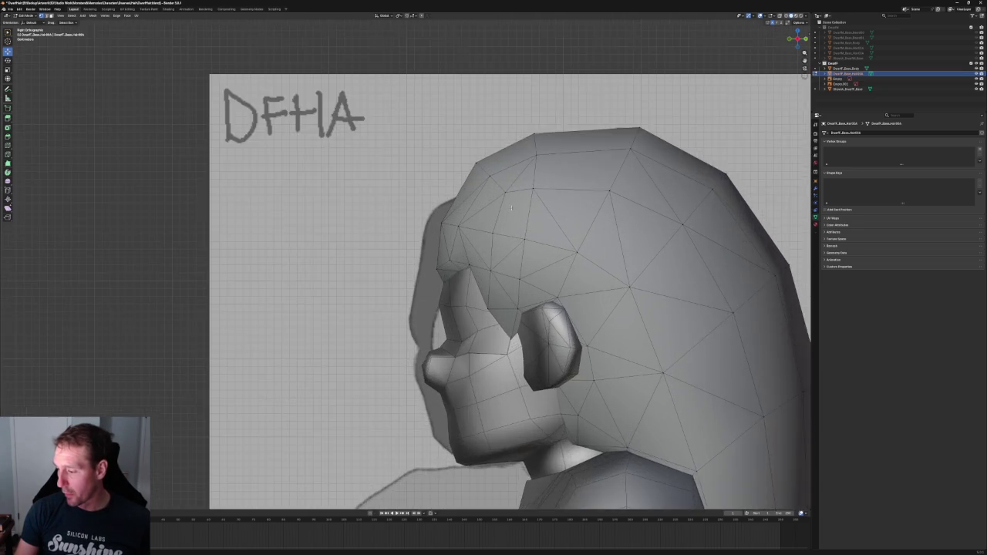
{"action": "middle_click_drag", "start_coordinate": [407, 266], "coordinate": [285, 315], "text": "shift"}
{"action": "scroll", "coordinate": [345, 216], "scroll_direction": "up", "scroll_amount": 1}
Rotate the crown vertex with proportional falloff to reshape the top of the hair.
{"action": "key", "text": "alt+z"}
{"action": "left_click", "coordinate": [409, 182]}
{"action": "key", "text": "alt+z"}
{"action": "key", "text": "r"}
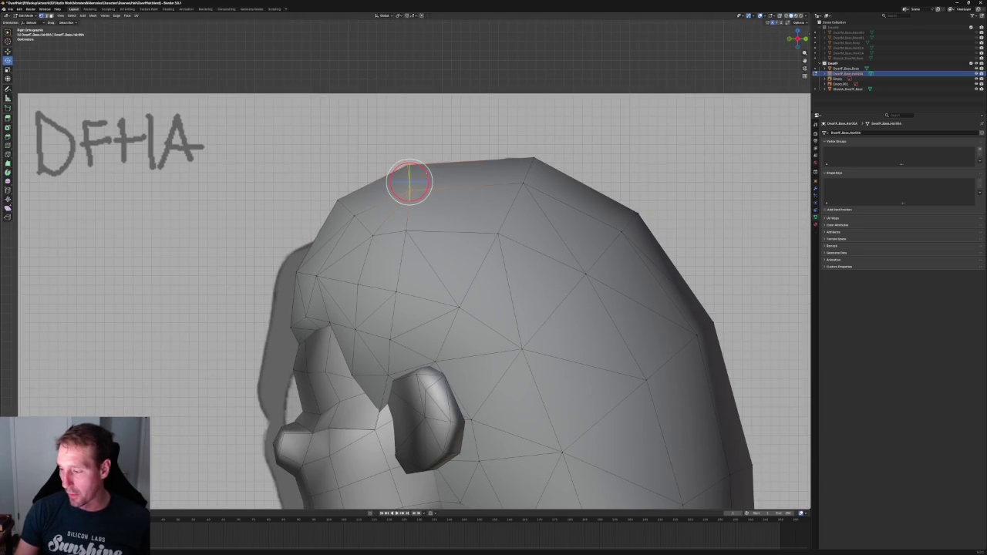
{"action": "left_click", "coordinate": [428, 176]}
{"action": "key", "text": "shift+space"}
{"action": "key", "text": "g"}
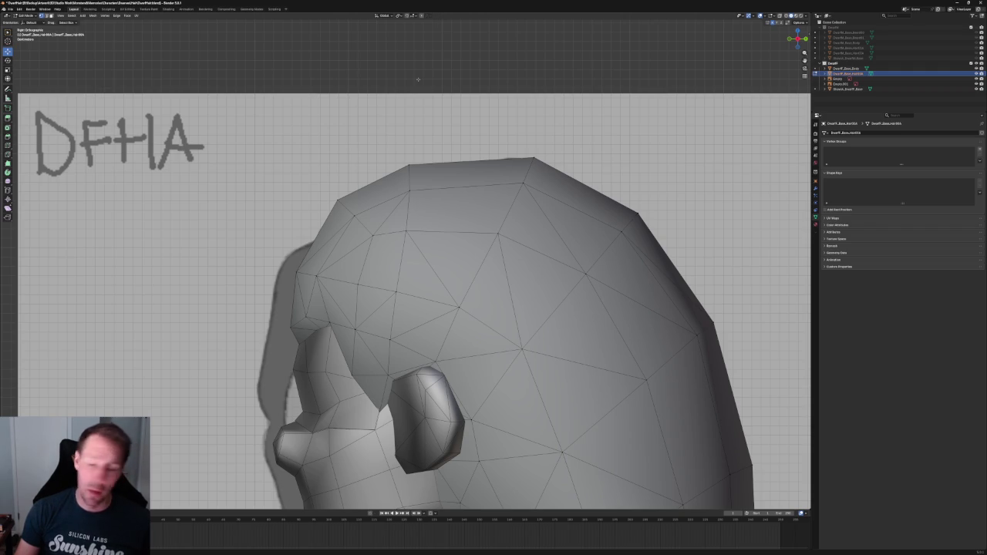
Box-select the vertices near the top of the hair and move them in the side-view plane.
{"action": "scroll", "coordinate": [443, 226], "scroll_direction": "down", "scroll_amount": 3}
{"action": "scroll", "coordinate": [443, 226], "scroll_direction": "down", "scroll_amount": 4}
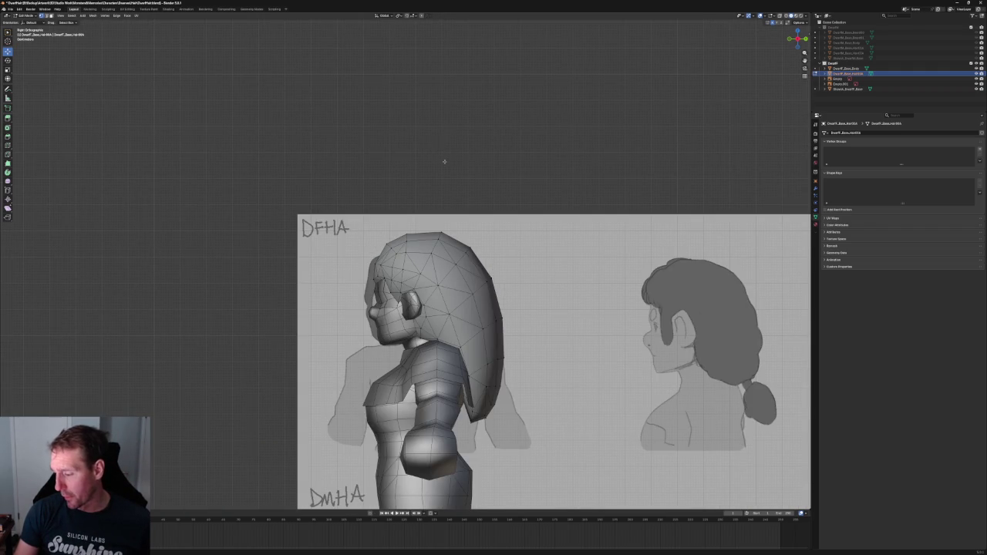
{"action": "scroll", "coordinate": [440, 150], "scroll_direction": "up", "scroll_amount": 2}
{"action": "scroll", "coordinate": [411, 232], "scroll_direction": "up", "scroll_amount": 3}
{"action": "scroll", "coordinate": [411, 233], "scroll_direction": "down", "scroll_amount": 1}
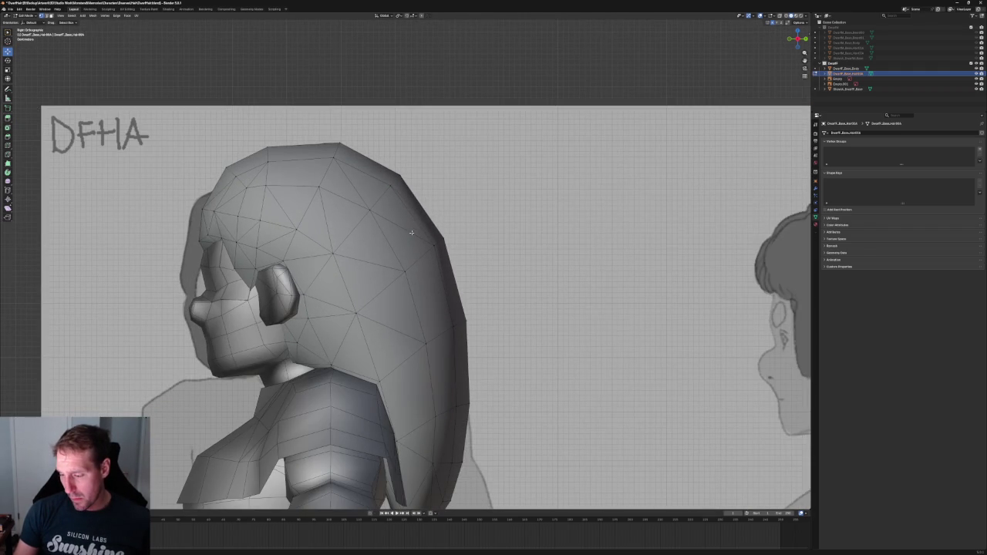
{"action": "key", "text": "alt+z"}
{"action": "left_click_drag", "start_coordinate": [422, 159], "coordinate": [328, 262]}
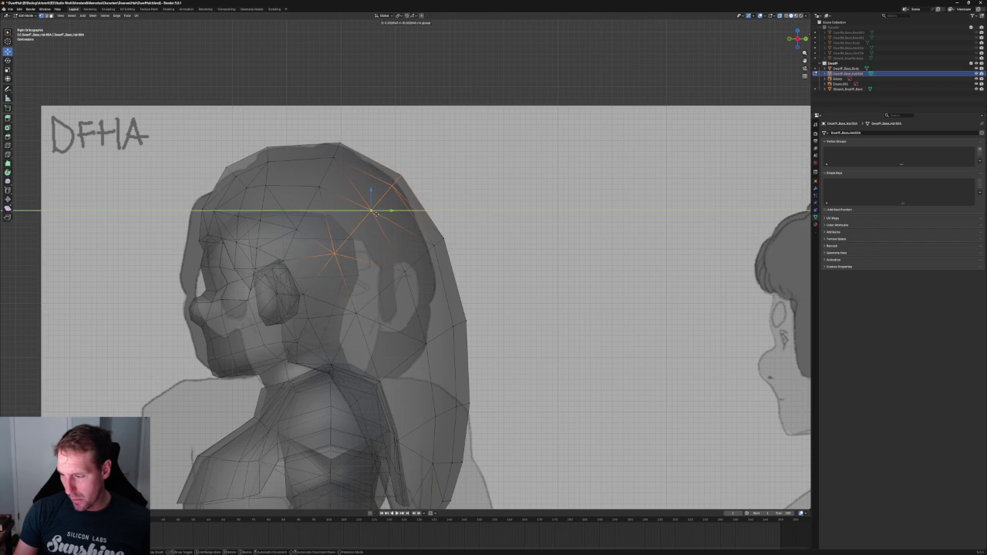
{"action": "key", "text": "g"}
{"action": "key", "text": "shift+x"}
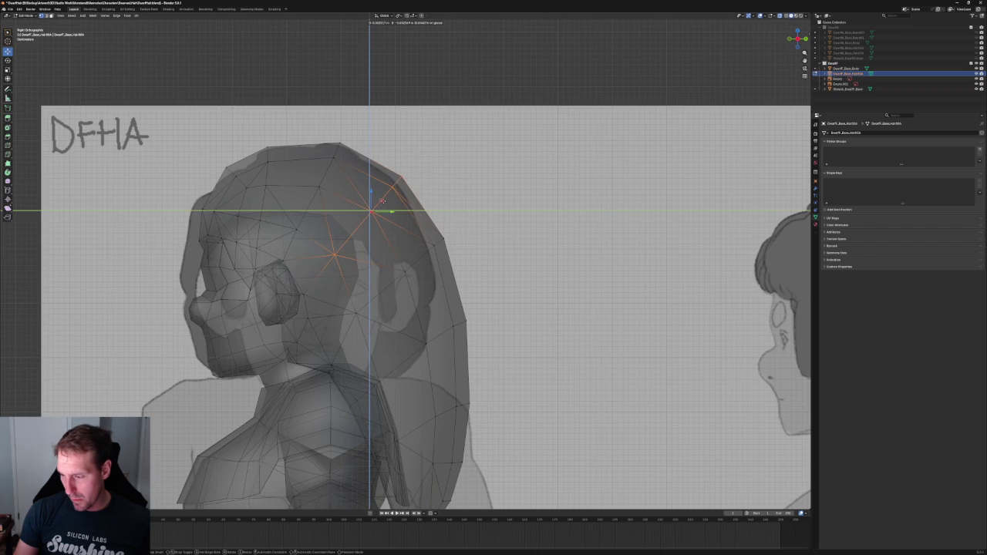
{"action": "left_click", "coordinate": [383, 201]}
{"action": "key", "text": "alt+a"}
{"action": "key", "text": "alt+z"}
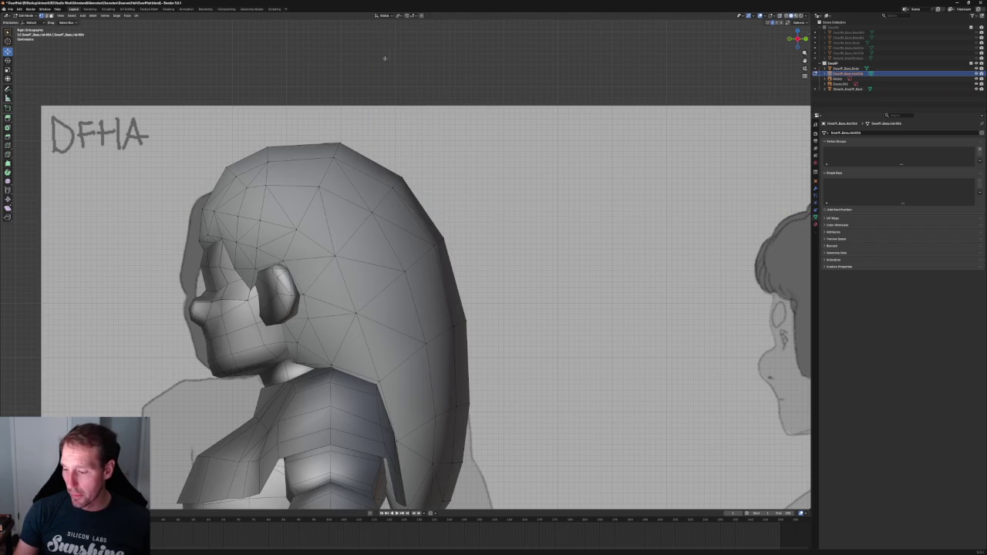
In an angled close-up of the head, test-move several hairline vertices, cancelling each attempt.
{"action": "key", "text": "alt+z"}
{"action": "scroll", "coordinate": [309, 183], "scroll_direction": "up", "scroll_amount": 4}
{"action": "middle_click_drag", "start_coordinate": [278, 185], "coordinate": [309, 183]}
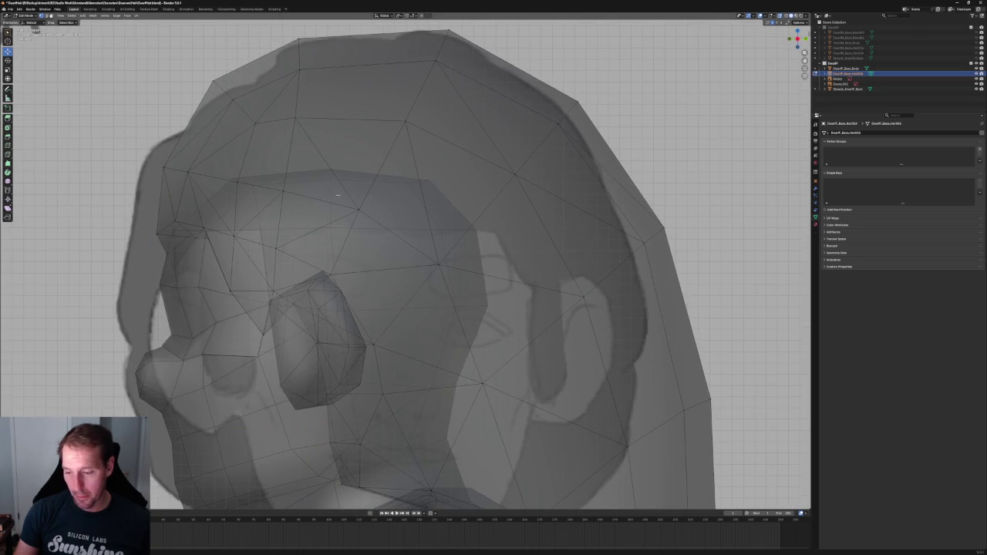
{"action": "left_click", "coordinate": [362, 203]}
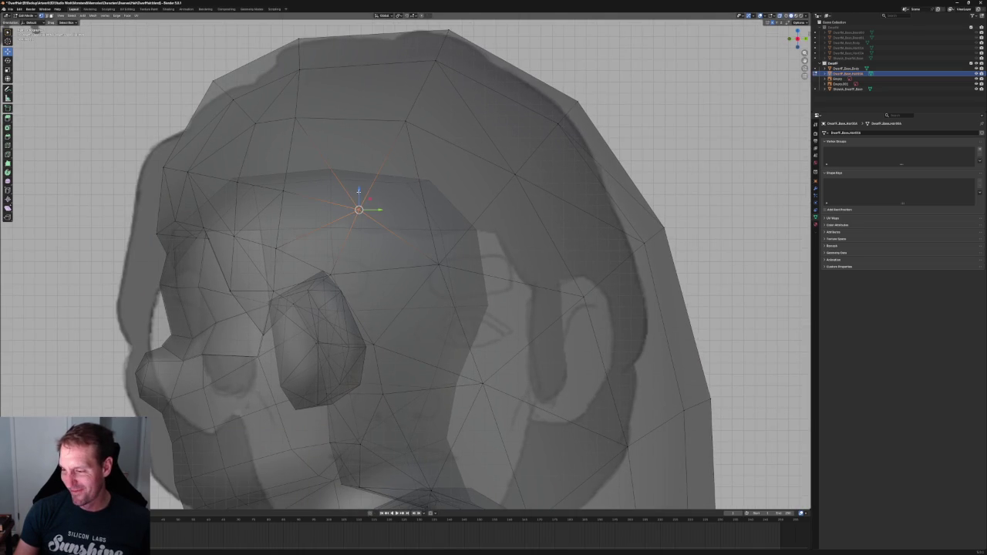
{"action": "key", "text": "g"}
{"action": "key", "text": "shift+x"}
{"action": "right_click", "coordinate": [378, 189]}
{"action": "left_click", "coordinate": [292, 183]}
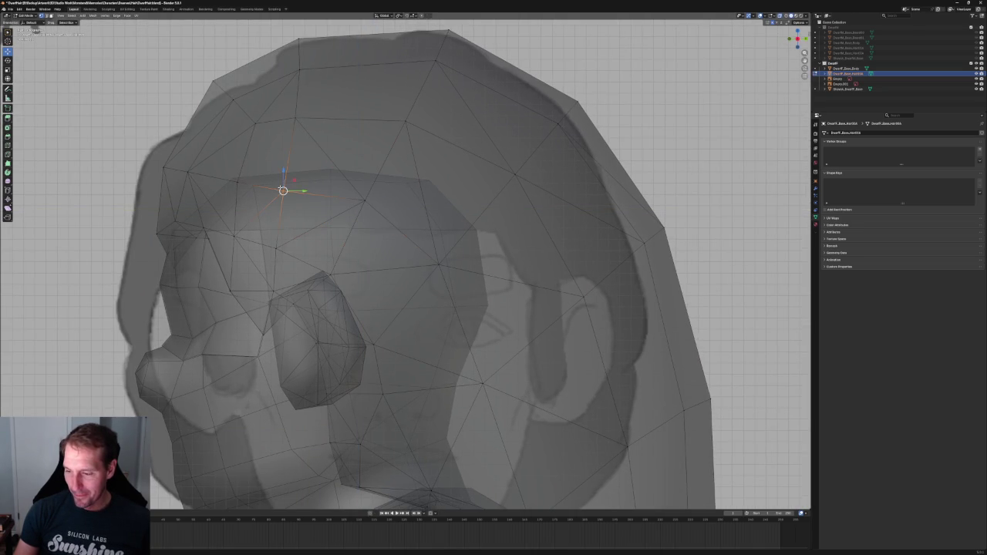
{"action": "key", "text": "g"}
{"action": "key", "text": "z"}
{"action": "right_click", "coordinate": [293, 169]}
{"action": "left_click", "coordinate": [295, 146]}
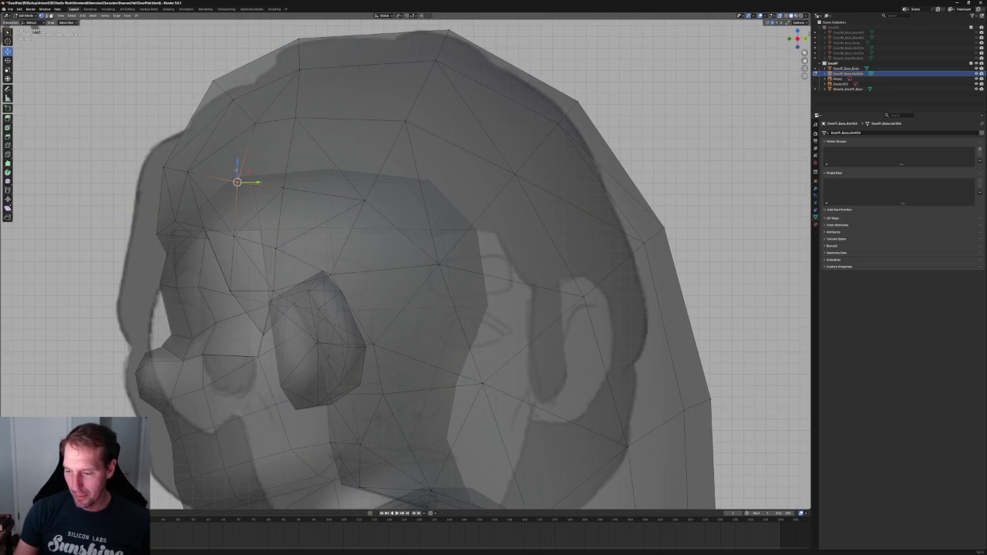
{"action": "key", "text": "g"}
{"action": "key", "text": "z"}
{"action": "right_click", "coordinate": [238, 164]}
{"action": "left_click", "coordinate": [320, 142]}
Nudge the hairline vertex above the ear front-to-back, then return to the right side view.
{"action": "left_click", "coordinate": [284, 187]}
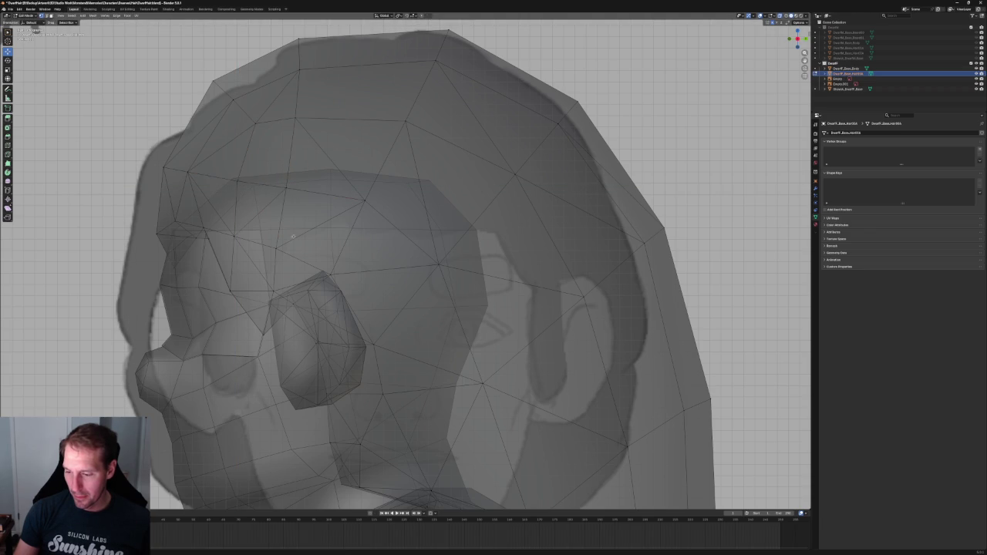
{"action": "key", "text": "g"}
{"action": "key", "text": "y"}
{"action": "left_click", "coordinate": [312, 215]}
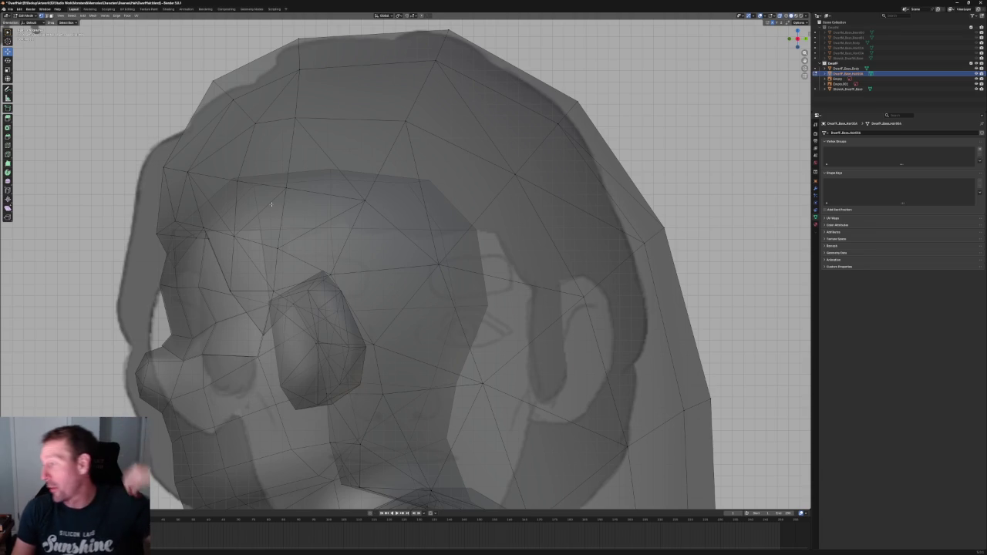
{"action": "key", "text": "KP_3"}
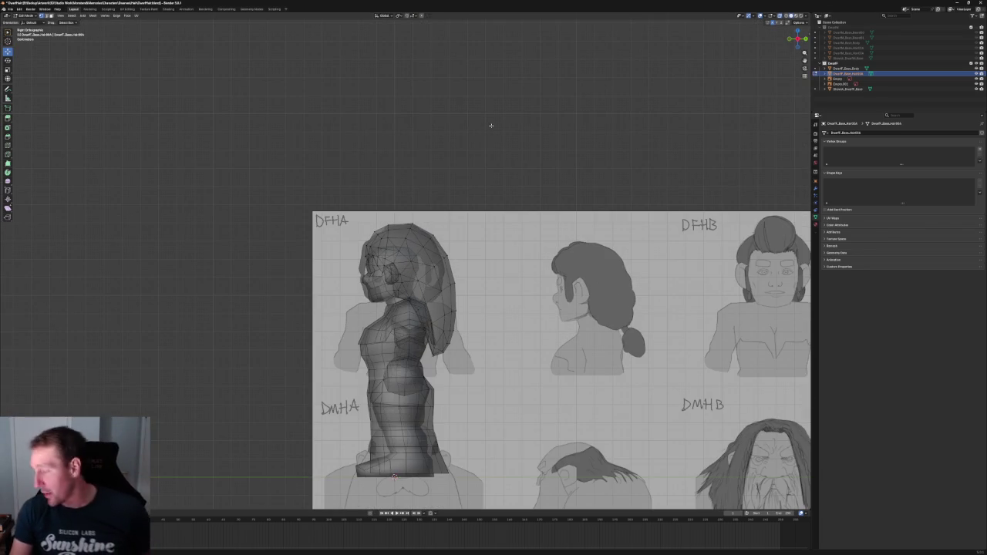
Zoom in to check the hair profile against the DFHA sketch, then switch back to Object Mode.
{"action": "scroll", "coordinate": [432, 269], "scroll_direction": "up", "scroll_amount": 6}
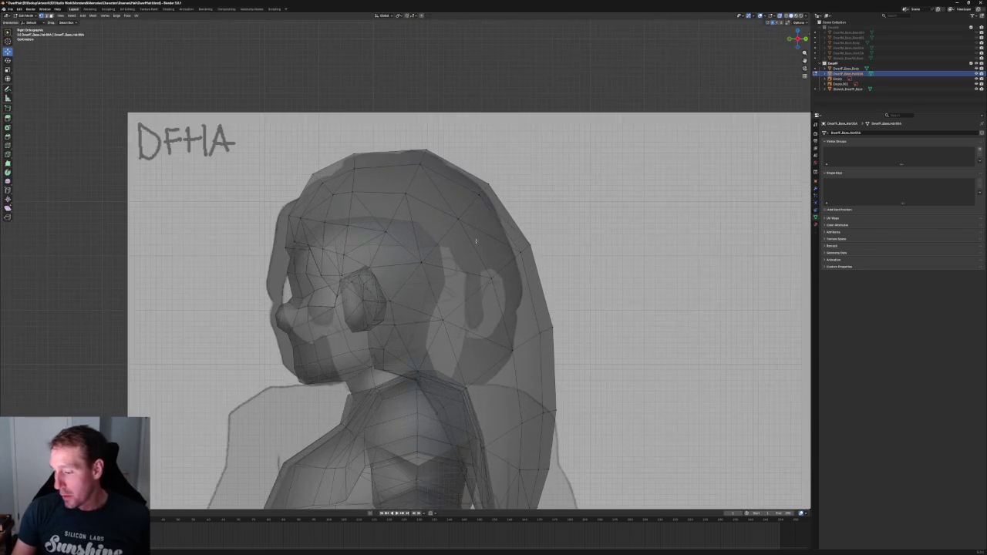
{"action": "scroll", "coordinate": [361, 124], "scroll_direction": "down", "scroll_amount": 1}
{"action": "scroll", "coordinate": [360, 124], "scroll_direction": "down", "scroll_amount": 3}
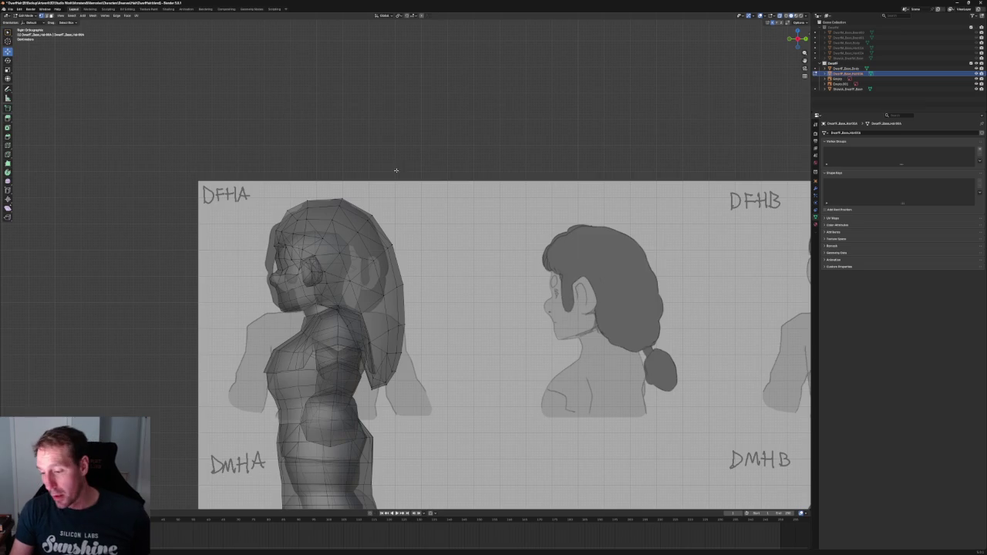
{"action": "scroll", "coordinate": [305, 177], "scroll_direction": "up", "scroll_amount": 4}
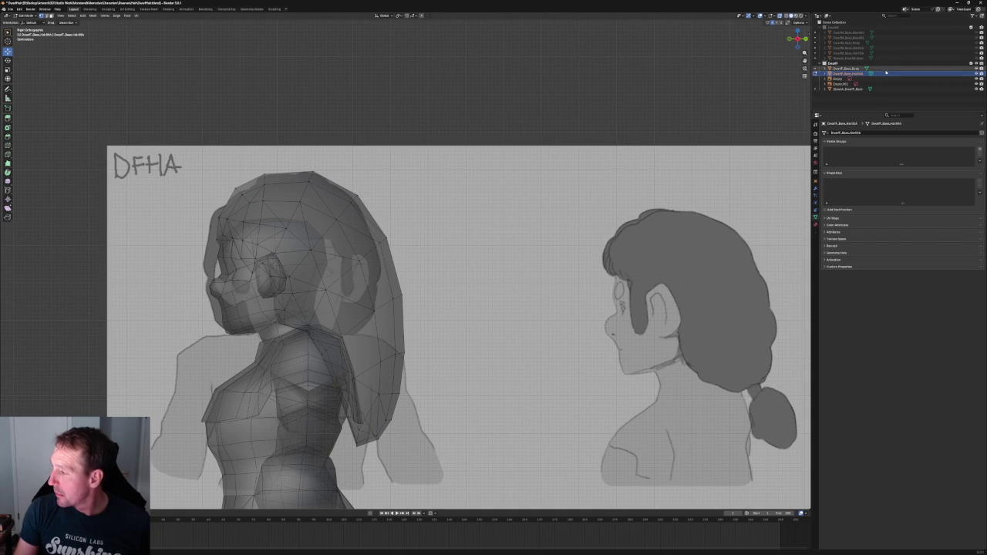
{"action": "key", "text": "k"}
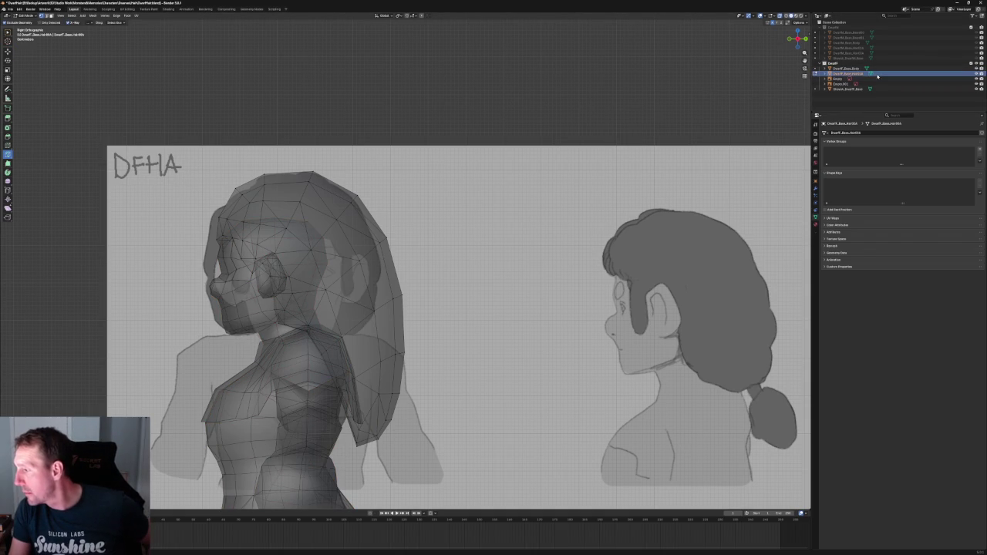
{"action": "key", "text": "Tab"}
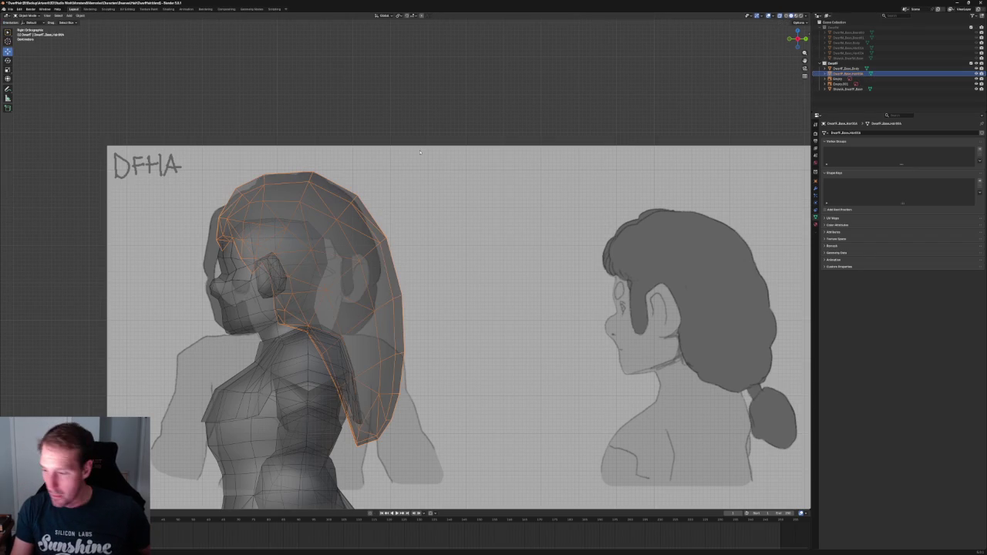
Duplicate the hair object in place with Shift+D, hide the original, and start renaming the copy.
{"action": "left_click", "coordinate": [412, 105]}
{"action": "left_click", "coordinate": [354, 216]}
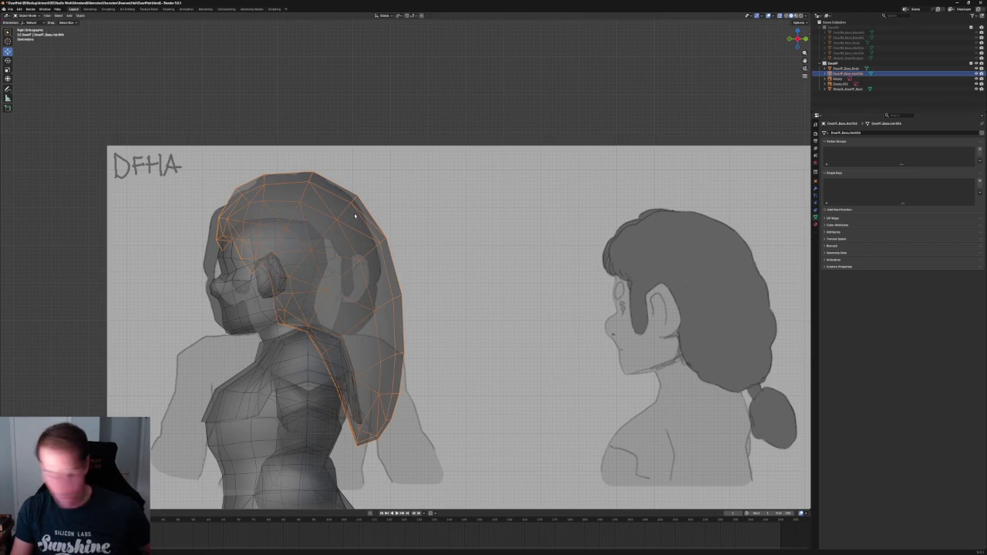
{"action": "key", "text": "shift+d"}
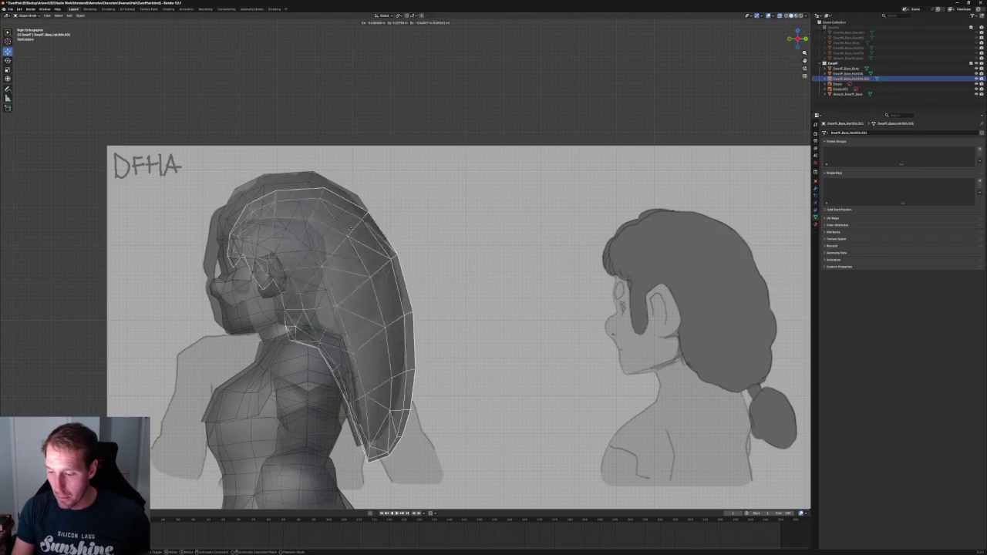
{"action": "right_click", "coordinate": [357, 215]}
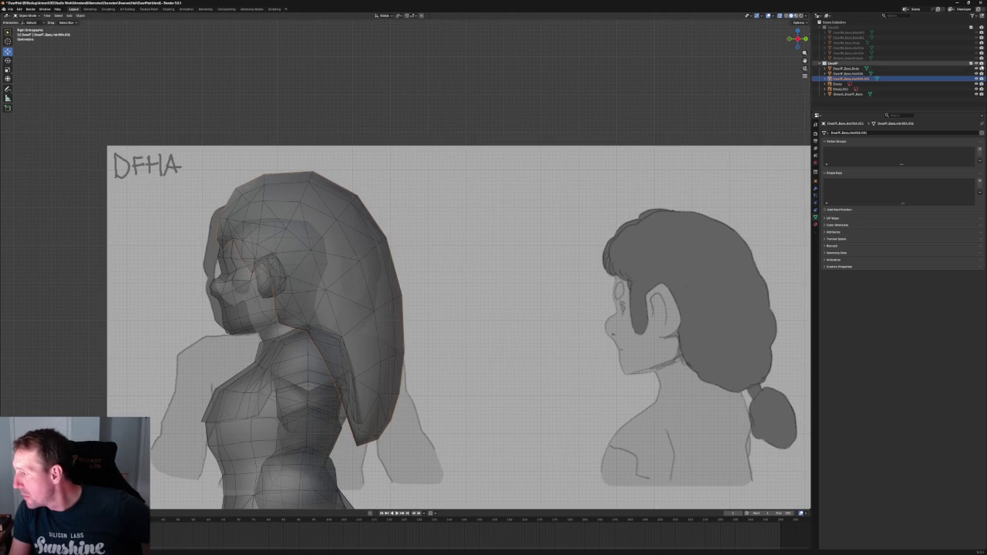
{"action": "left_click", "coordinate": [976, 74]}
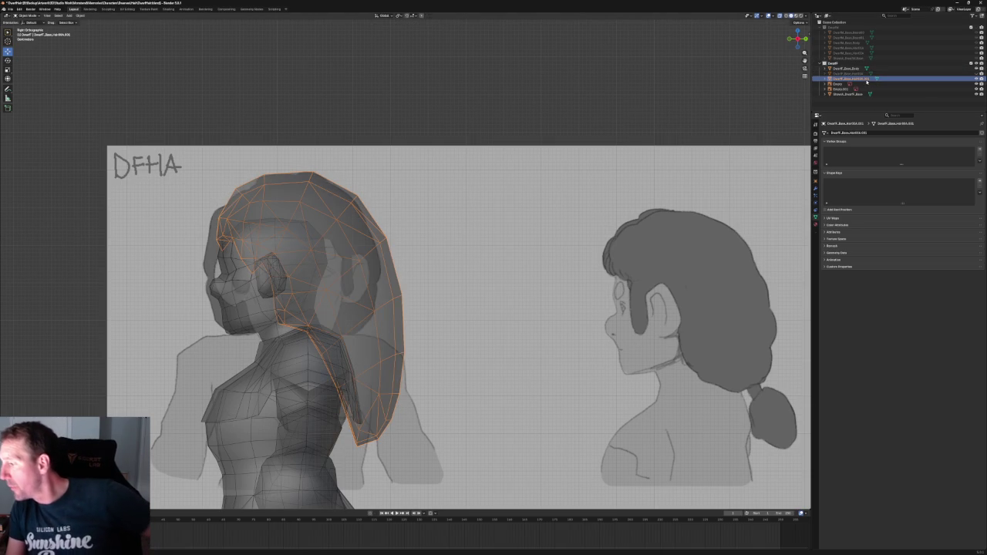
{"action": "double_click", "coordinate": [976, 78]}
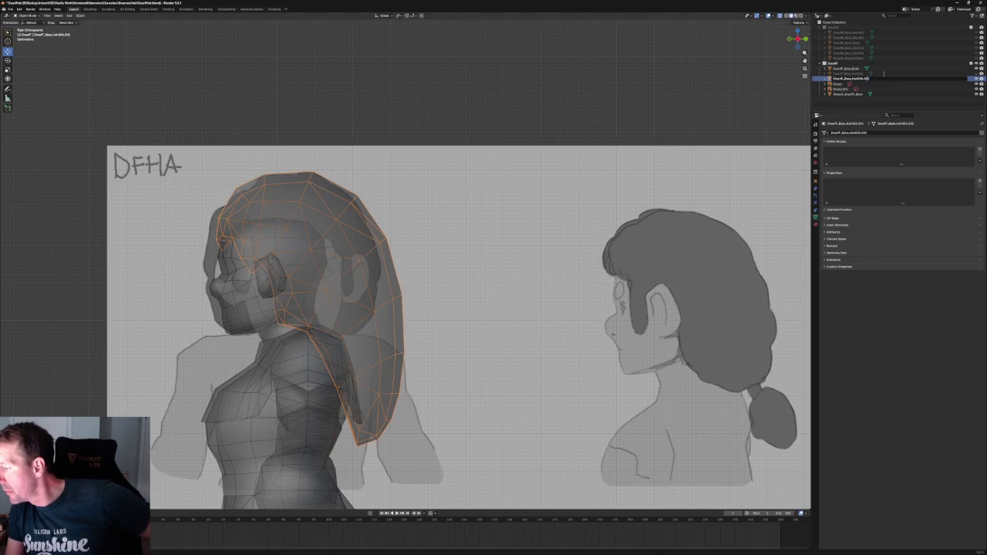
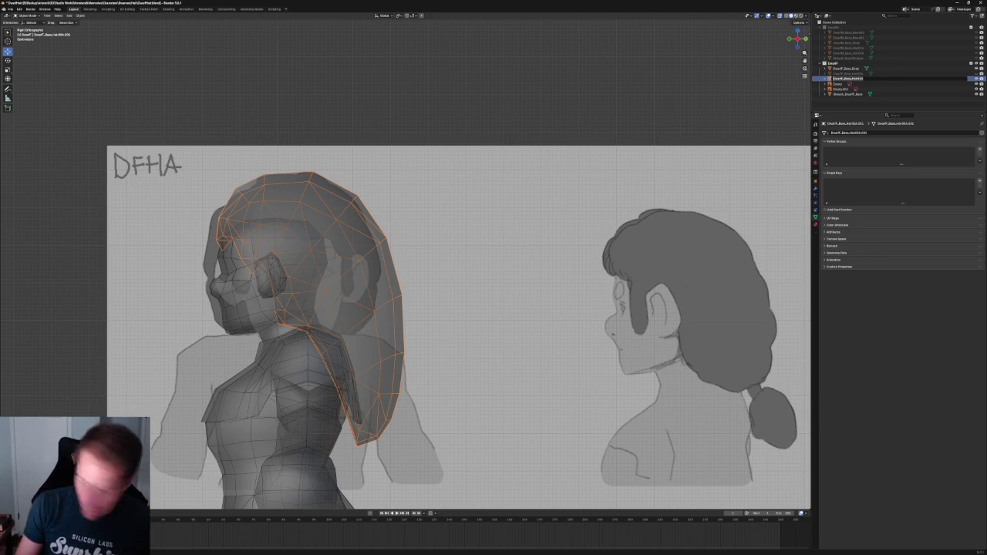
Confirm the hair object's name, then duplicate it and rename the copy.
{"action": "key", "text": "Return"}
{"action": "key", "text": "shift+d"}
{"action": "key", "text": "F2"}
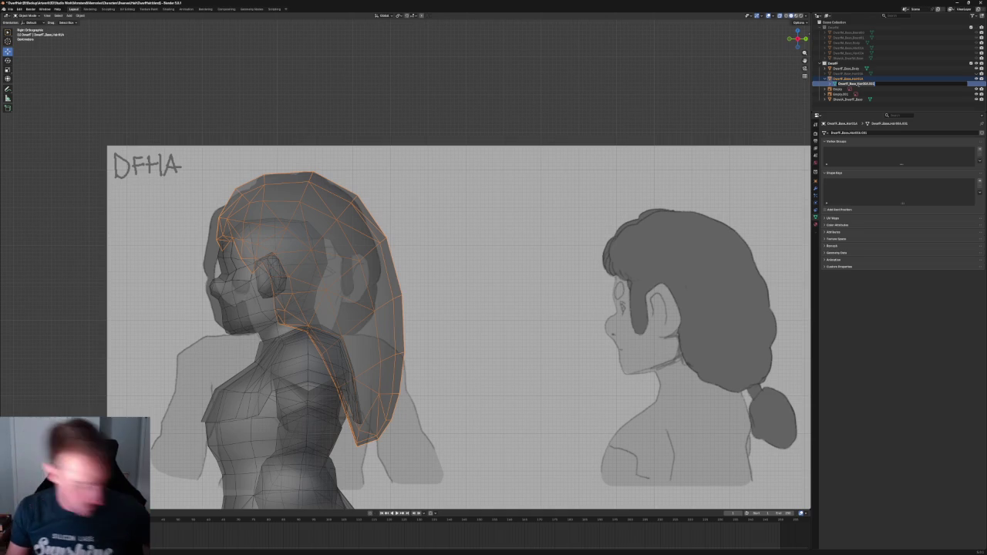
{"action": "key", "text": "Return"}
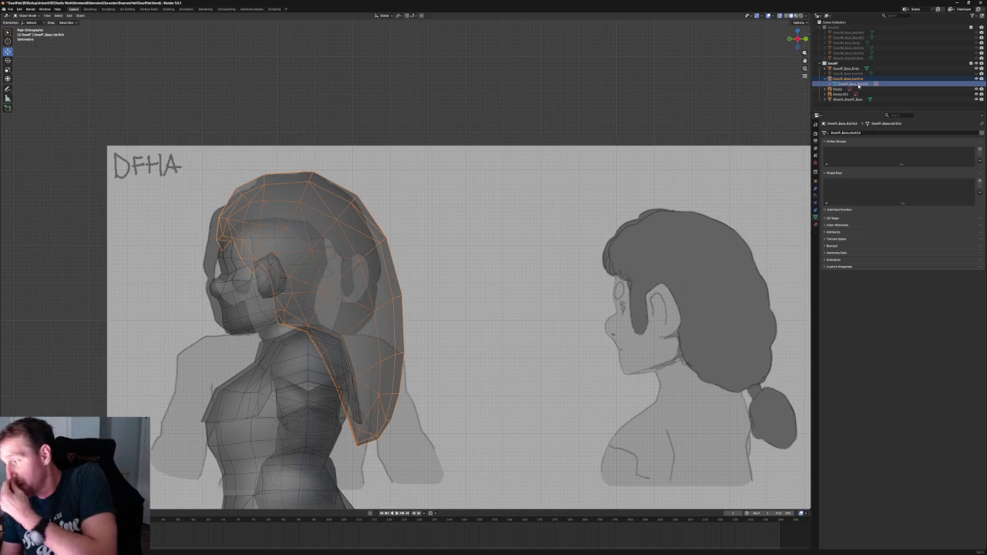
Move the reference sheet so the DFHA side view sits behind the hair model.
{"action": "left_click", "coordinate": [646, 108]}
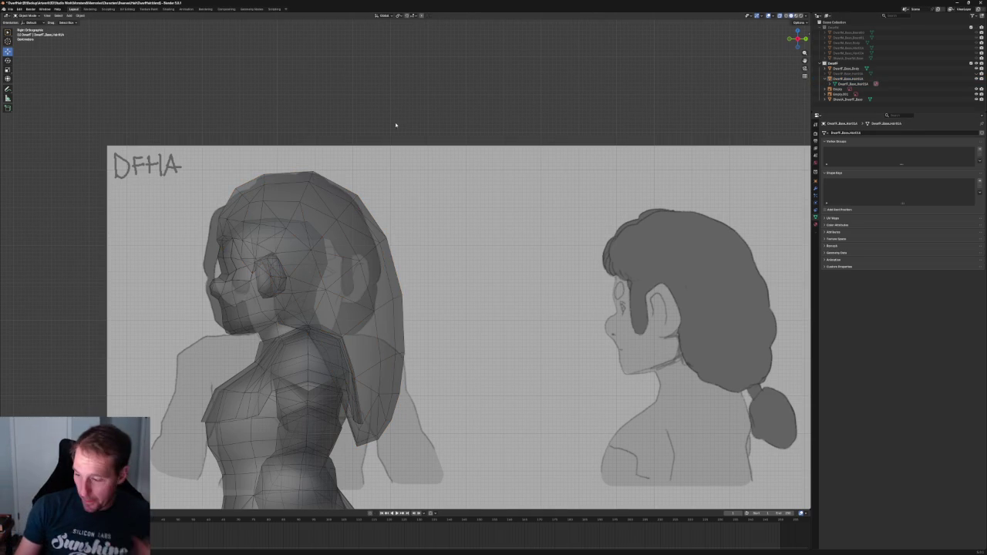
{"action": "scroll", "coordinate": [395, 126], "scroll_direction": "down", "scroll_amount": 2}
{"action": "scroll", "coordinate": [395, 125], "scroll_direction": "down", "scroll_amount": 2}
{"action": "scroll", "coordinate": [418, 245], "scroll_direction": "down", "scroll_amount": 2}
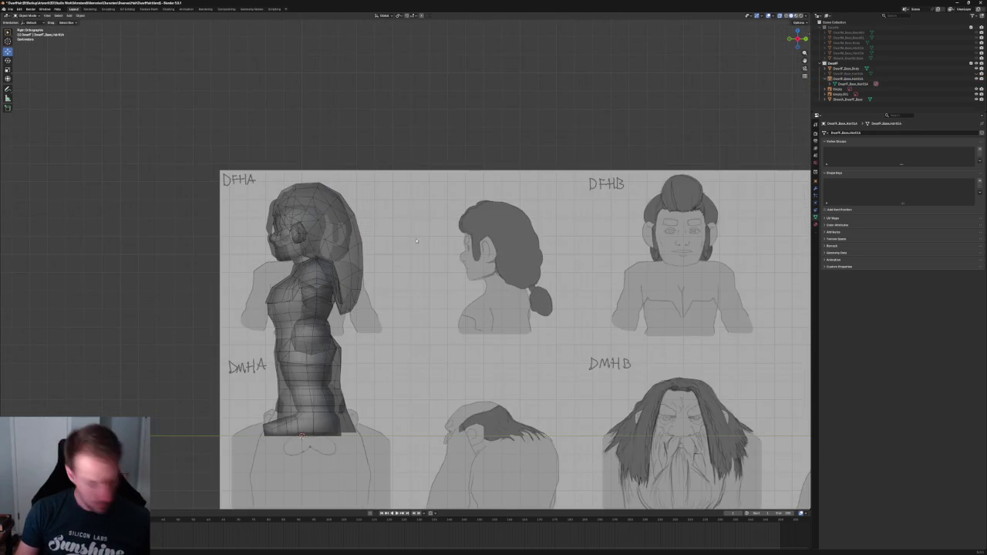
{"action": "left_click", "coordinate": [486, 241]}
{"action": "key", "text": "g"}
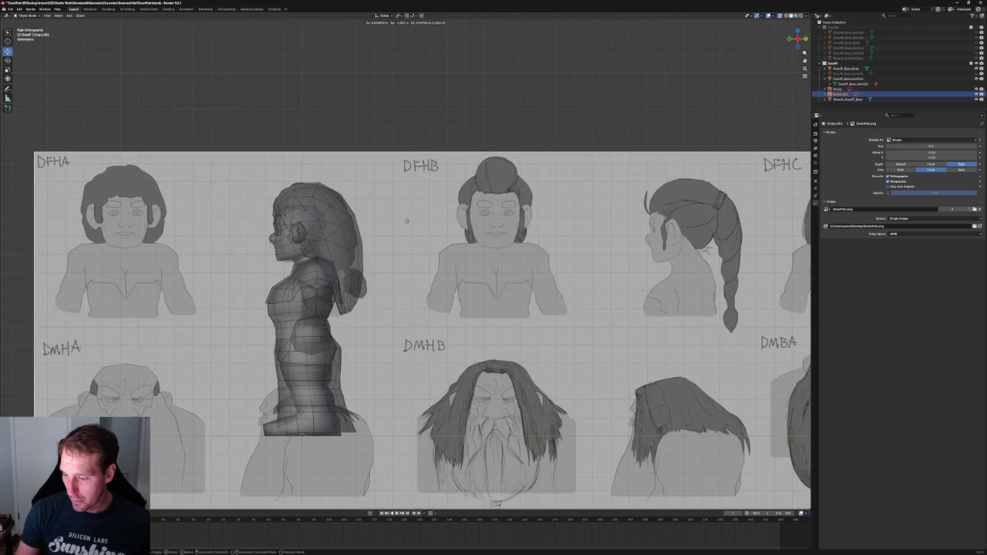
{"action": "left_click", "coordinate": [401, 222]}
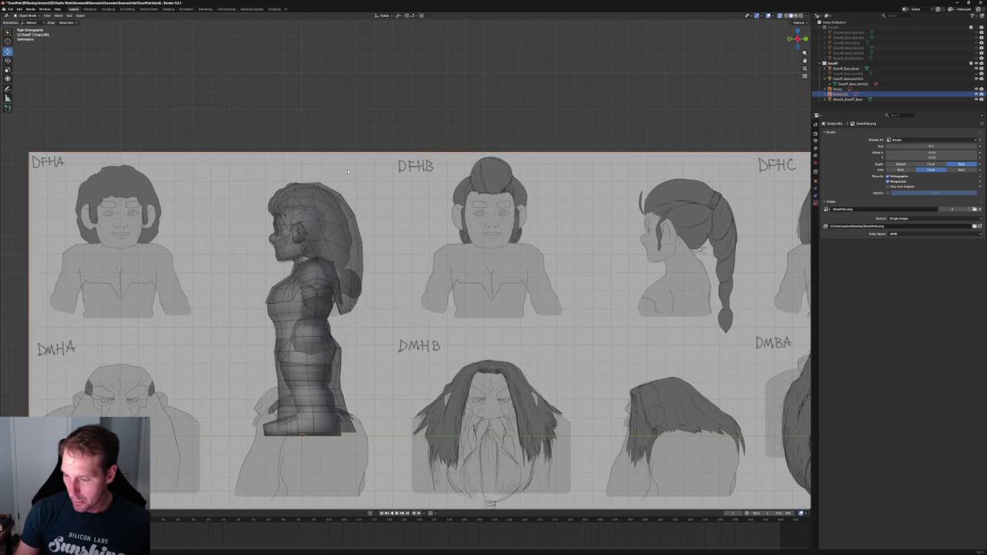
{"action": "scroll", "coordinate": [401, 231], "scroll_direction": "up", "scroll_amount": 4}
In Edit Mode, box-select the hair copy's lower back faces and delete those vertices.
{"action": "left_click", "coordinate": [285, 183]}
{"action": "middle_click_drag", "start_coordinate": [285, 184], "coordinate": [351, 210], "text": "shift"}
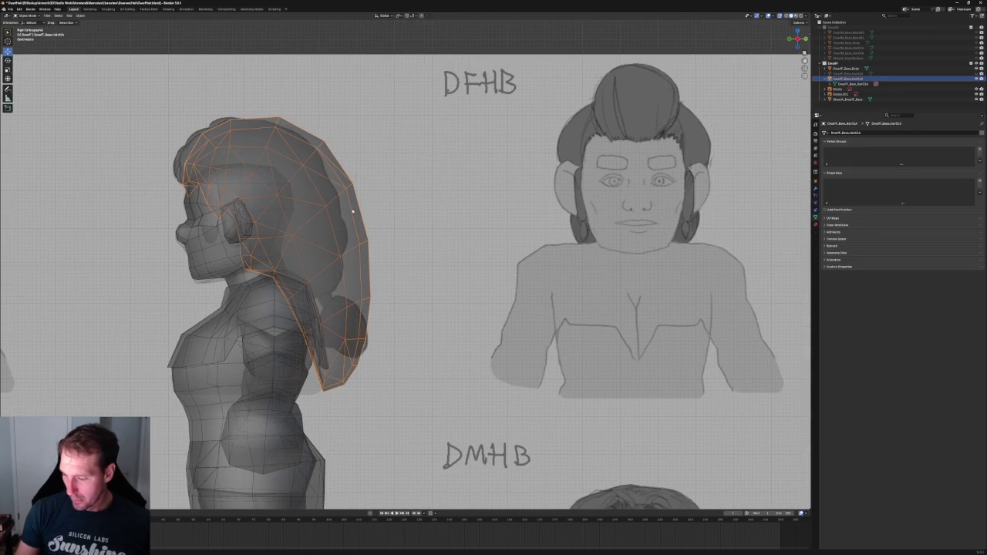
{"action": "key", "text": "Tab"}
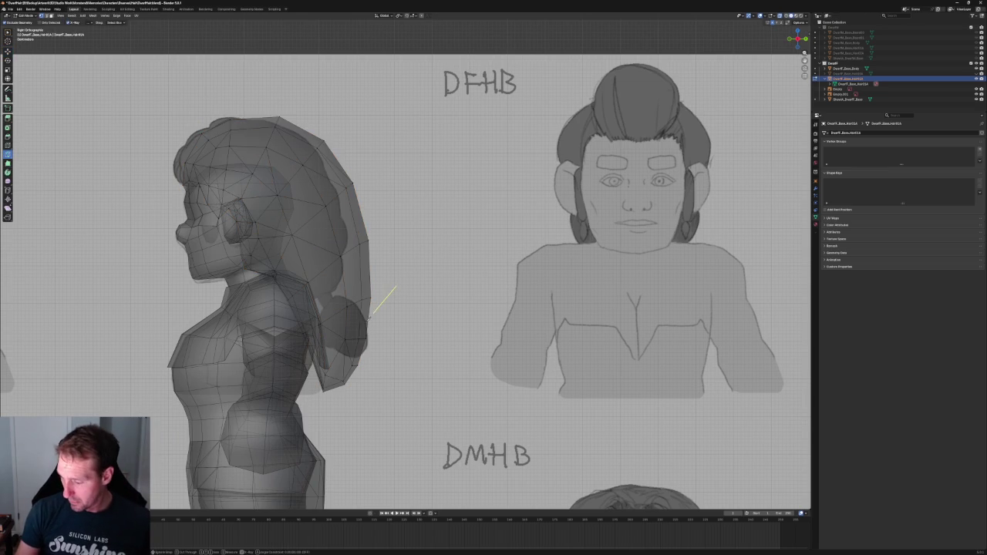
{"action": "key", "text": "Escape"}
{"action": "key", "text": "w"}
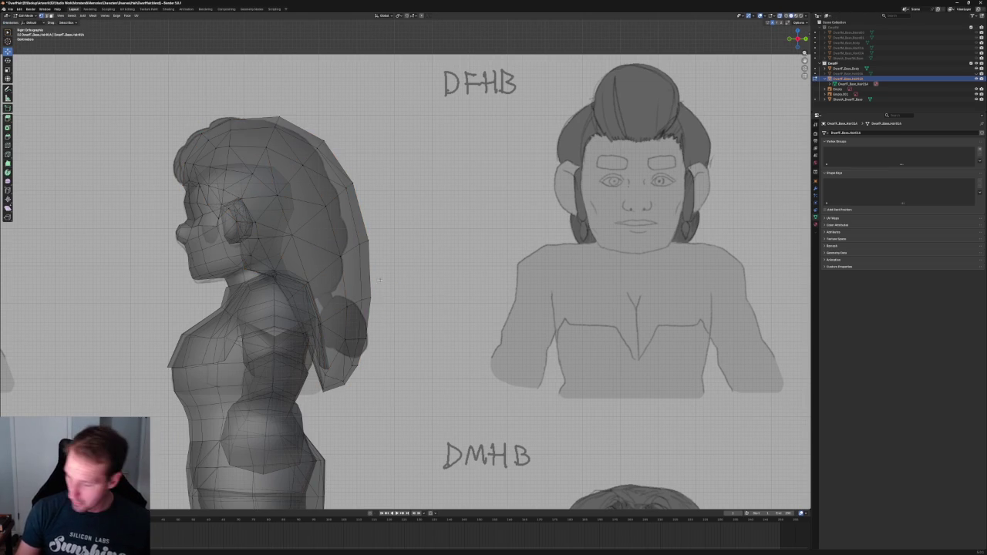
{"action": "left_click_drag", "start_coordinate": [410, 285], "coordinate": [331, 378]}
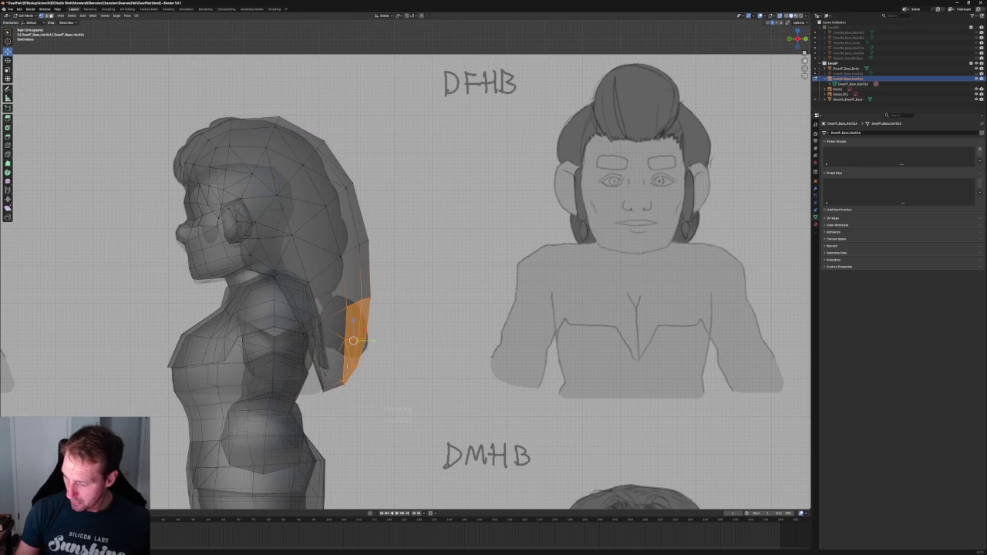
{"action": "left_click_drag", "start_coordinate": [407, 405], "coordinate": [299, 299]}
{"action": "key", "text": "x"}
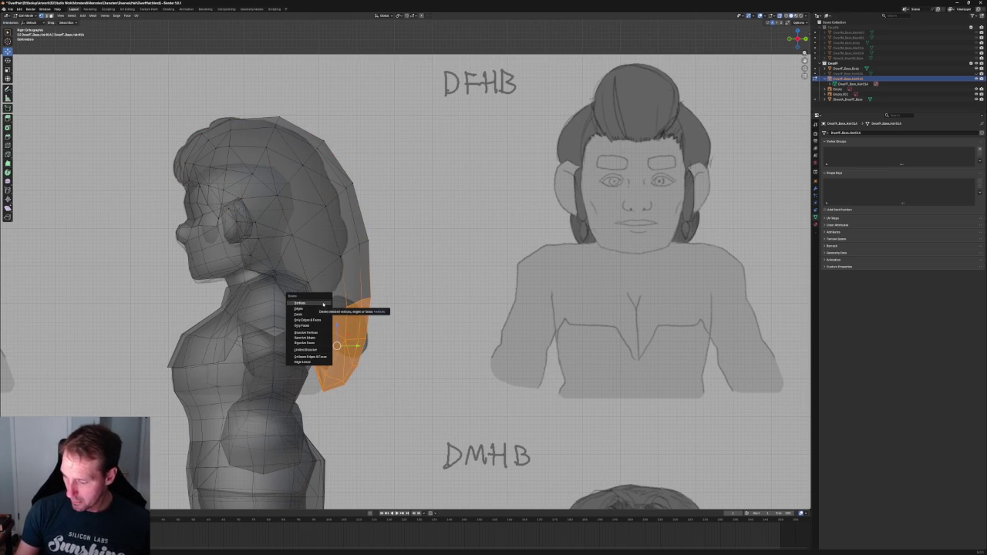
{"action": "left_click", "coordinate": [317, 303]}
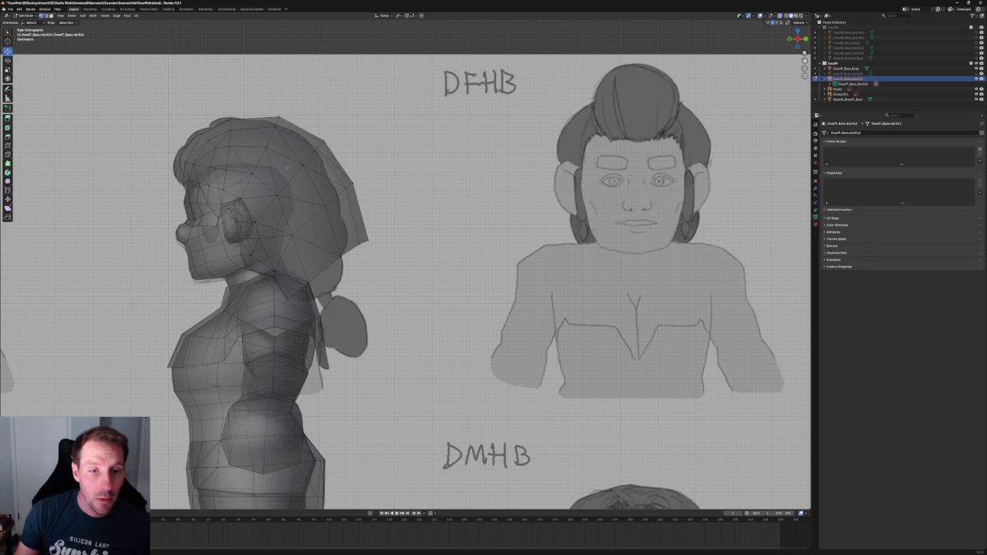
{"action": "scroll", "coordinate": [287, 167], "scroll_direction": "down", "scroll_amount": 5}
{"action": "scroll", "coordinate": [293, 168], "scroll_direction": "down", "scroll_amount": 4}
{"action": "scroll", "coordinate": [370, 193], "scroll_direction": "up", "scroll_amount": 2}
{"action": "scroll", "coordinate": [449, 211], "scroll_direction": "up", "scroll_amount": 3}
{"action": "scroll", "coordinate": [327, 445], "scroll_direction": "right", "scroll_amount": 5}
{"action": "scroll", "coordinate": [316, 308], "scroll_direction": "right", "scroll_amount": 5}
{"action": "scroll", "coordinate": [308, 232], "scroll_direction": "right", "scroll_amount": 5}
{"action": "scroll", "coordinate": [307, 216], "scroll_direction": "right", "scroll_amount": 3}
{"action": "scroll", "coordinate": [301, 216], "scroll_direction": "right", "scroll_amount": 2}
{"action": "scroll", "coordinate": [281, 215], "scroll_direction": "right", "scroll_amount": 3}
{"action": "scroll", "coordinate": [363, 220], "scroll_direction": "right", "scroll_amount": 8}
{"action": "scroll", "coordinate": [363, 220], "scroll_direction": "right", "scroll_amount": 2}
{"action": "scroll", "coordinate": [363, 220], "scroll_direction": "right", "scroll_amount": 2}
{"action": "scroll", "coordinate": [363, 220], "scroll_direction": "right", "scroll_amount": 5}
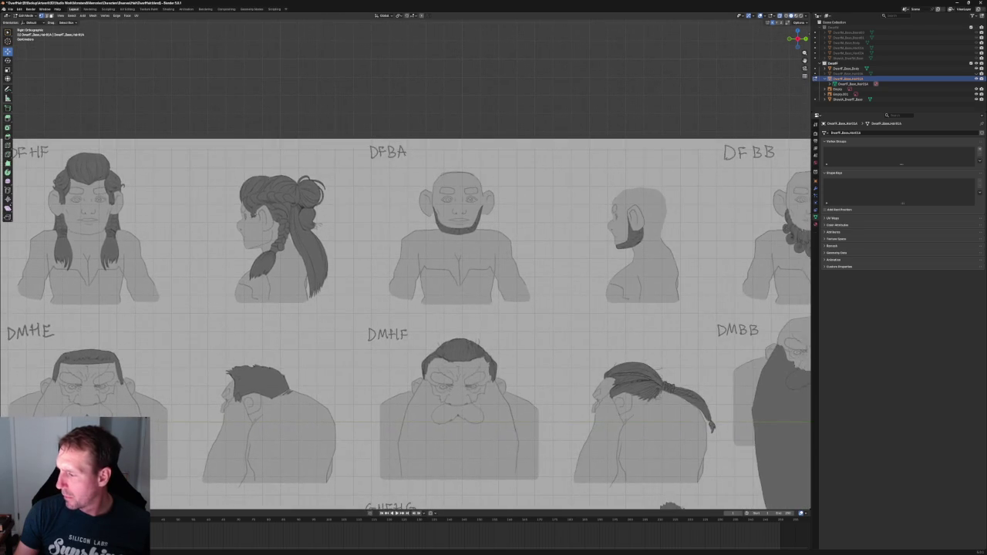
{"action": "scroll", "coordinate": [95, 209], "scroll_direction": "right", "scroll_amount": 6}
{"action": "scroll", "coordinate": [299, 194], "scroll_direction": "left", "scroll_amount": 1}
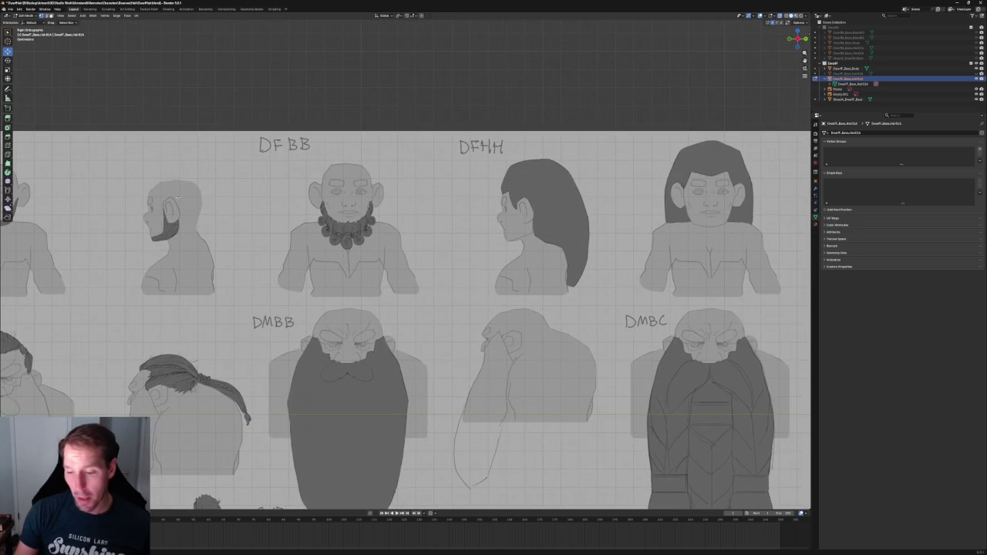
{"action": "scroll", "coordinate": [229, 194], "scroll_direction": "left", "scroll_amount": 6}
{"action": "scroll", "coordinate": [405, 309], "scroll_direction": "left", "scroll_amount": 4}
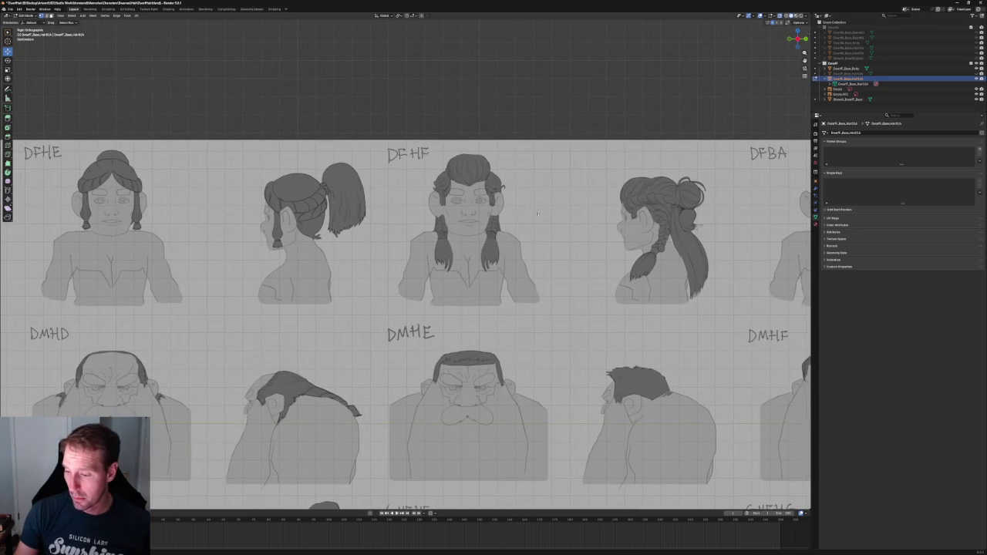
{"action": "scroll", "coordinate": [537, 210], "scroll_direction": "down", "scroll_amount": 1}
{"action": "scroll", "coordinate": [537, 210], "scroll_direction": "down", "scroll_amount": 2}
{"action": "scroll", "coordinate": [688, 229], "scroll_direction": "up", "scroll_amount": 1}
{"action": "scroll", "coordinate": [688, 229], "scroll_direction": "right", "scroll_amount": 2}
{"action": "scroll", "coordinate": [179, 241], "scroll_direction": "down", "scroll_amount": 4}
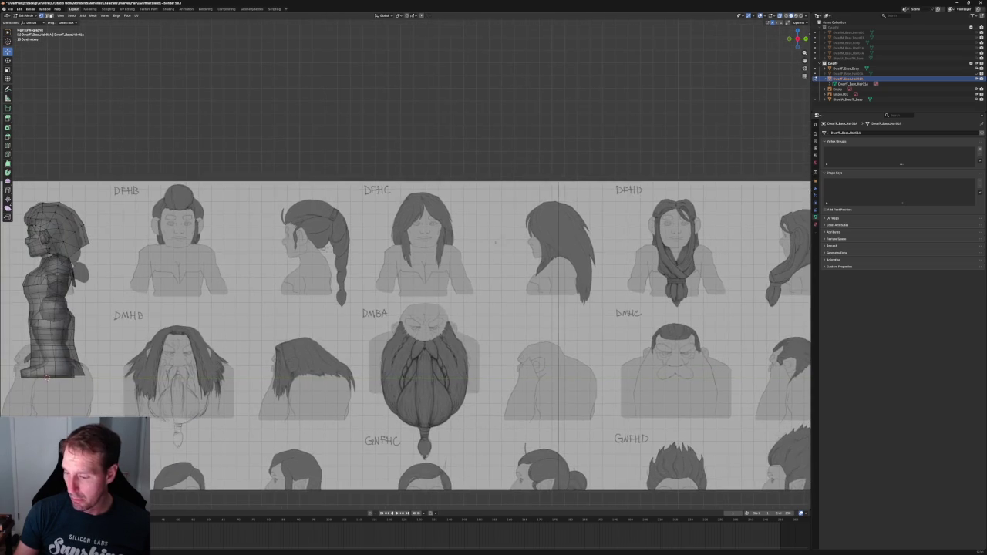
{"action": "scroll", "coordinate": [336, 230], "scroll_direction": "up", "scroll_amount": 4}
{"action": "scroll", "coordinate": [336, 230], "scroll_direction": "right", "scroll_amount": 2}
{"action": "scroll", "coordinate": [336, 230], "scroll_direction": "right", "scroll_amount": 3}
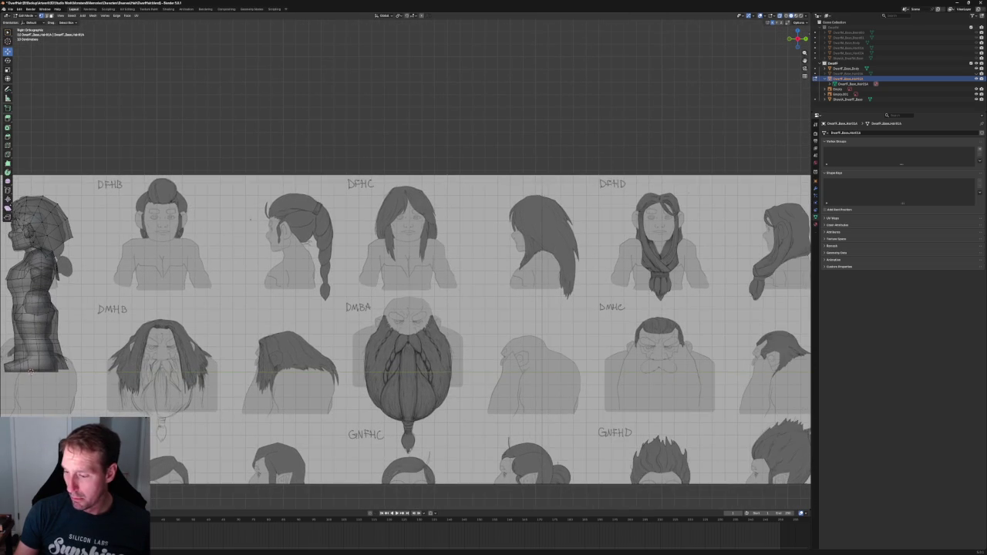
{"action": "scroll", "coordinate": [309, 205], "scroll_direction": "right", "scroll_amount": 3}
{"action": "scroll", "coordinate": [309, 205], "scroll_direction": "right", "scroll_amount": 3}
{"action": "scroll", "coordinate": [310, 205], "scroll_direction": "right", "scroll_amount": 2}
{"action": "scroll", "coordinate": [309, 205], "scroll_direction": "right", "scroll_amount": 2}
{"action": "scroll", "coordinate": [144, 194], "scroll_direction": "right", "scroll_amount": 6}
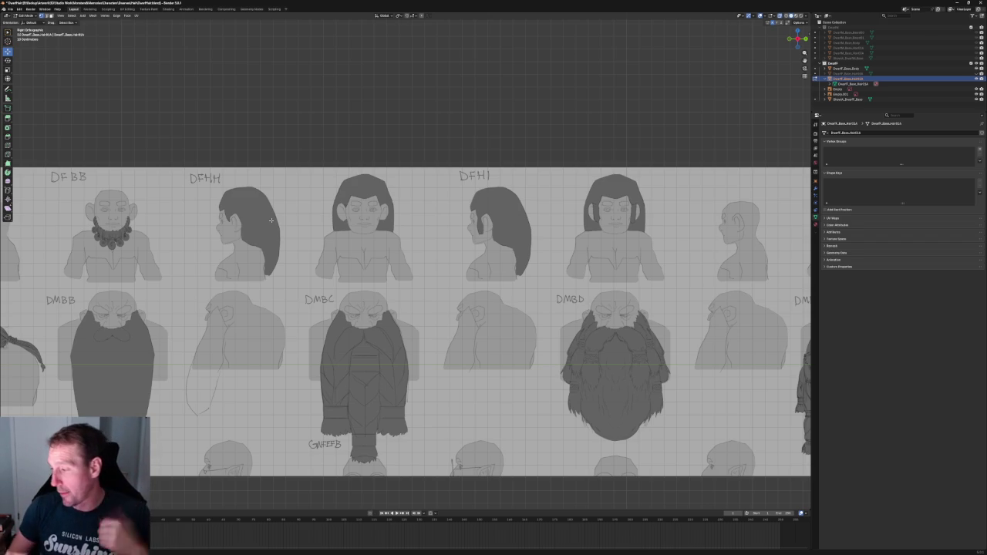
{"action": "scroll", "coordinate": [467, 86], "scroll_direction": "down", "scroll_amount": 5}
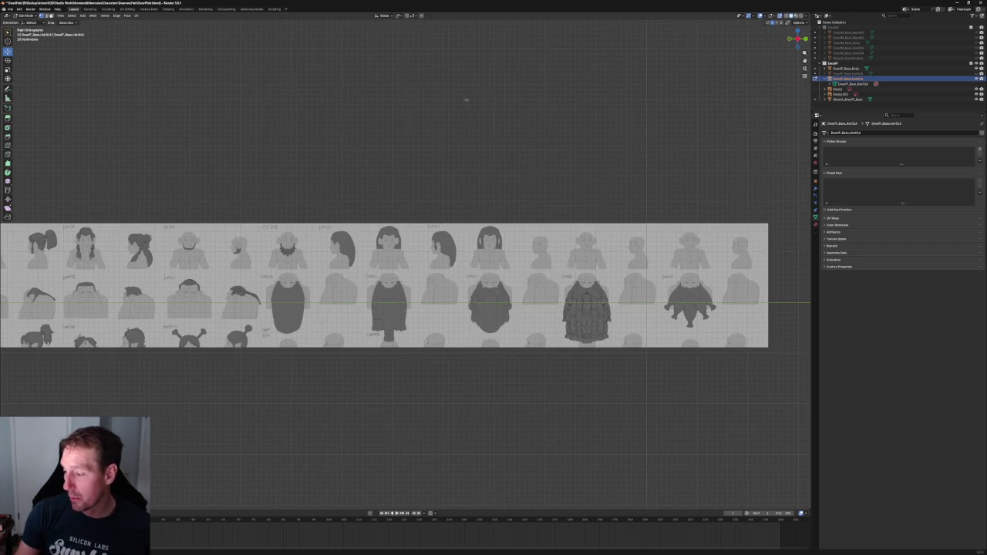
{"action": "middle_click_drag", "start_coordinate": [182, 165], "coordinate": [551, 165], "text": "shift"}
{"action": "scroll", "coordinate": [463, 200], "scroll_direction": "up", "scroll_amount": 4}
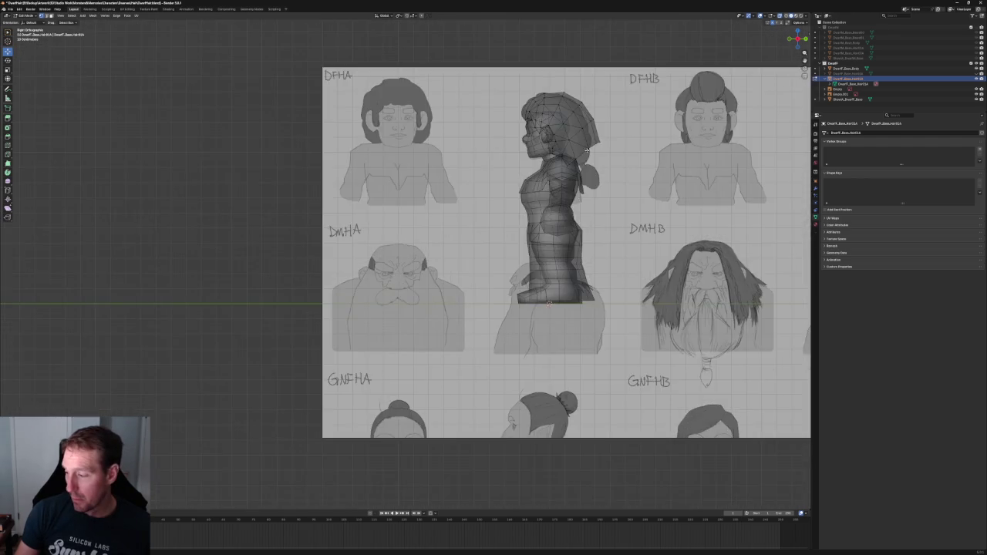
Keep the original as Dwarf_Base_Hair01A and rename the copied hair object to Hair01B.
{"action": "scroll", "coordinate": [427, 224], "scroll_direction": "up", "scroll_amount": 3}
{"action": "scroll", "coordinate": [427, 225], "scroll_direction": "up", "scroll_amount": 3}
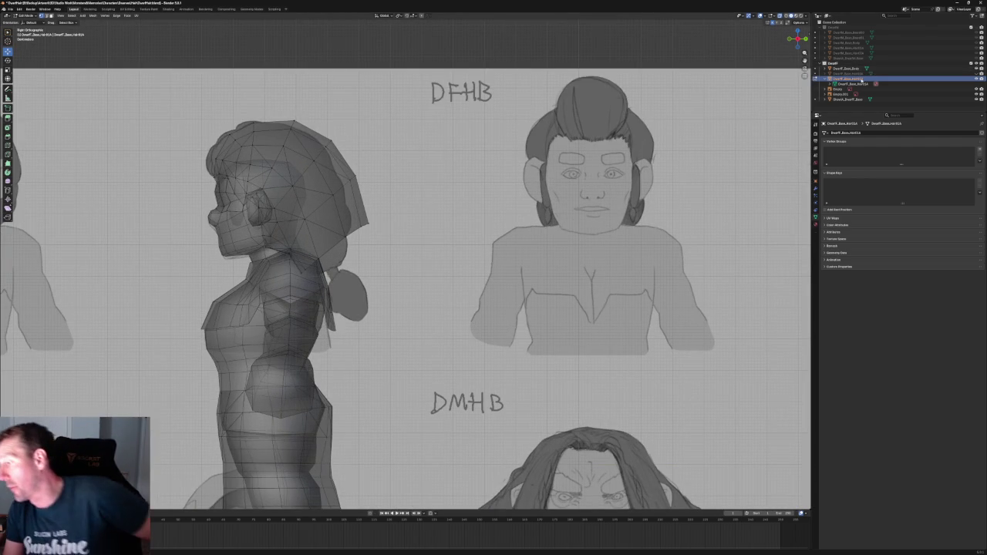
{"action": "double_click", "coordinate": [861, 79]}
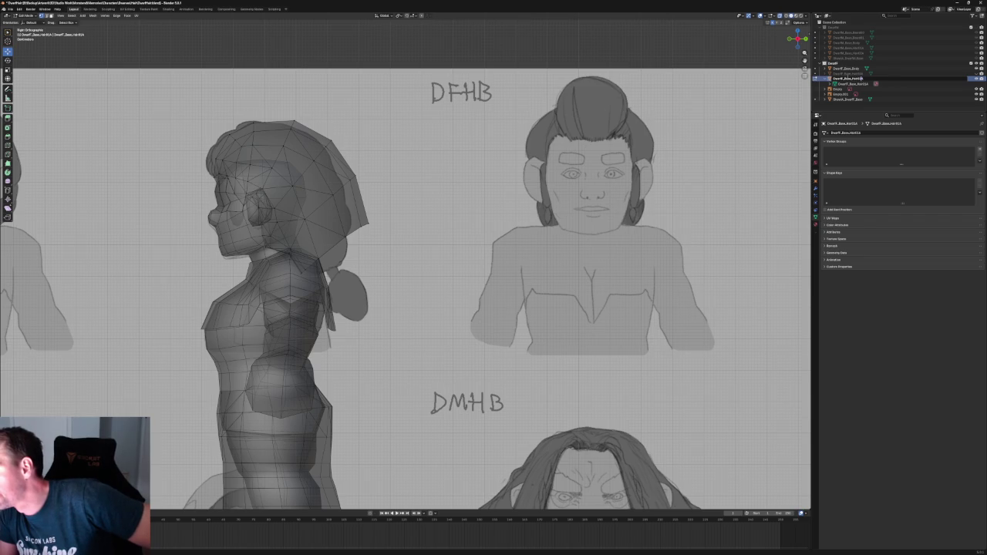
{"action": "key", "text": "Return"}
{"action": "double_click", "coordinate": [856, 74]}
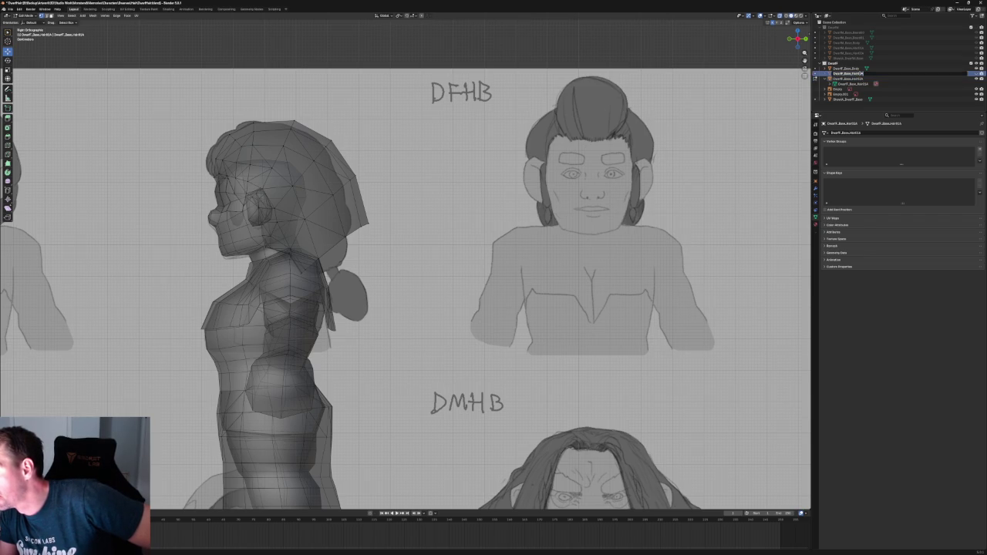
{"action": "key", "text": "Return"}
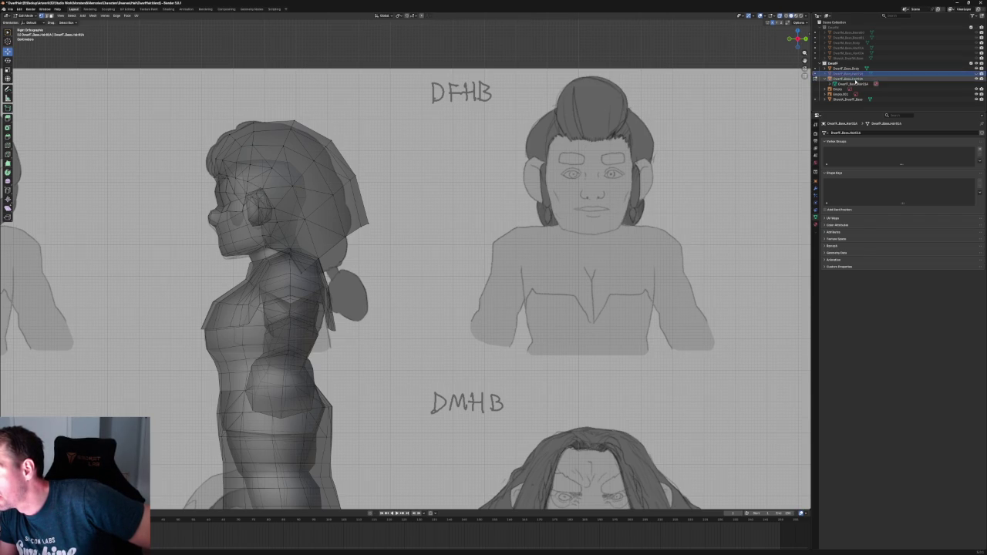
Expand Hair01B in the Outliner and rename its mesh data to Hair01B.
{"action": "left_click", "coordinate": [829, 78]}
{"action": "left_click", "coordinate": [825, 79]}
{"action": "double_click", "coordinate": [863, 84]}
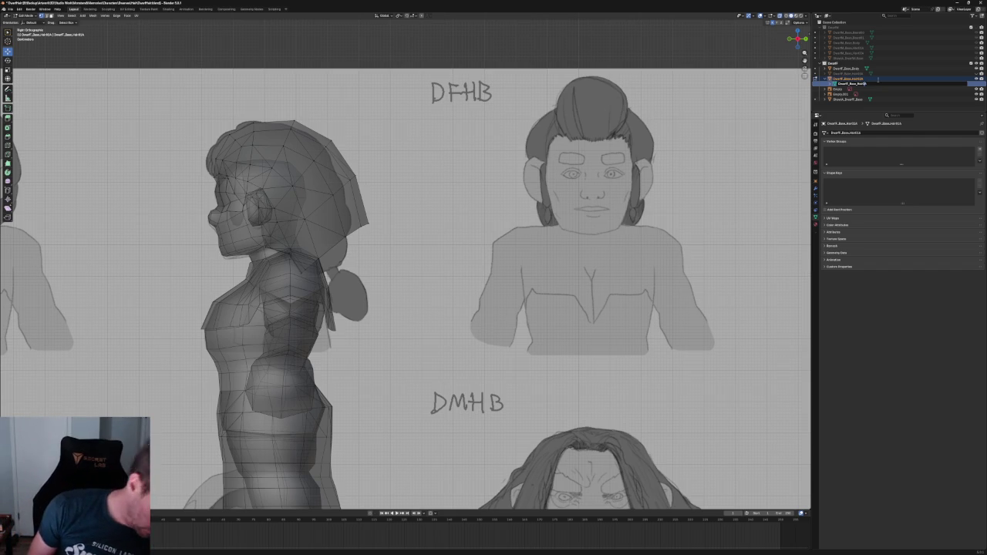
{"action": "key", "text": "Return"}
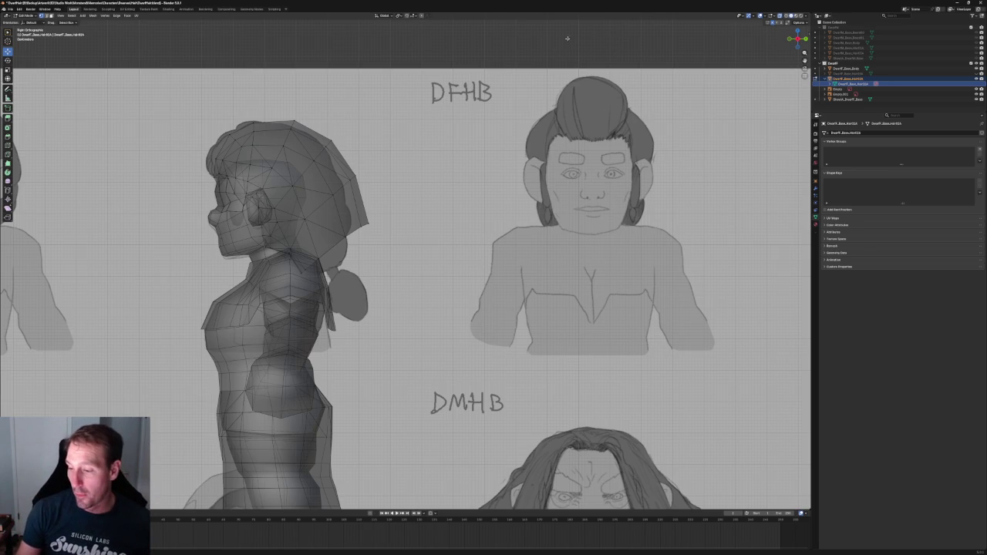
{"action": "middle_click_drag", "start_coordinate": [438, 142], "coordinate": [469, 123], "text": "shift"}
Pull the back-edge hair vertices into line with the side reference using axis-constrained moves.
{"action": "scroll", "coordinate": [422, 199], "scroll_direction": "up", "scroll_amount": 4}
{"action": "scroll", "coordinate": [422, 198], "scroll_direction": "up", "scroll_amount": 2}
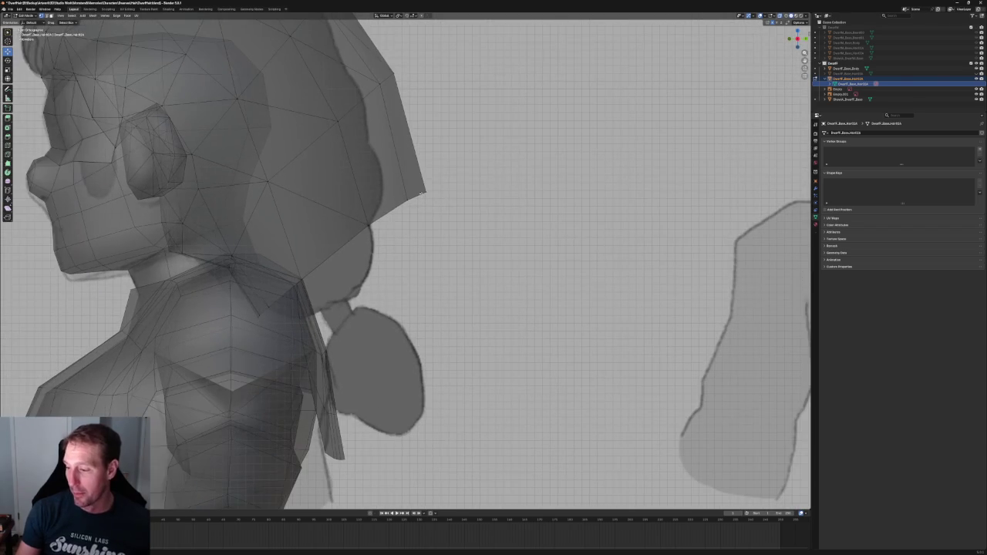
{"action": "left_click", "coordinate": [377, 210]}
{"action": "key", "text": "g"}
{"action": "key", "text": "y"}
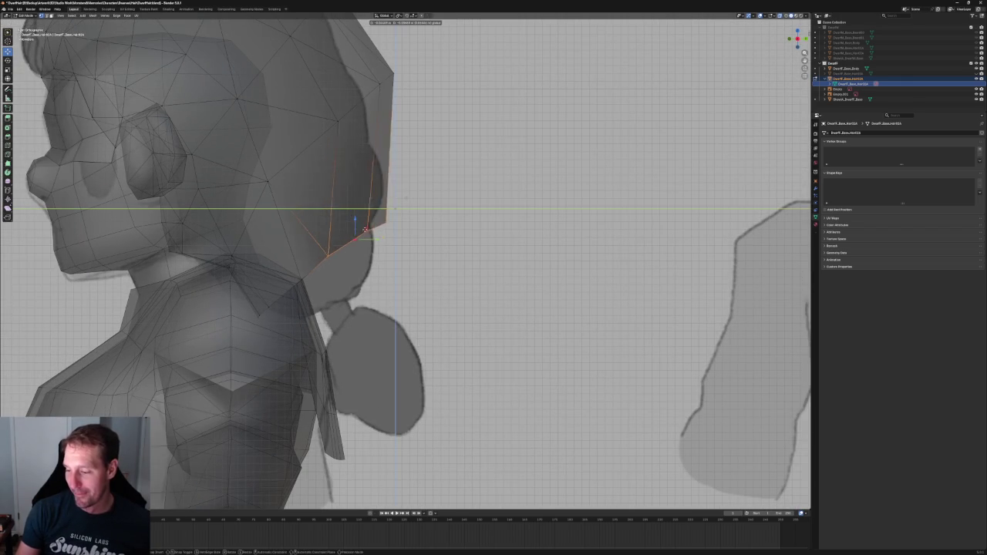
{"action": "left_click", "coordinate": [370, 235]}
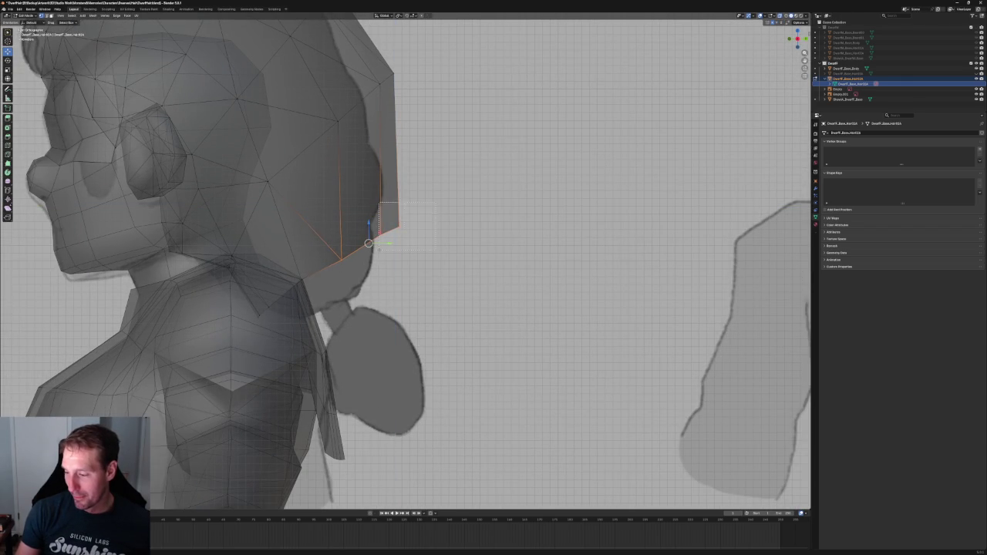
{"action": "key", "text": "g"}
{"action": "key", "text": "shift+x"}
{"action": "left_click", "coordinate": [387, 235]}
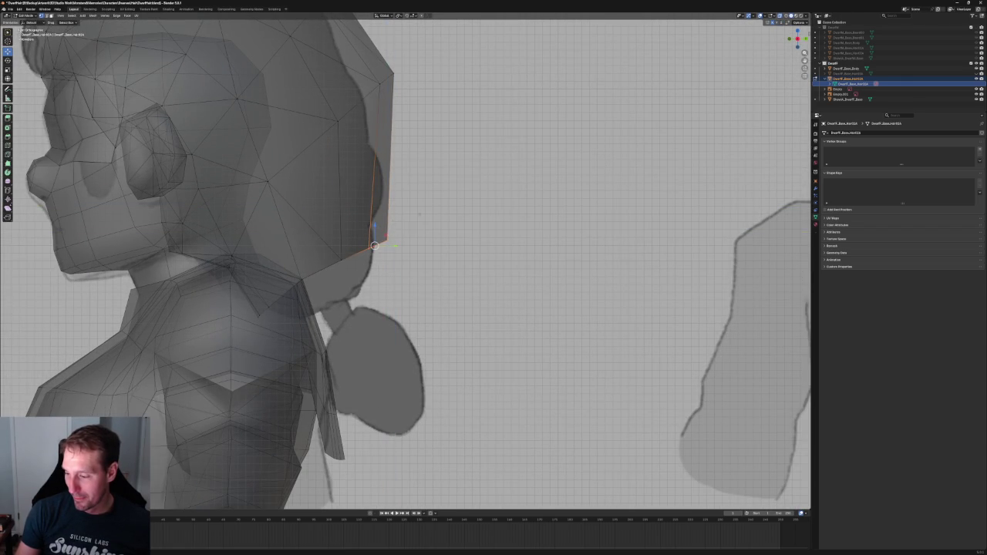
{"action": "key", "text": "g"}
{"action": "key", "text": "shift+x"}
{"action": "left_click", "coordinate": [392, 239]}
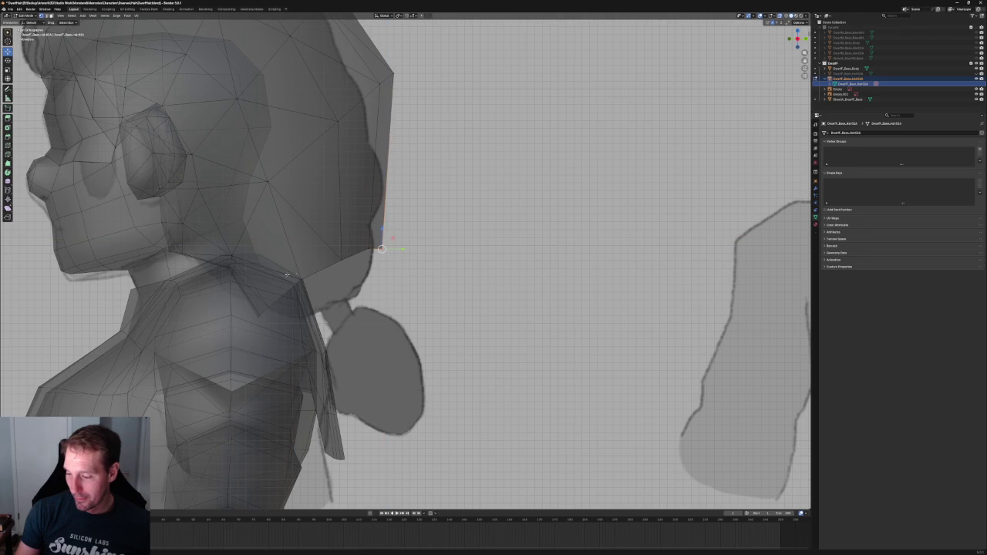
Move the nape vertices near the neck slightly up toward the reference outline.
{"action": "left_click", "coordinate": [261, 310]}
{"action": "key", "text": "g"}
{"action": "key", "text": "shift+x"}
{"action": "left_click", "coordinate": [315, 282]}
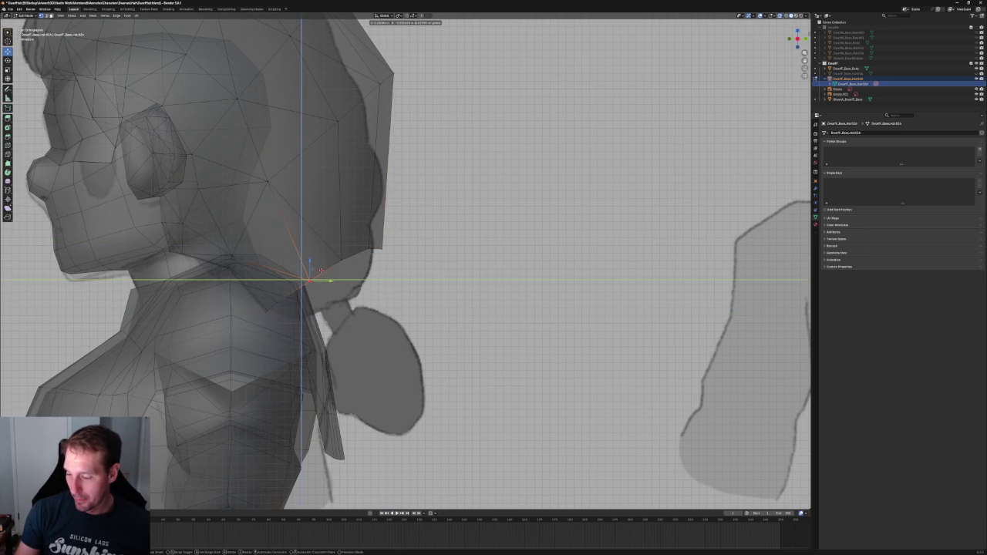
Shift three back vertices down-left and slide one back-edge vertex along Y.
{"action": "scroll", "coordinate": [425, 175], "scroll_direction": "down", "scroll_amount": 4}
{"action": "scroll", "coordinate": [425, 175], "scroll_direction": "down", "scroll_amount": 1}
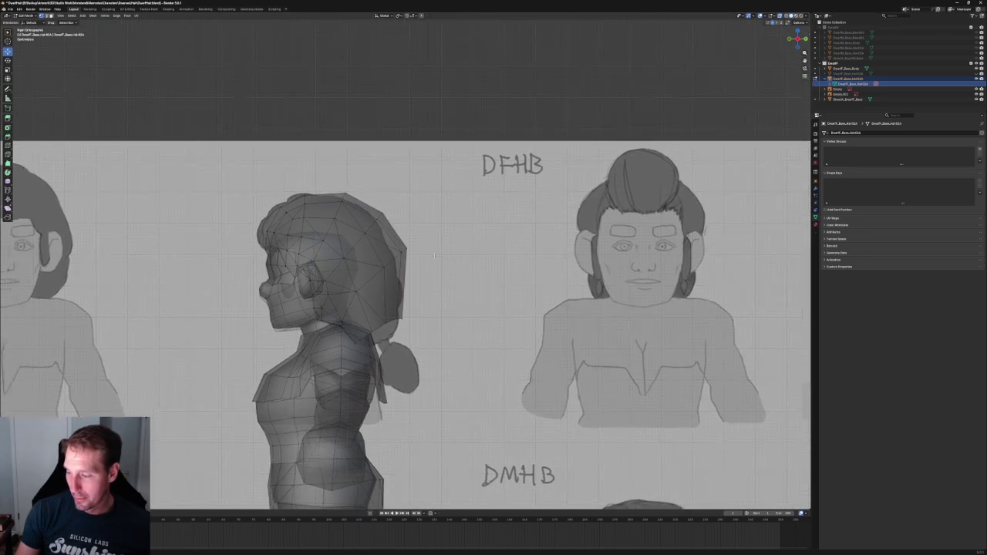
{"action": "scroll", "coordinate": [426, 175], "scroll_direction": "up", "scroll_amount": 5}
{"action": "left_click_drag", "start_coordinate": [412, 226], "coordinate": [309, 337]}
{"action": "key", "text": "g"}
{"action": "key", "text": "shift+x"}
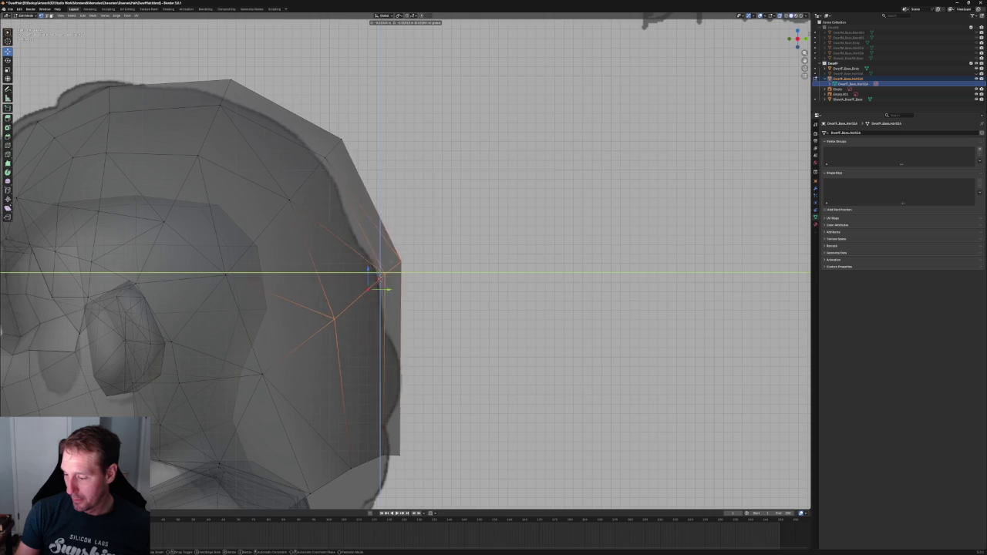
{"action": "left_click", "coordinate": [441, 239]}
{"action": "left_click", "coordinate": [394, 270]}
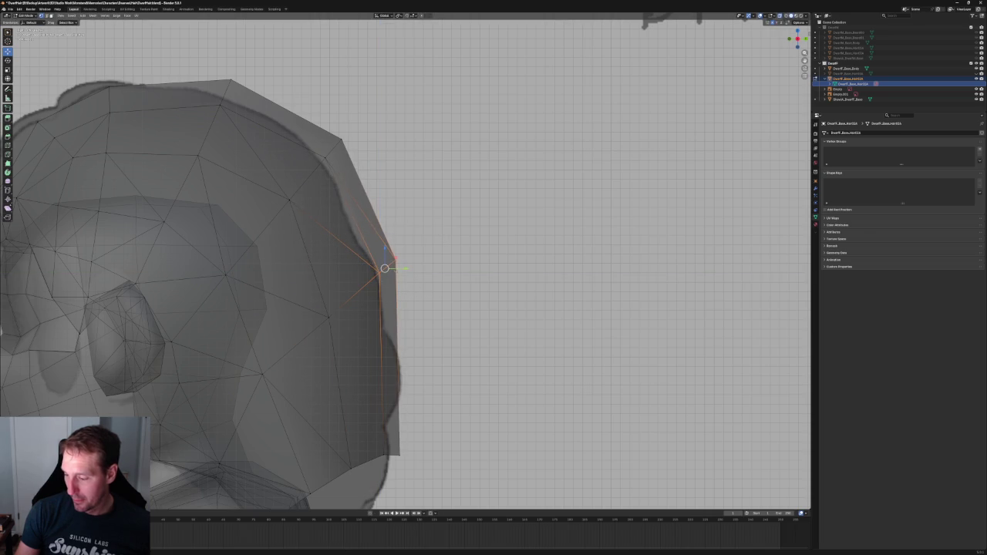
{"action": "key", "text": "g"}
{"action": "key", "text": "y"}
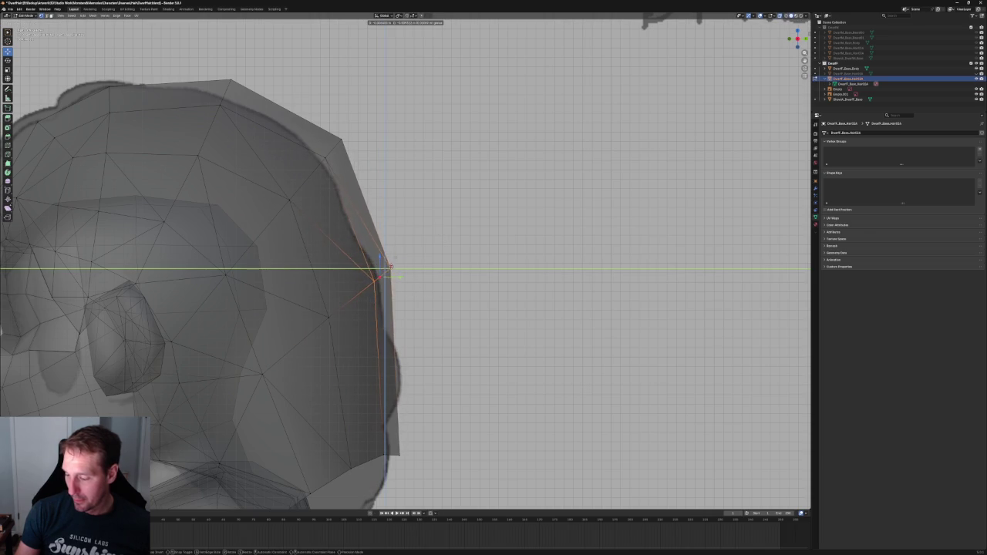
{"action": "left_click", "coordinate": [389, 269]}
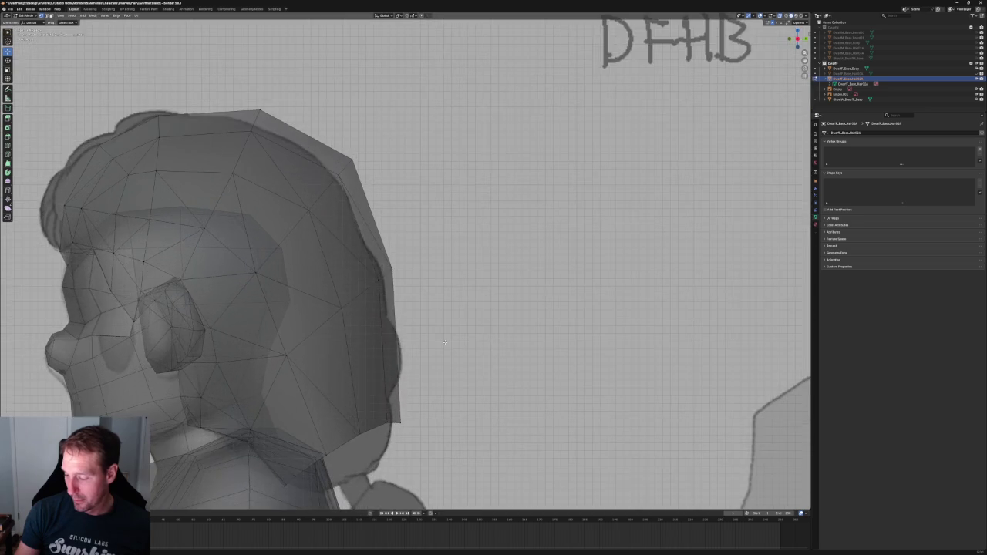
Reposition the lower back corner vertex along constrained axes to fit the outline.
{"action": "middle_click_drag", "start_coordinate": [389, 269], "coordinate": [423, 309], "text": "shift"}
{"action": "left_click", "coordinate": [376, 329]}
{"action": "key", "text": "g"}
{"action": "key", "text": "y"}
{"action": "key", "text": "Return"}
{"action": "key", "text": "g"}
{"action": "key", "text": "shift+x"}
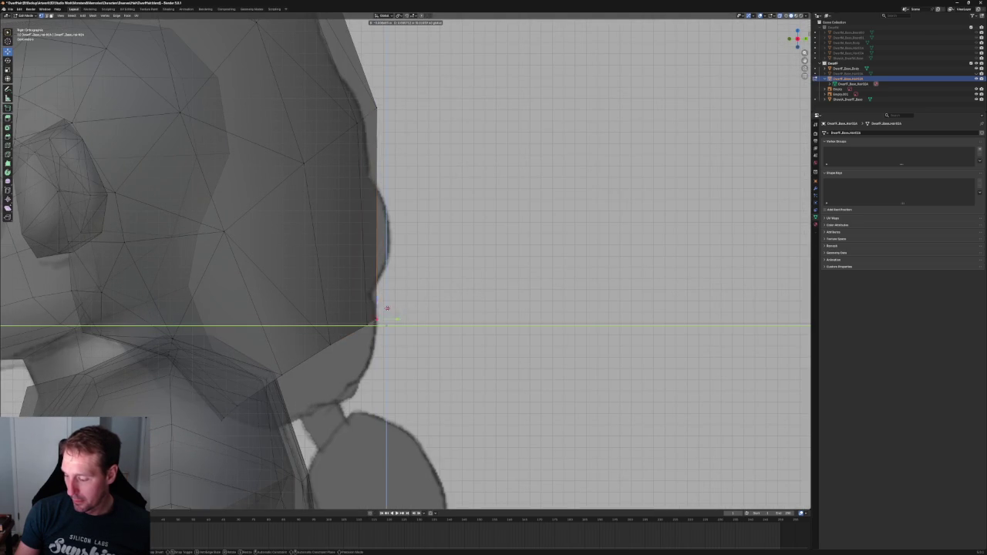
{"action": "key", "text": "Return"}
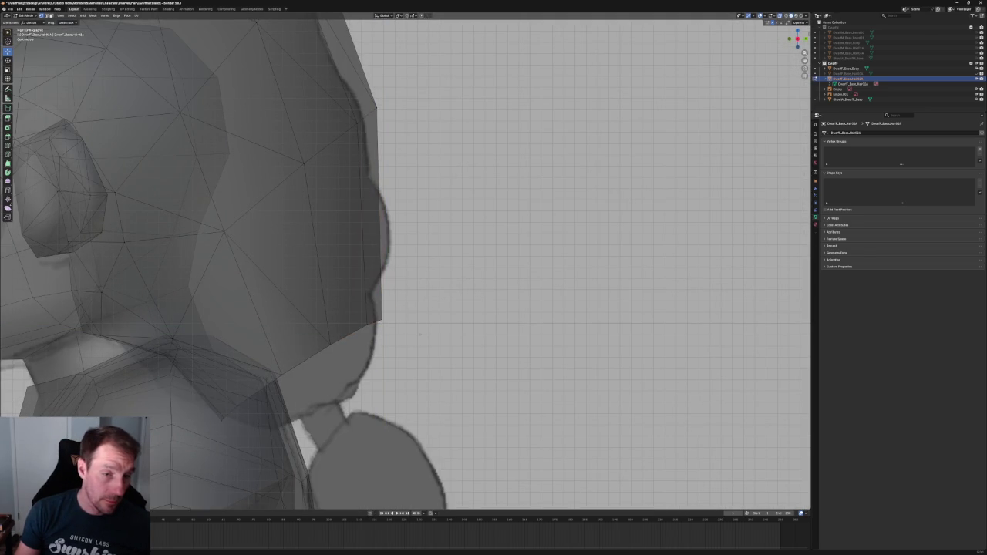
Nudge a back vertex and the top crown vertex to match the side profile.
{"action": "scroll", "coordinate": [419, 334], "scroll_direction": "down", "scroll_amount": 5}
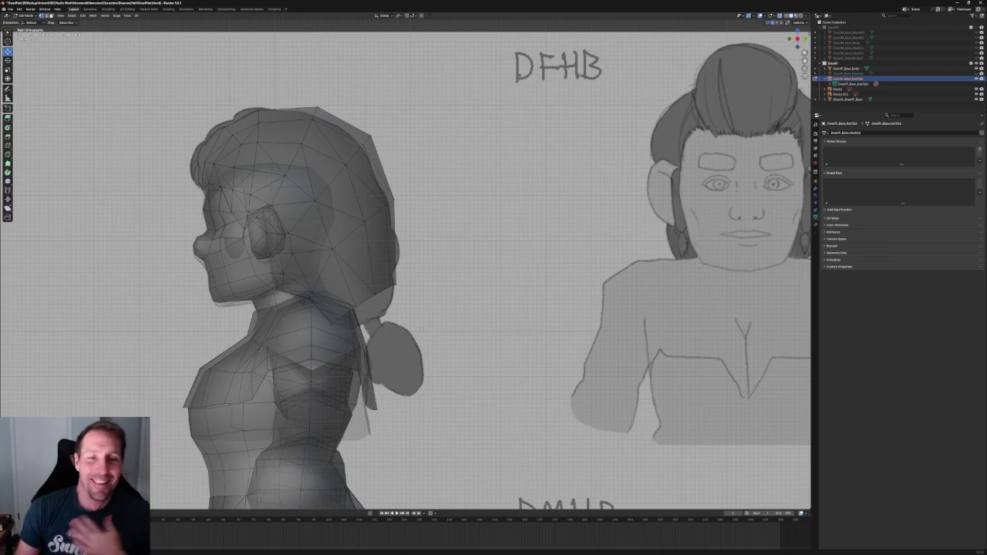
{"action": "scroll", "coordinate": [366, 227], "scroll_direction": "down", "scroll_amount": 1}
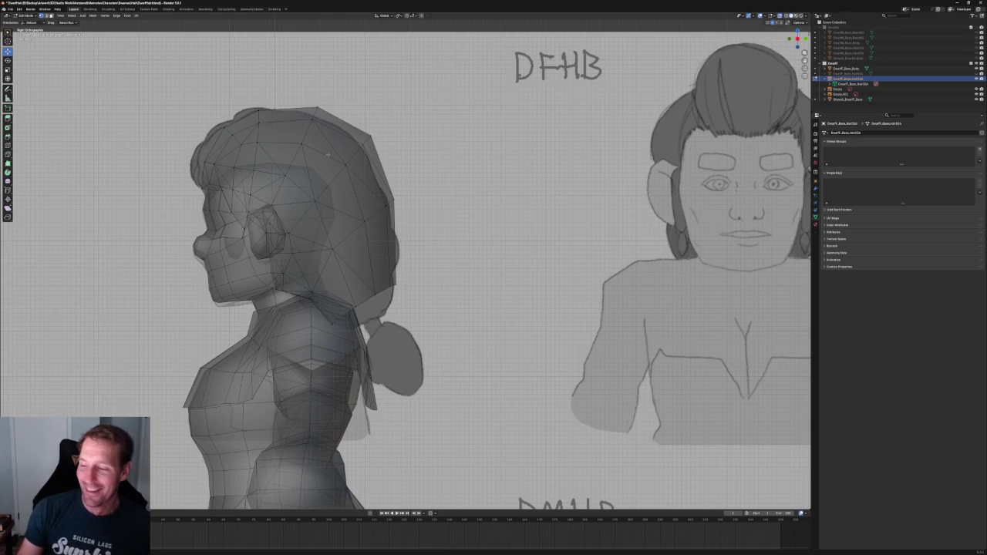
{"action": "scroll", "coordinate": [385, 224], "scroll_direction": "up", "scroll_amount": 5}
{"action": "scroll", "coordinate": [422, 218], "scroll_direction": "up", "scroll_amount": 2}
{"action": "left_click", "coordinate": [419, 214]}
{"action": "key", "text": "g"}
{"action": "left_click", "coordinate": [415, 220]}
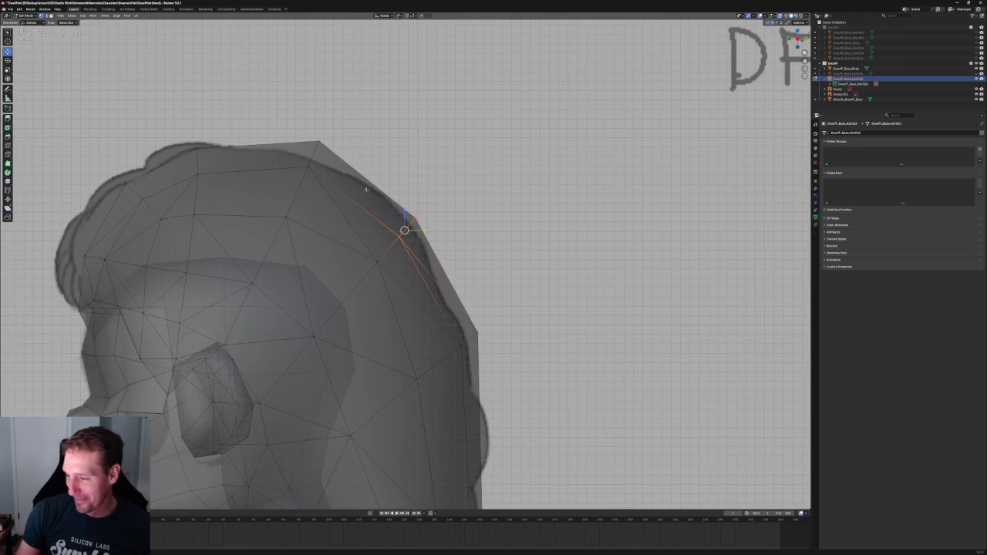
{"action": "left_click", "coordinate": [314, 146]}
{"action": "key", "text": "g"}
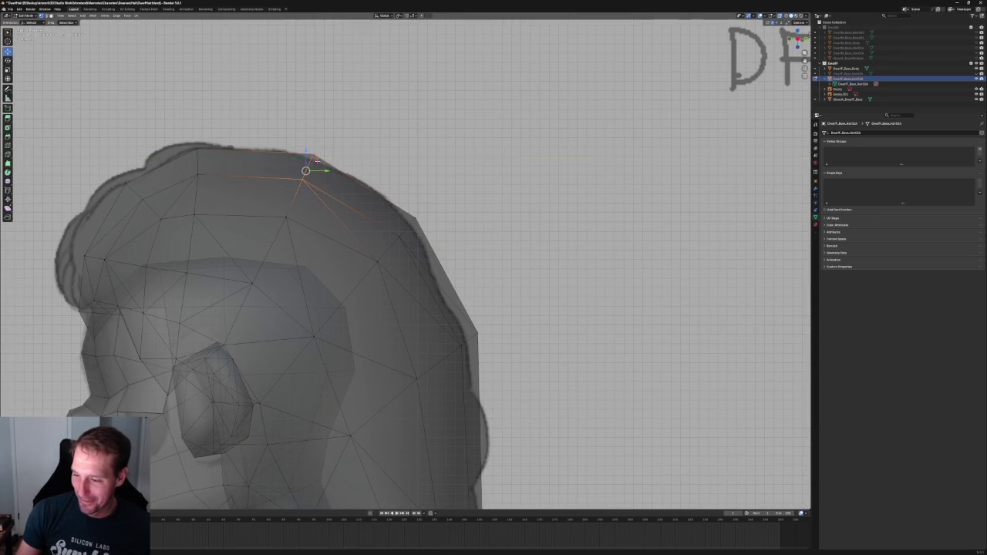
{"action": "left_click", "coordinate": [317, 157]}
From an angled view, adjust the crown's top vertex and a vertex toward the front.
{"action": "middle_click_drag", "start_coordinate": [317, 157], "coordinate": [333, 185]}
{"action": "scroll", "coordinate": [334, 185], "scroll_direction": "up", "scroll_amount": 1}
{"action": "left_click_drag", "start_coordinate": [308, 155], "coordinate": [393, 205]}
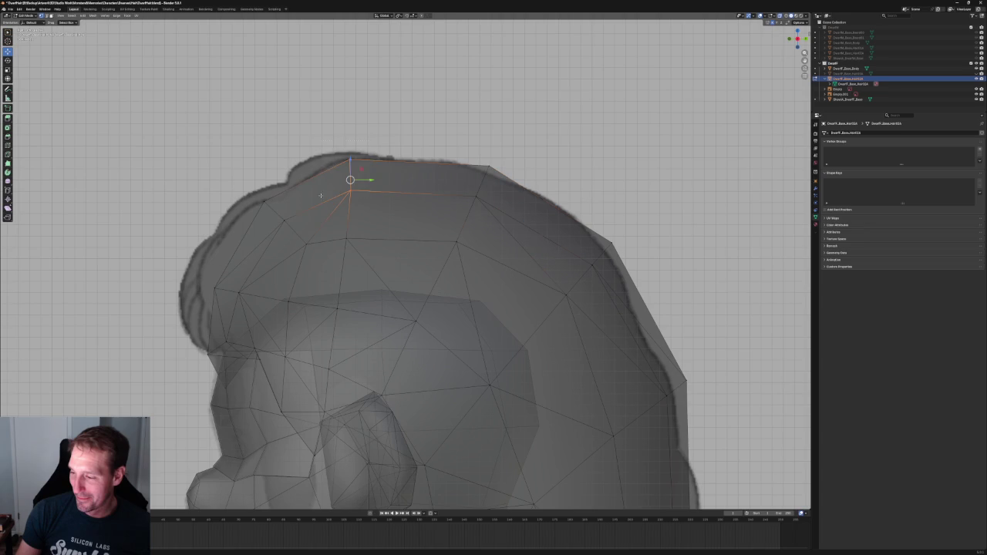
{"action": "key", "text": "g"}
{"action": "left_click", "coordinate": [363, 163]}
{"action": "left_click_drag", "start_coordinate": [236, 176], "coordinate": [331, 260]}
{"action": "key", "text": "g"}
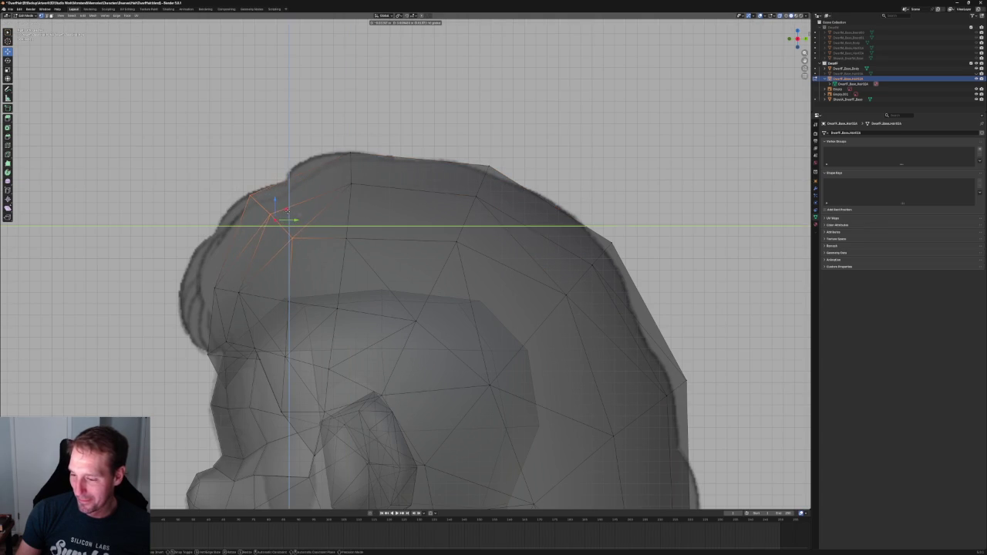
{"action": "left_click", "coordinate": [287, 210]}
Slide the front hairline vertices along Y to follow the reference hair outline.
{"action": "middle_click_drag", "start_coordinate": [287, 209], "coordinate": [260, 154]}
{"action": "left_click_drag", "start_coordinate": [188, 205], "coordinate": [286, 243]}
{"action": "key", "text": "g"}
{"action": "key", "text": "y"}
{"action": "key", "text": "Escape"}
{"action": "key", "text": "g"}
{"action": "key", "text": "y"}
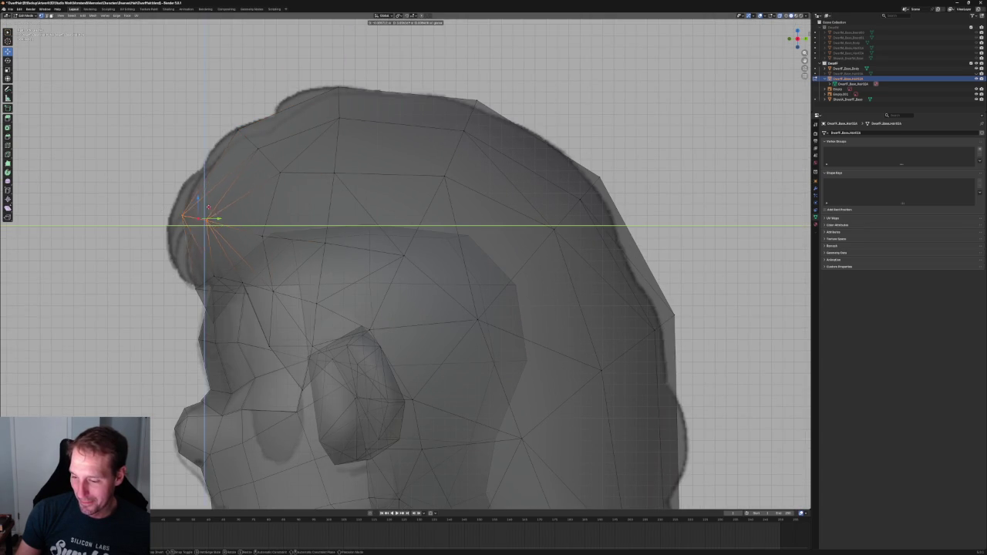
{"action": "left_click", "coordinate": [195, 221]}
Toggle X-ray to check the surface, then switch to side and front views.
{"action": "left_click", "coordinate": [242, 279]}
{"action": "key", "text": "alt+z"}
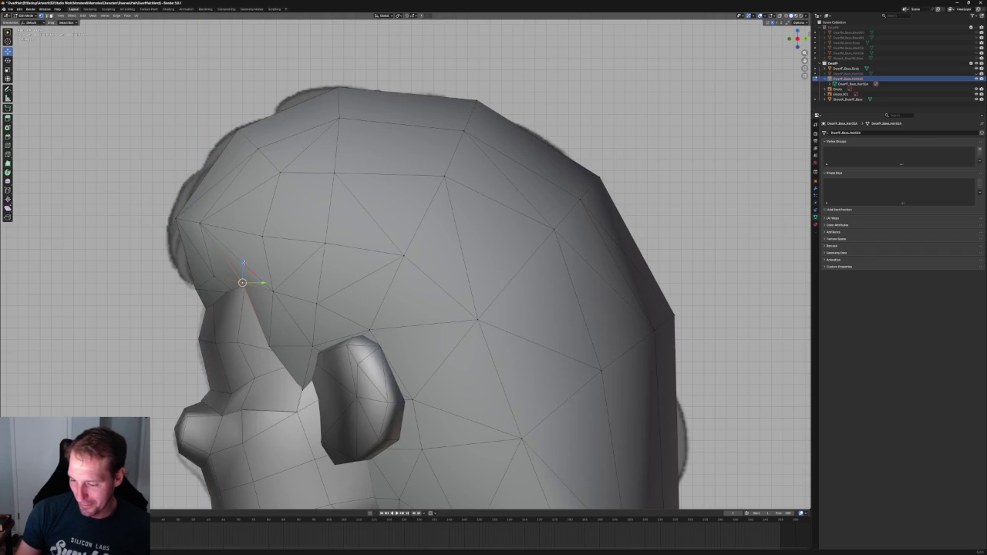
{"action": "key", "text": "alt+z"}
{"action": "key", "text": "KP_3"}
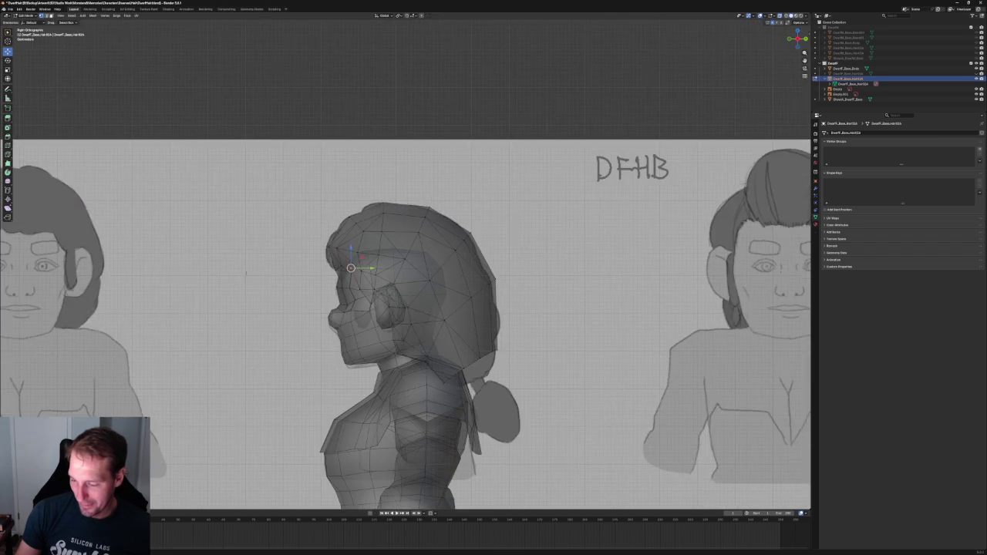
{"action": "key", "text": "KP_1"}
{"action": "scroll", "coordinate": [405, 331], "scroll_direction": "down", "scroll_amount": 3}
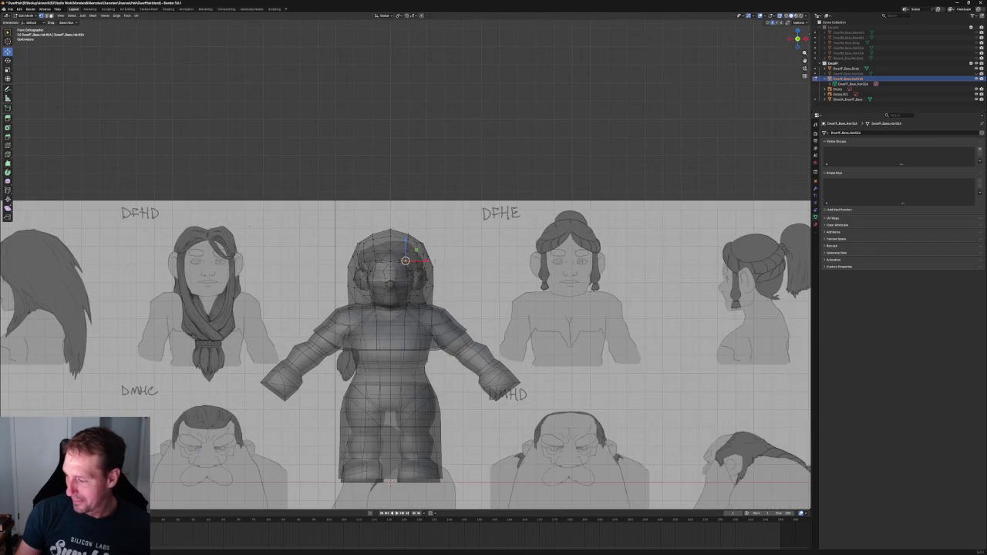
Leave Edit Mode and move the reference image sheet toward the dwarf's head.
{"action": "scroll", "coordinate": [405, 332], "scroll_direction": "down", "scroll_amount": 3}
{"action": "key", "text": "Tab"}
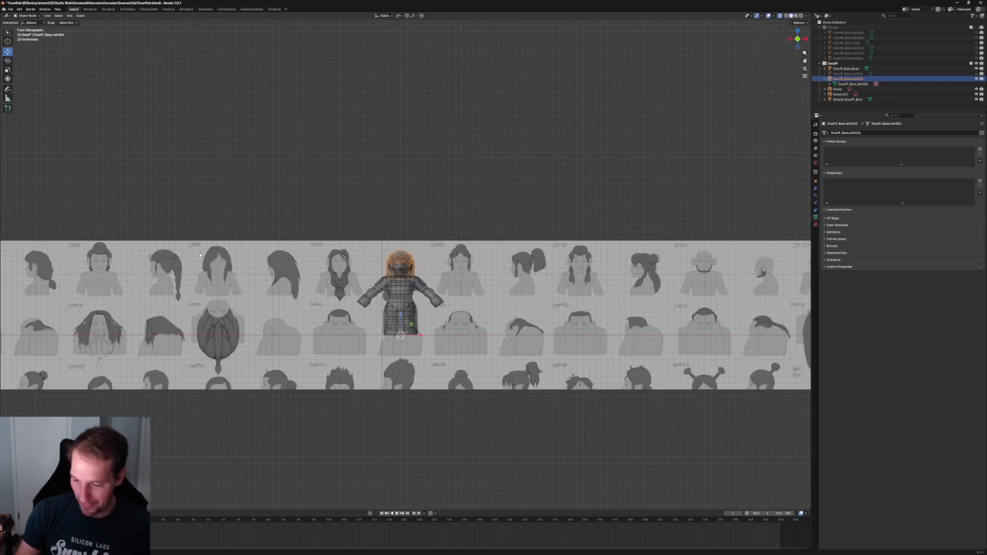
{"action": "left_click", "coordinate": [193, 262]}
{"action": "scroll", "coordinate": [193, 262], "scroll_direction": "down", "scroll_amount": 2}
{"action": "key", "text": "g"}
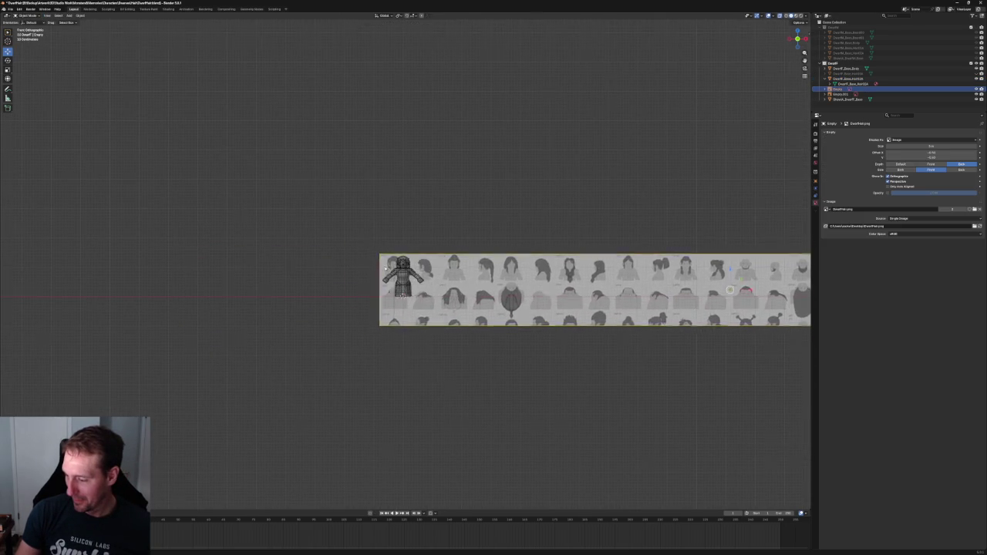
{"action": "scroll", "coordinate": [363, 266], "scroll_direction": "up", "scroll_amount": 4}
{"action": "scroll", "coordinate": [359, 270], "scroll_direction": "up", "scroll_amount": 3}
{"action": "scroll", "coordinate": [352, 275], "scroll_direction": "up", "scroll_amount": 2}
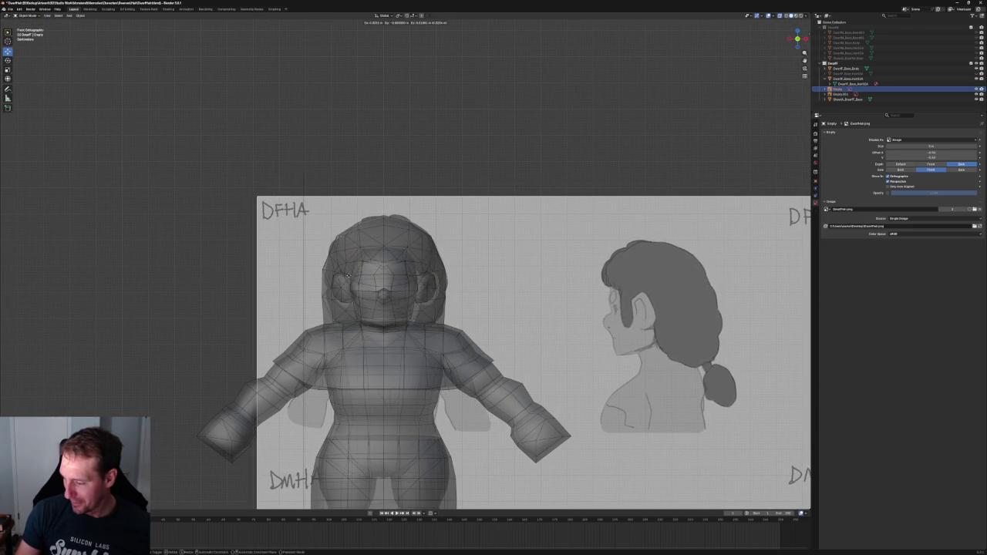
{"action": "left_click", "coordinate": [346, 277]}
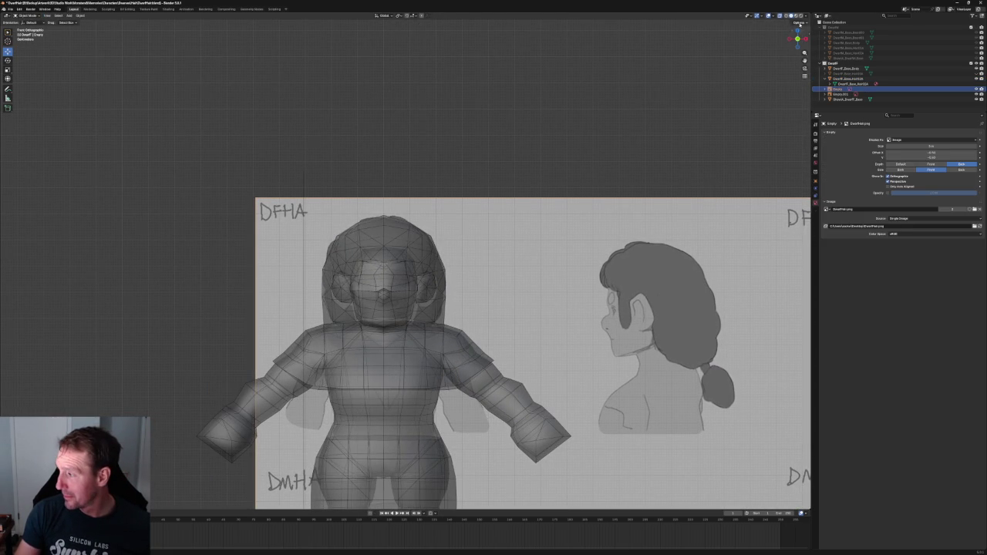
In wireframe, shift the DFHA front reference to align with the head, then select the hair mesh.
{"action": "left_click", "coordinate": [788, 17]}
{"action": "left_click", "coordinate": [337, 132]}
{"action": "scroll", "coordinate": [421, 250], "scroll_direction": "up", "scroll_amount": 4}
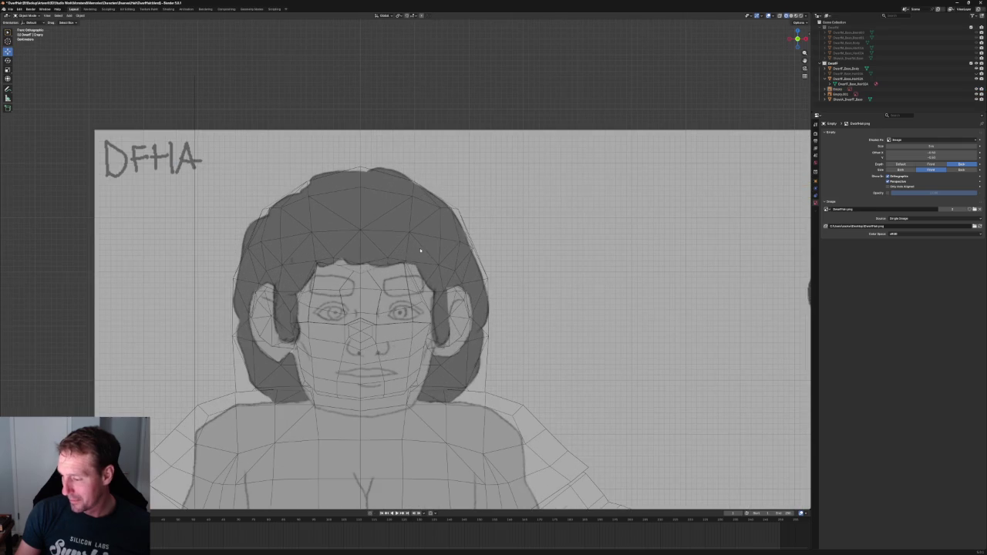
{"action": "left_click", "coordinate": [546, 248]}
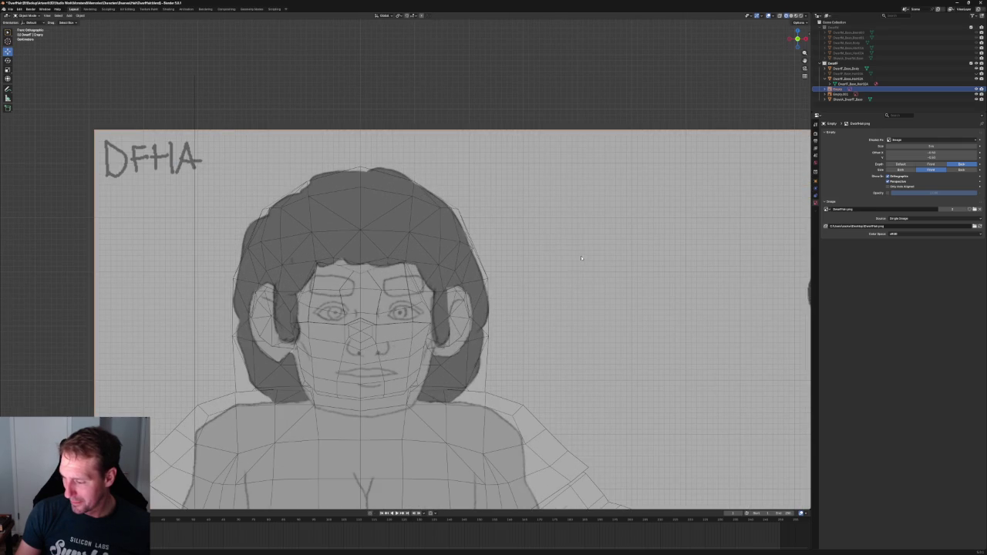
{"action": "key", "text": "g"}
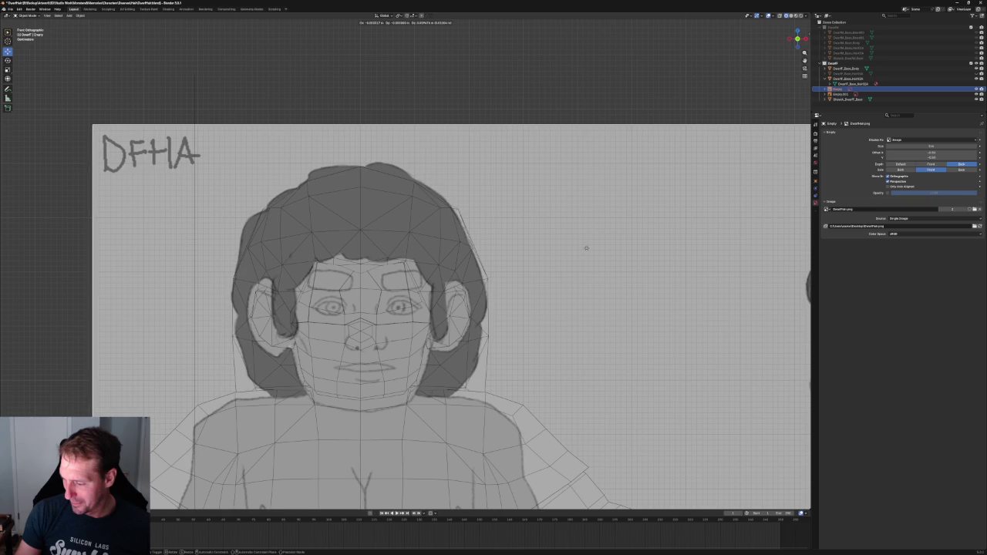
{"action": "left_click", "coordinate": [585, 247]}
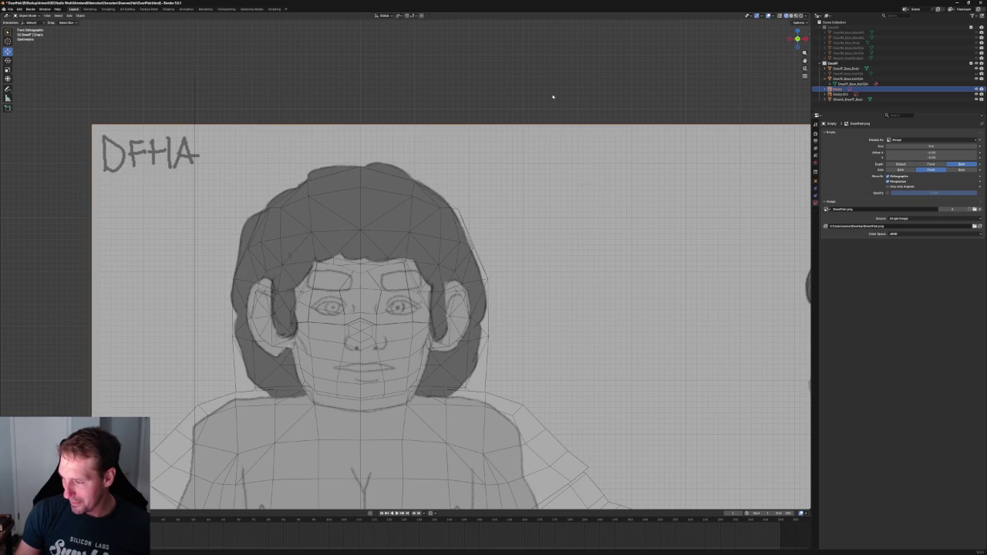
{"action": "scroll", "coordinate": [394, 231], "scroll_direction": "up", "scroll_amount": 2}
{"action": "left_click", "coordinate": [397, 233]}
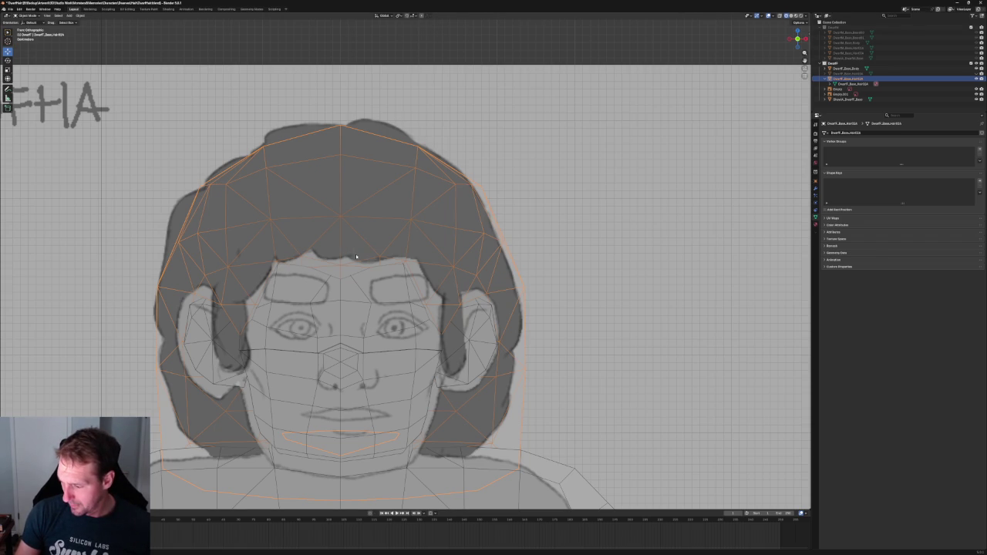
In Edit Mode with X-ray on, lift the selected front hairline vertices upward.
{"action": "key", "text": "Tab"}
{"action": "scroll", "coordinate": [356, 256], "scroll_direction": "up", "scroll_amount": 3}
{"action": "key", "text": "alt+z"}
{"action": "key", "text": "alt+z"}
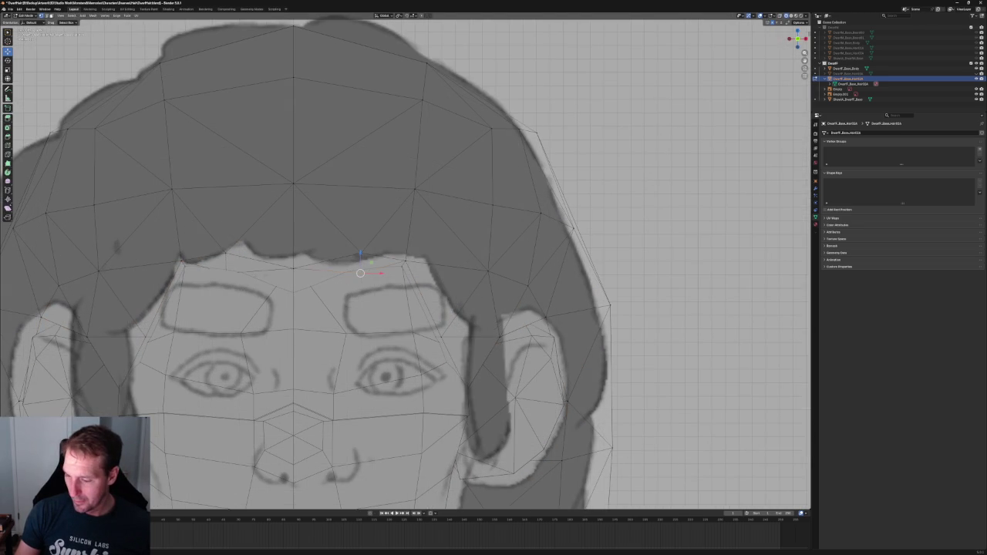
{"action": "key", "text": "alt+z"}
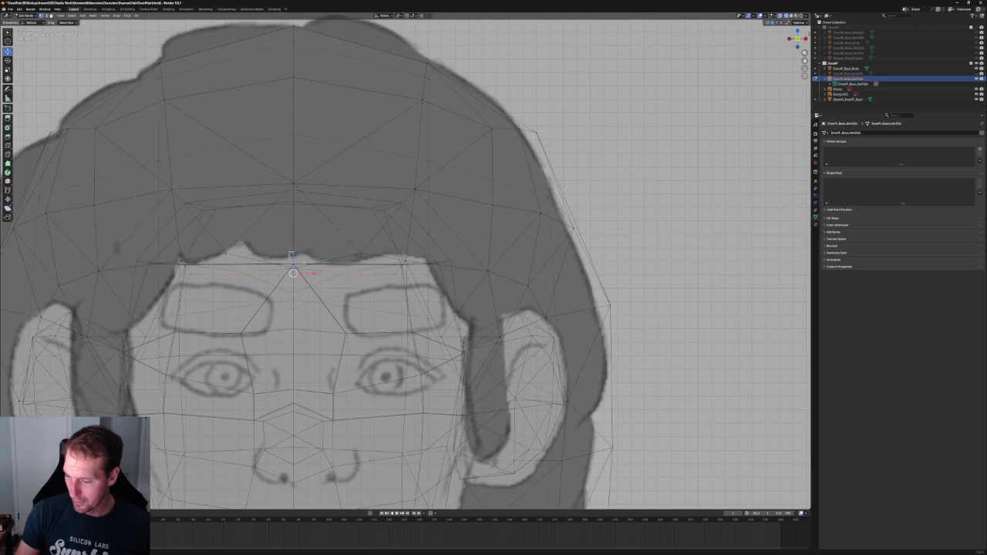
{"action": "left_click_drag", "start_coordinate": [293, 253], "coordinate": [295, 249]}
{"action": "key", "text": "alt+z"}
{"action": "left_click", "coordinate": [360, 253], "text": "shift"}
{"action": "left_click", "coordinate": [231, 247], "text": "shift"}
{"action": "left_click_drag", "start_coordinate": [293, 241], "coordinate": [294, 234]}
{"action": "key", "text": "alt+z"}
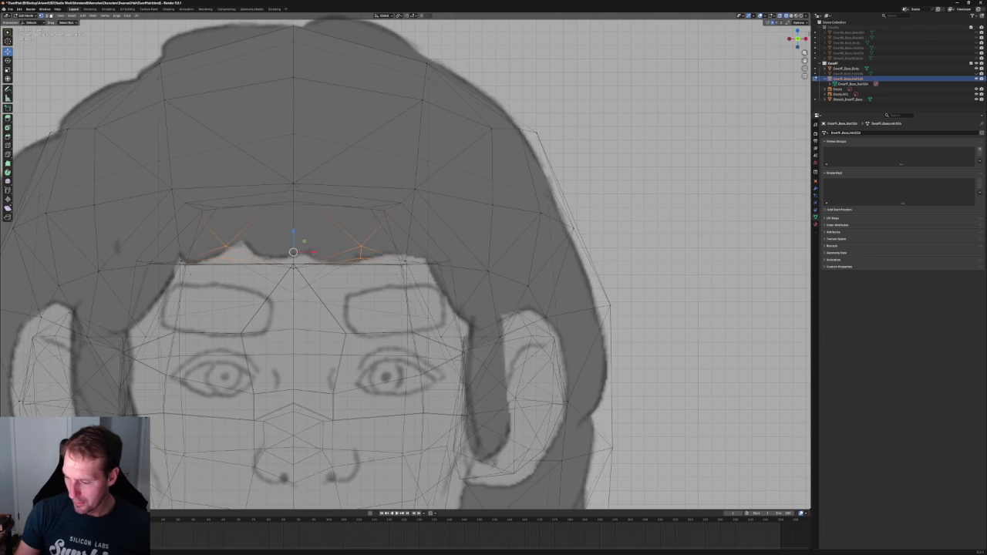
Orbit to side and angled views to check the raised hairline, then return to front view.
{"action": "scroll", "coordinate": [309, 306], "scroll_direction": "down", "scroll_amount": 5}
{"action": "middle_click_drag", "start_coordinate": [309, 307], "coordinate": [405, 269]}
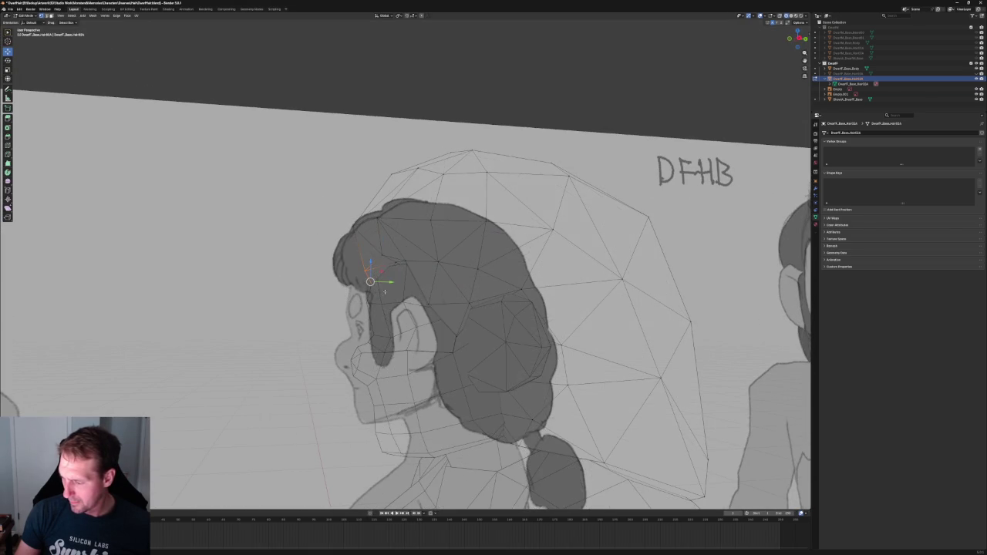
{"action": "middle_click_drag", "start_coordinate": [394, 262], "coordinate": [413, 302]}
{"action": "key", "text": "KP_1"}
{"action": "scroll", "coordinate": [295, 249], "scroll_direction": "up", "scroll_amount": 2}
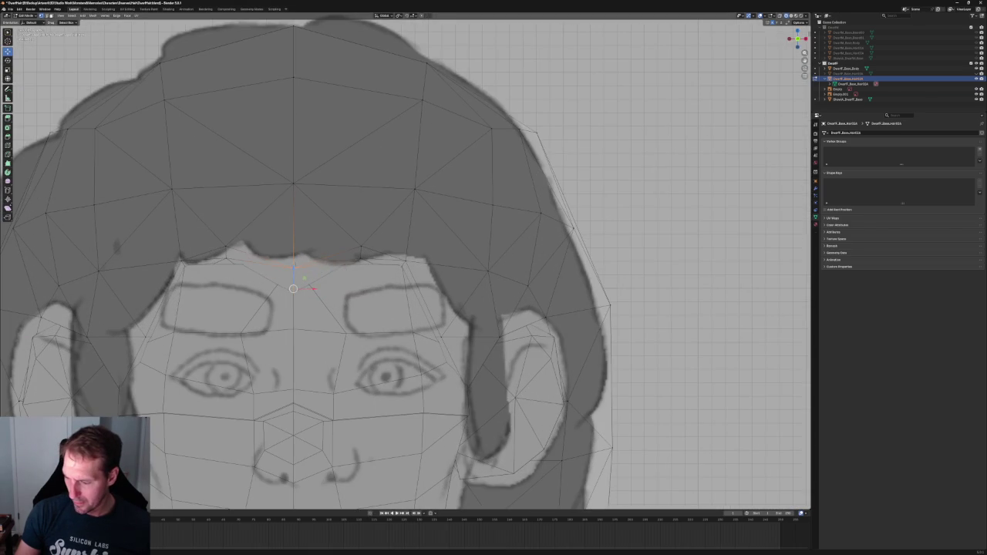
Raise the selected hairline vertices further along the Z axis.
{"action": "key", "text": "g"}
{"action": "key", "text": "z"}
{"action": "left_click", "coordinate": [295, 254]}
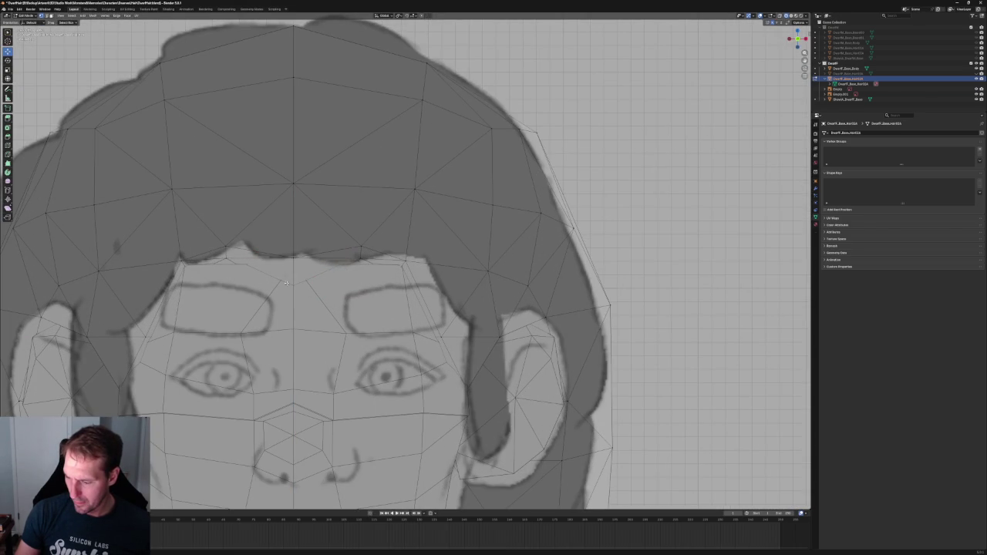
{"action": "key", "text": "alt+z"}
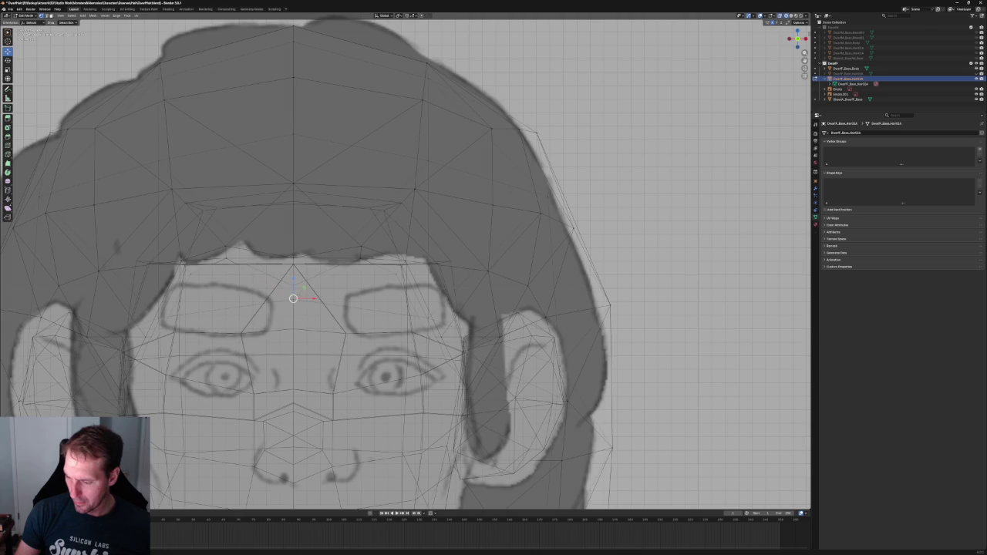
{"action": "key", "text": "g"}
{"action": "key", "text": "z"}
{"action": "left_click", "coordinate": [301, 252]}
Widen the fringe by scaling the two opposite hairline vertices apart horizontally.
{"action": "scroll", "coordinate": [354, 262], "scroll_direction": "down", "scroll_amount": 2}
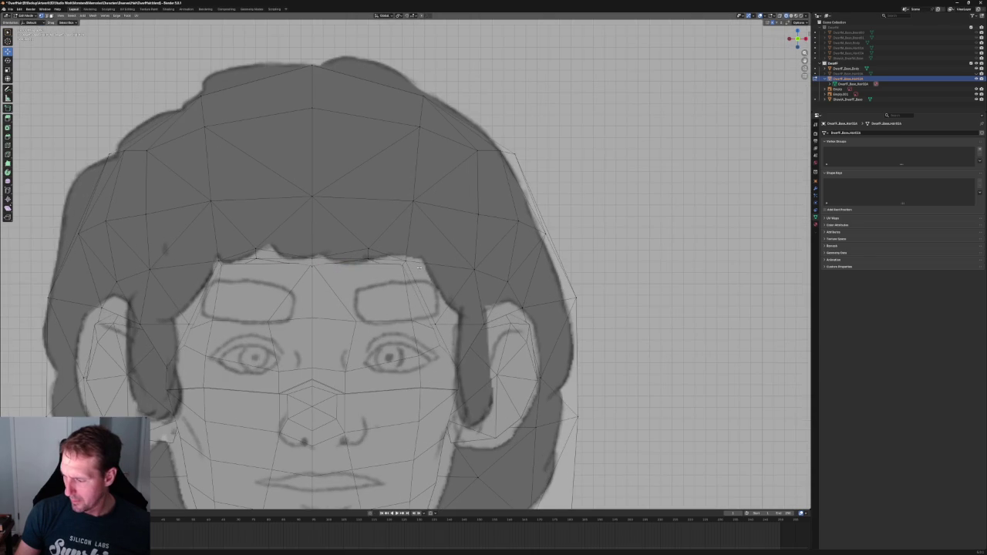
{"action": "left_click", "coordinate": [219, 262], "text": "shift"}
{"action": "key", "text": "shift+space"}
{"action": "key", "text": "s"}
{"action": "left_click_drag", "start_coordinate": [331, 262], "coordinate": [335, 261]}
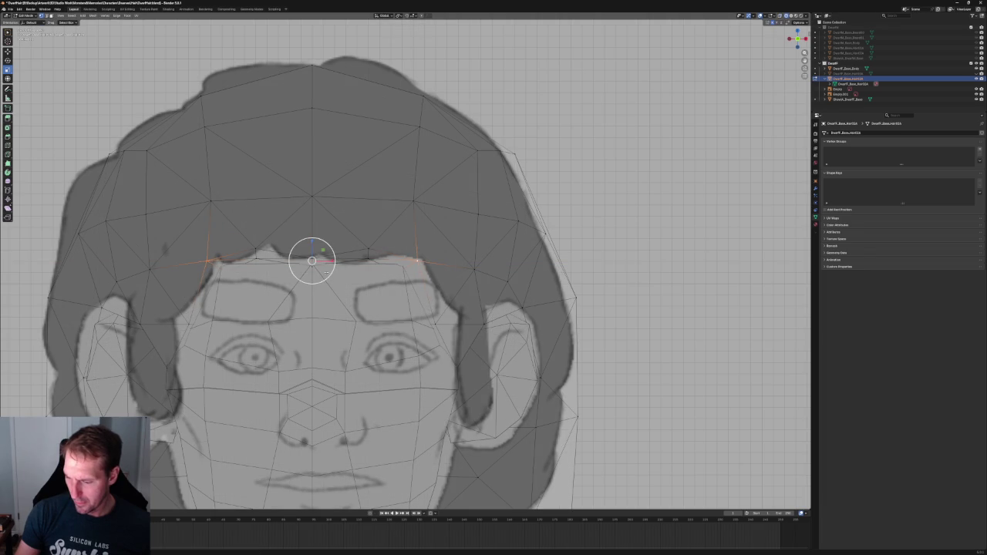
Move the matching vertex pair above the left and right brows vertically along Z.
{"action": "left_click", "coordinate": [225, 270]}
{"action": "left_click", "coordinate": [396, 272], "text": "shift"}
{"action": "key", "text": "g"}
{"action": "key", "text": "z"}
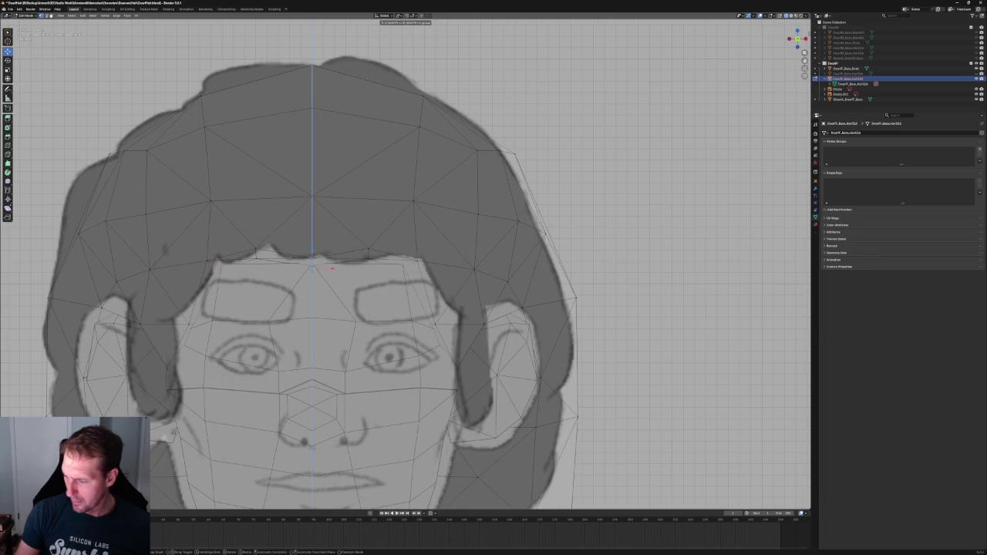
{"action": "left_click", "coordinate": [313, 256]}
Push the fringe vertices front-to-back along Y and compare the hair against the reference sheet.
{"action": "scroll", "coordinate": [313, 256], "scroll_direction": "down", "scroll_amount": 3}
{"action": "mouse_move", "coordinate": [313, 256]}
{"action": "middle_mouse_down"}
{"action": "mouse_move", "coordinate": [411, 231]}
{"action": "mouse_move", "coordinate": [386, 246]}
{"action": "middle_mouse_up"}
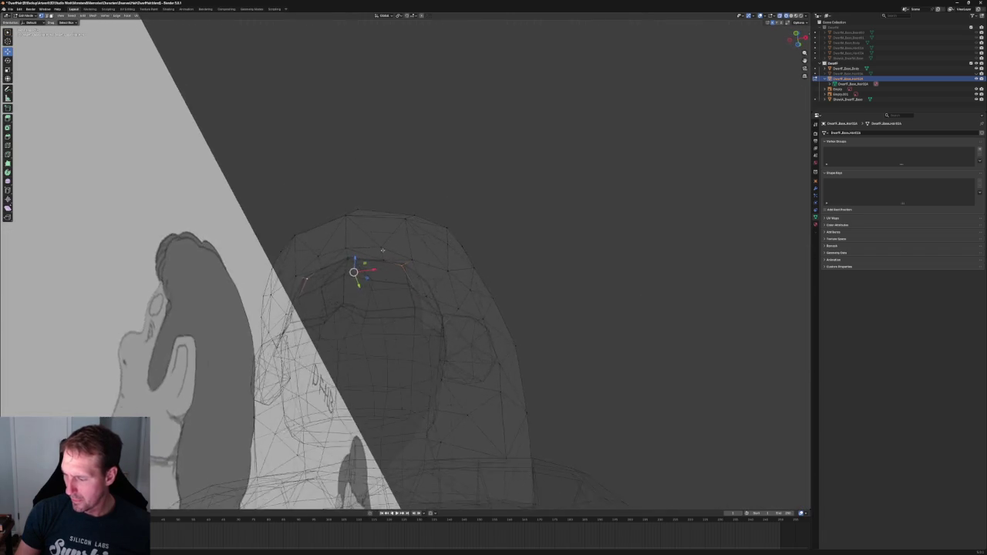
{"action": "scroll", "coordinate": [372, 261], "scroll_direction": "up", "scroll_amount": 2}
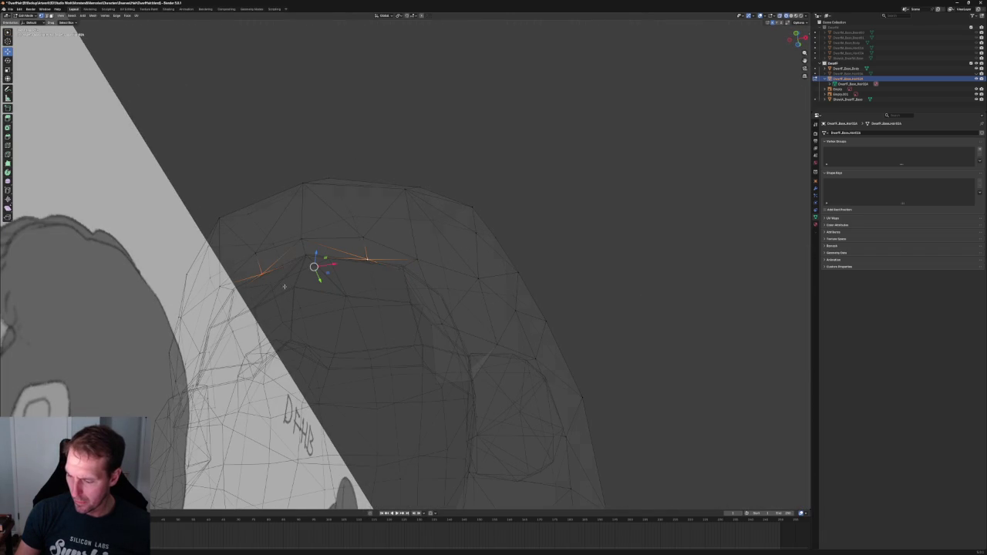
{"action": "key", "text": "g"}
{"action": "key", "text": "y"}
{"action": "left_click", "coordinate": [321, 282]}
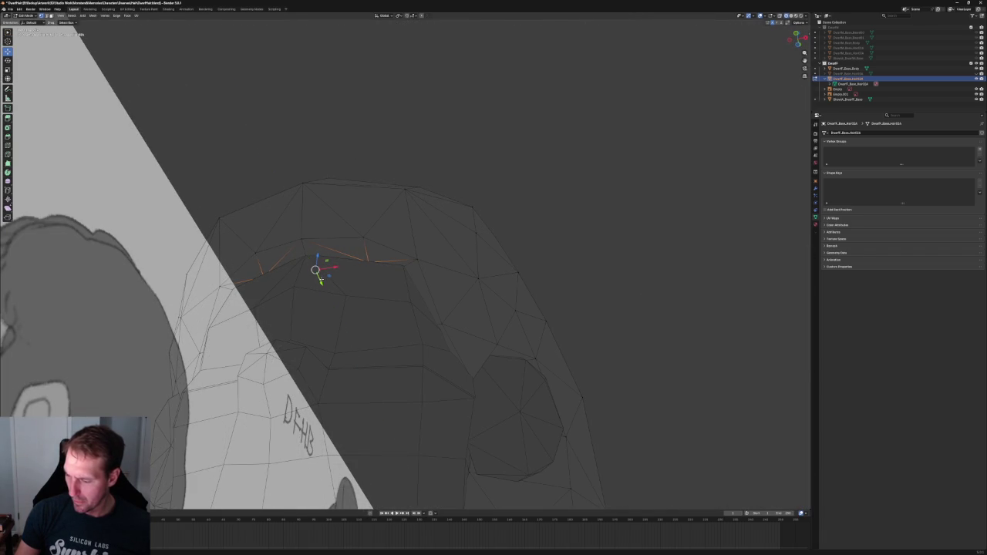
{"action": "middle_click_drag", "start_coordinate": [321, 282], "coordinate": [452, 221]}
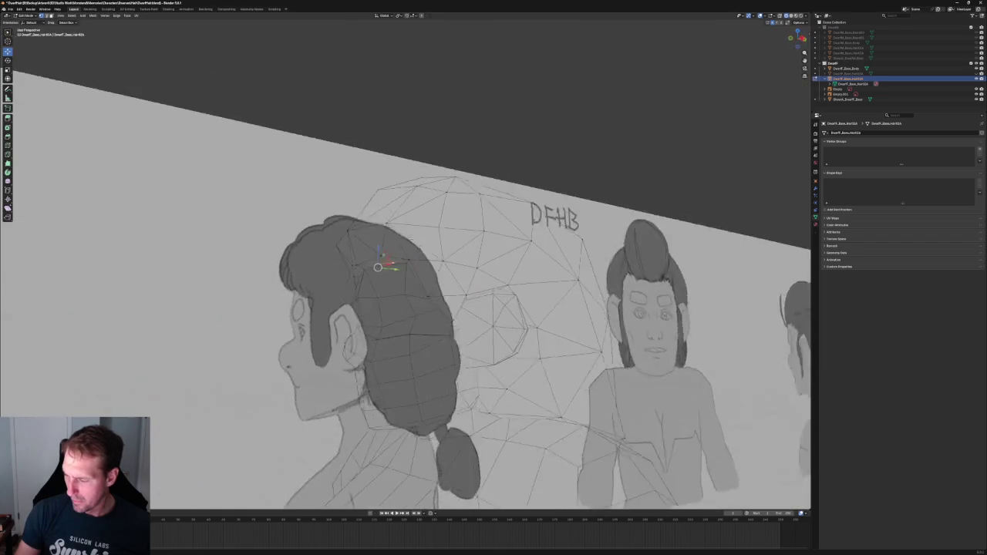
{"action": "middle_click_drag", "start_coordinate": [377, 267], "coordinate": [357, 262]}
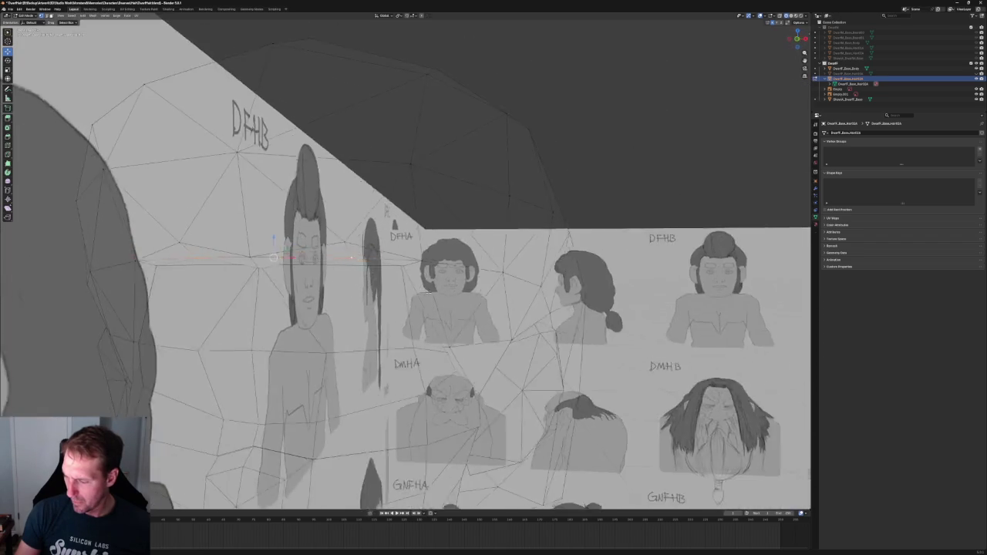
{"action": "middle_click_drag", "start_coordinate": [331, 252], "coordinate": [610, 176]}
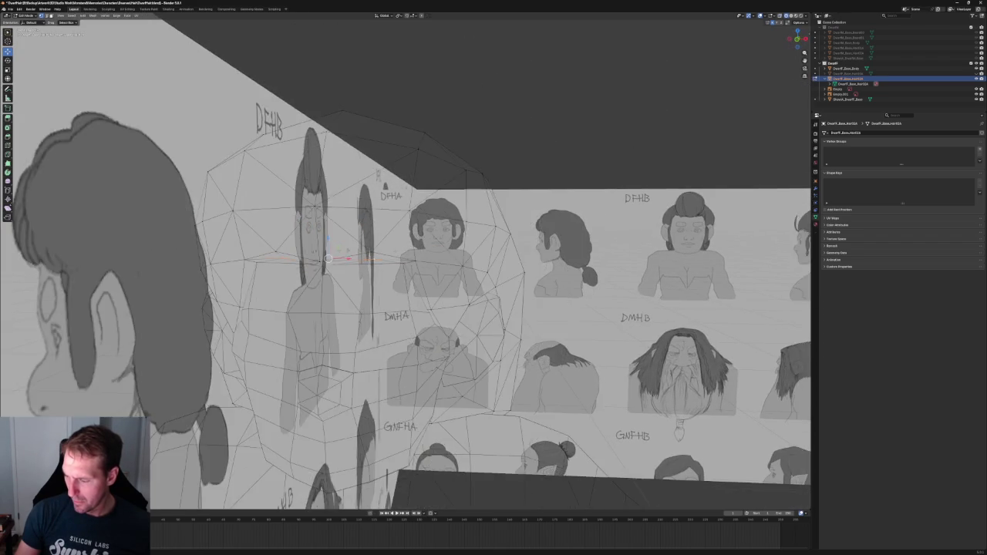
{"action": "key", "text": "shift+z"}
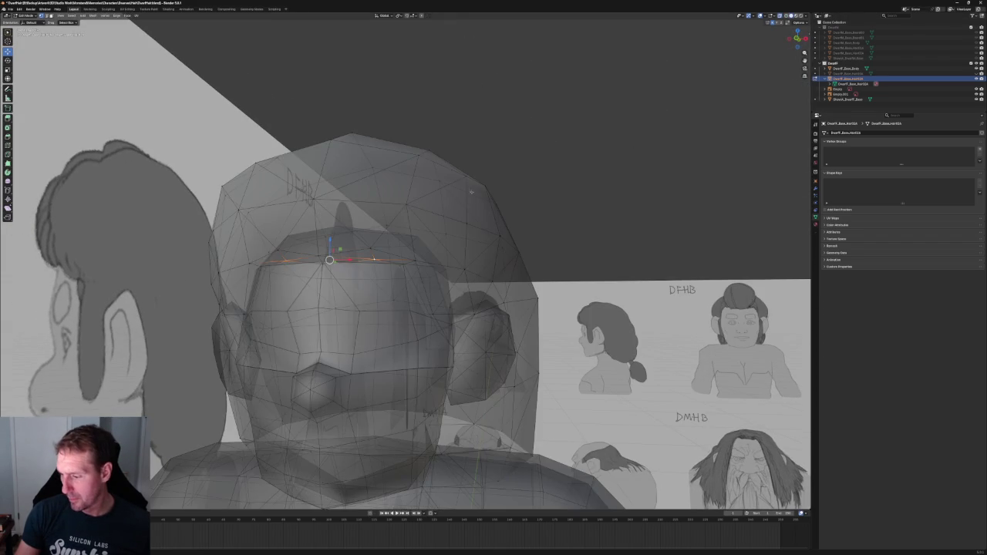
Return the hair to solid display, check it from another angle, and bring up its material settings.
{"action": "key", "text": "alt+z"}
{"action": "mouse_move", "coordinate": [432, 185]}
{"action": "middle_mouse_down"}
{"action": "mouse_move", "coordinate": [452, 180]}
{"action": "mouse_move", "coordinate": [429, 195]}
{"action": "middle_mouse_up"}
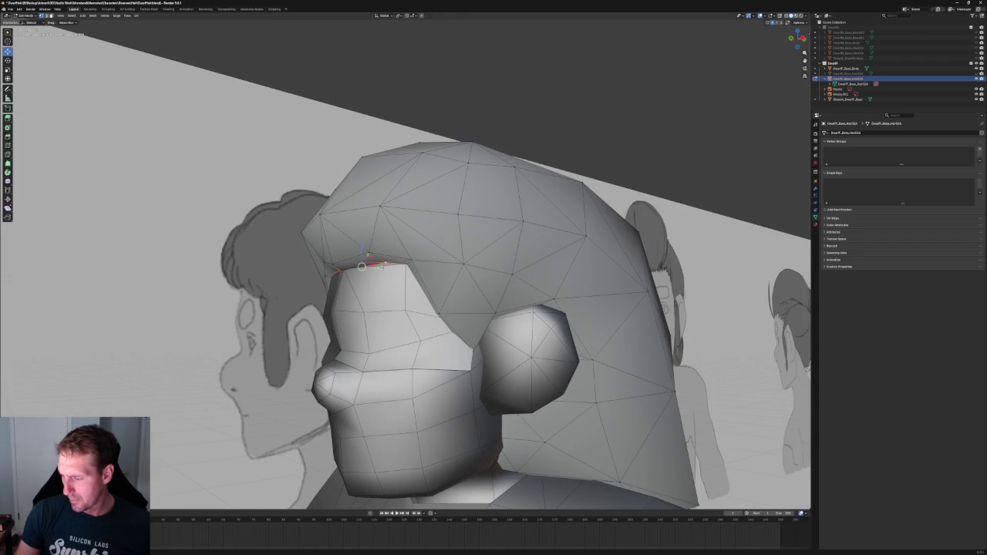
{"action": "key", "text": "g"}
{"action": "key", "text": "y"}
{"action": "key", "text": "Escape"}
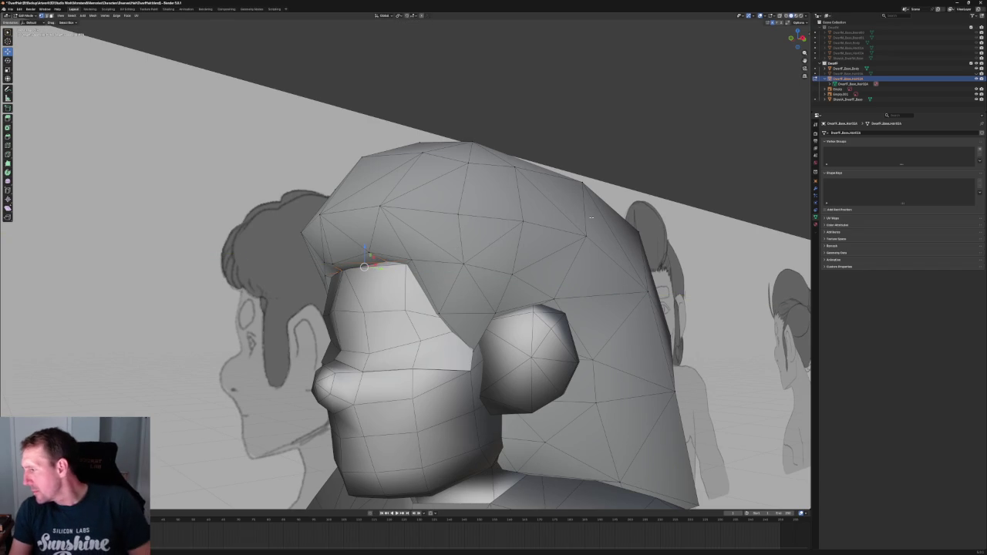
{"action": "left_click", "coordinate": [815, 224]}
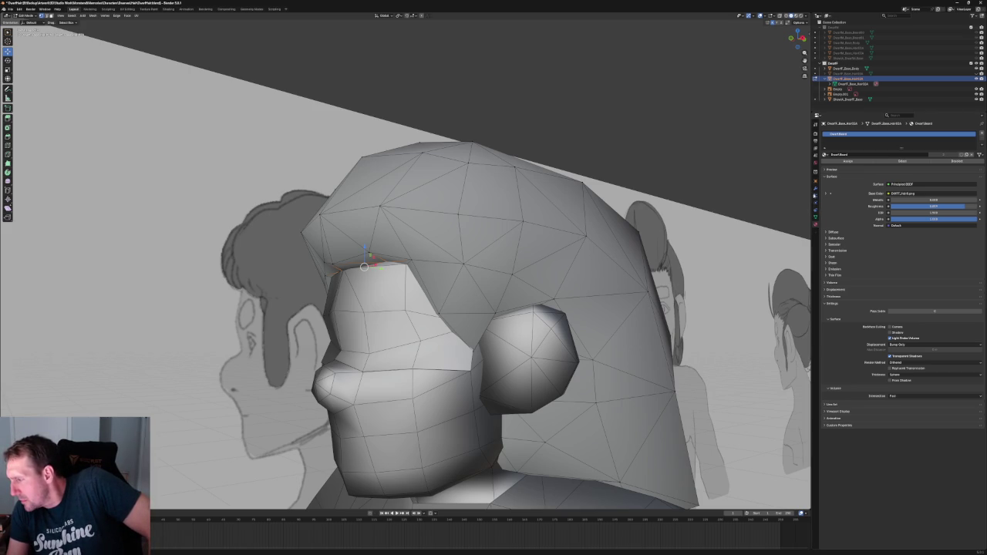
{"action": "left_click", "coordinate": [815, 189]}
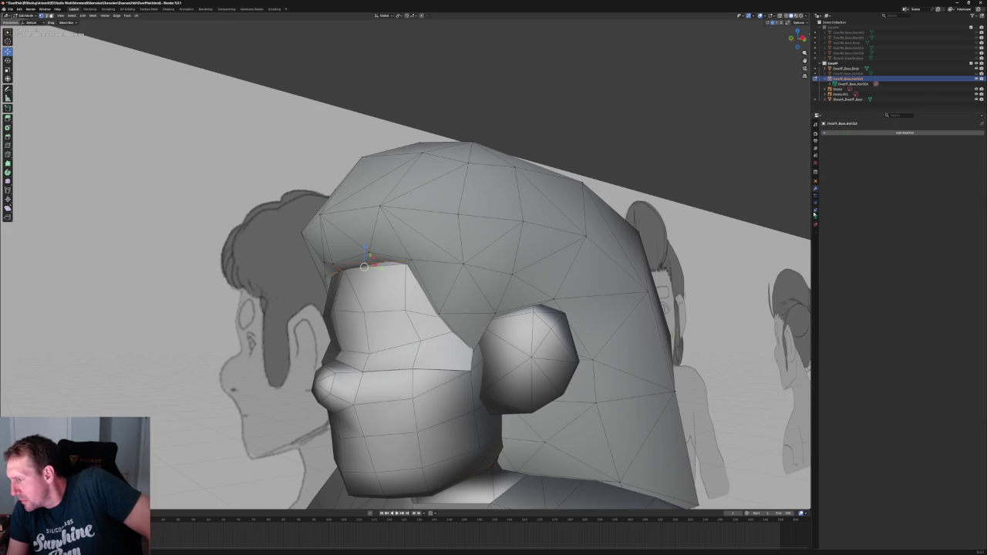
{"action": "left_click", "coordinate": [816, 224]}
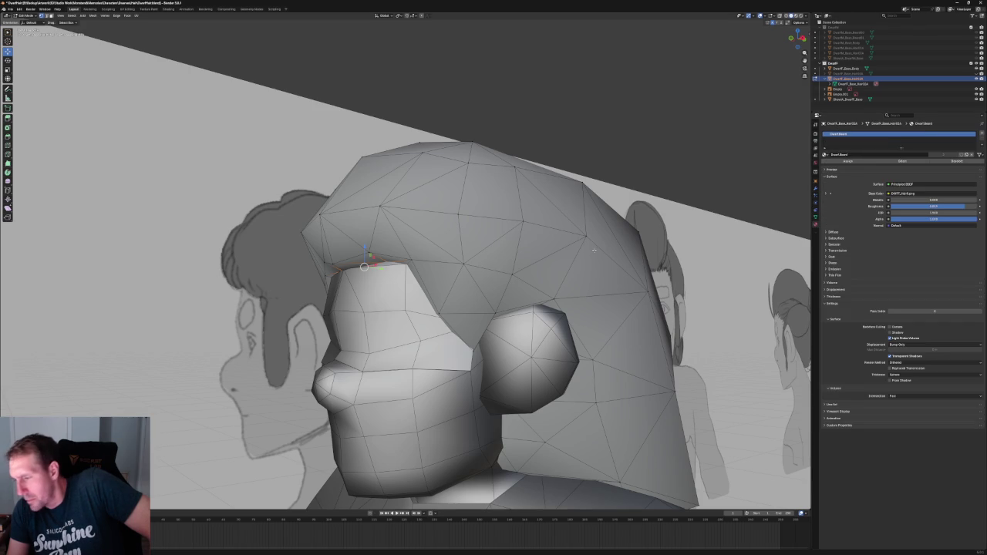
In Object Mode, set the hair material's Viewport Display colour to dark grey.
{"action": "key", "text": "Tab"}
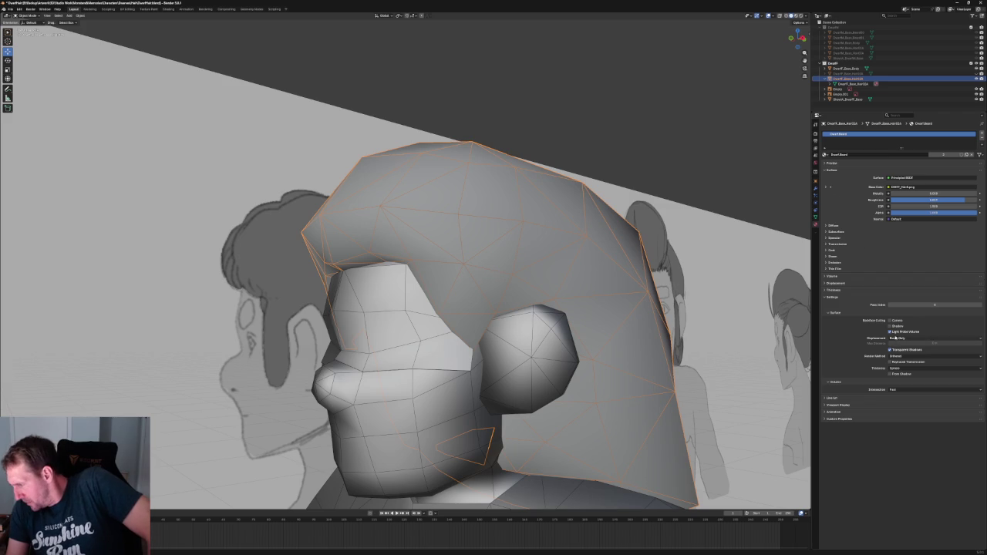
{"action": "left_click", "coordinate": [826, 405]}
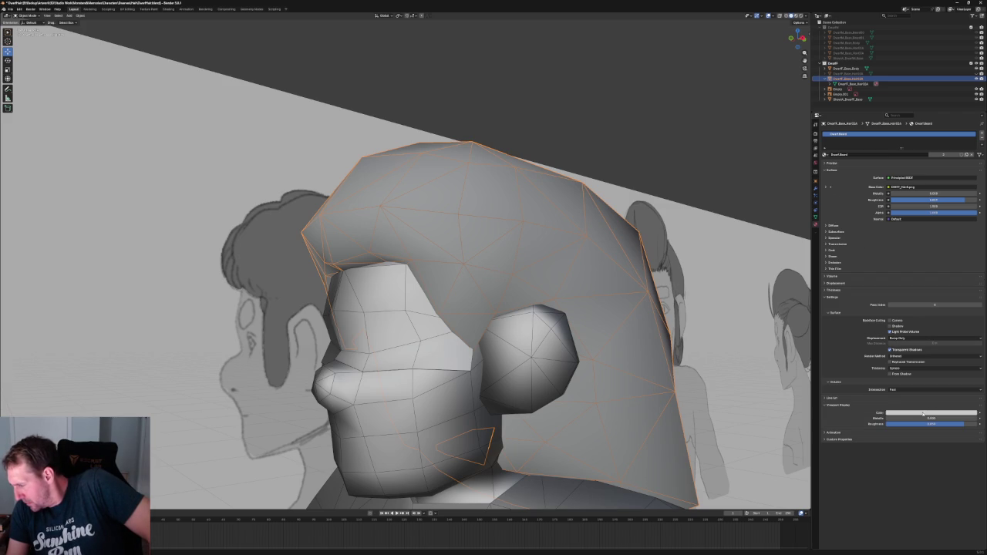
{"action": "left_click", "coordinate": [923, 413]}
{"action": "left_click", "coordinate": [973, 353]}
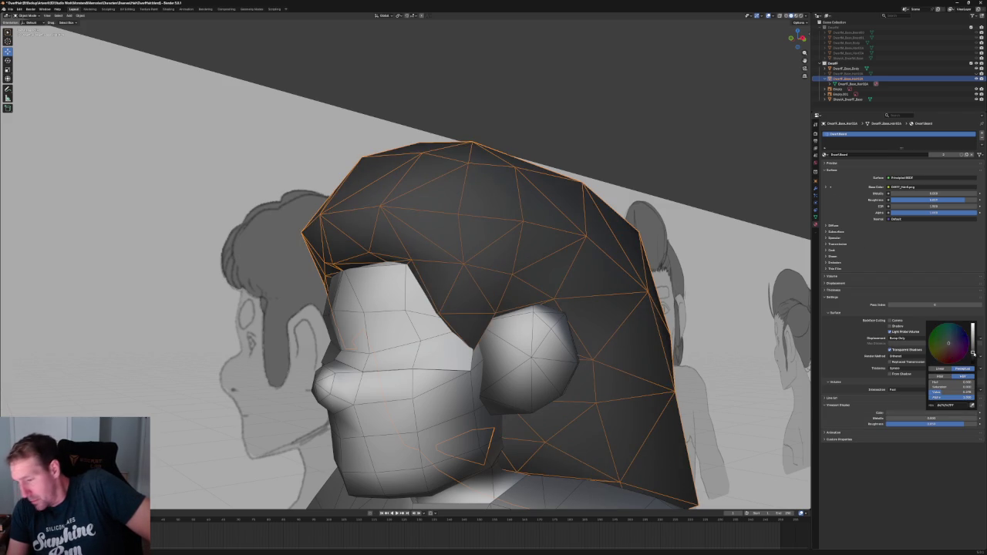
{"action": "left_click", "coordinate": [586, 158]}
{"action": "scroll", "coordinate": [583, 185], "scroll_direction": "down", "scroll_amount": 4}
{"action": "middle_click_drag", "start_coordinate": [576, 201], "coordinate": [489, 210]}
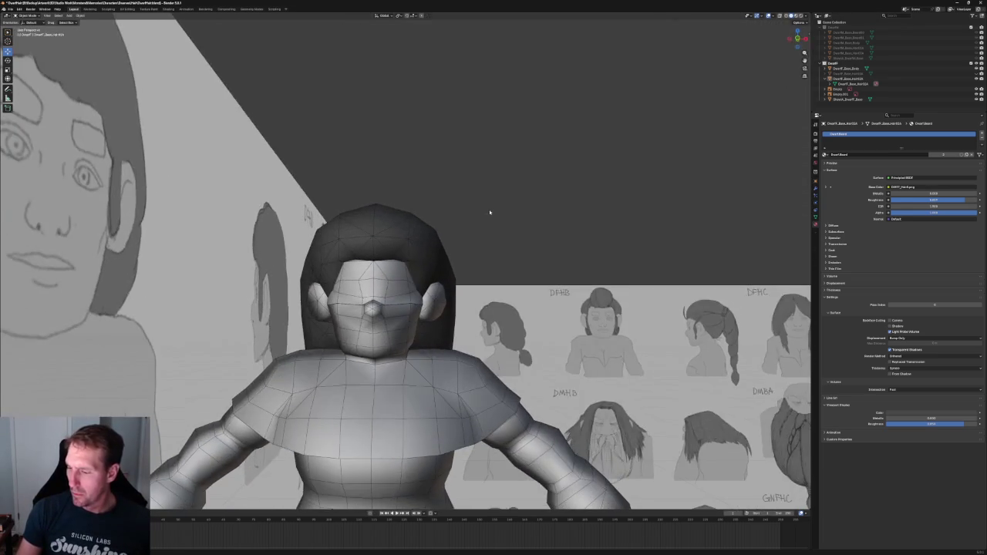
Switch to Front Orthographic and zoom in closely on the hair and hairline against the DFHA reference.
{"action": "key", "text": "KP_1"}
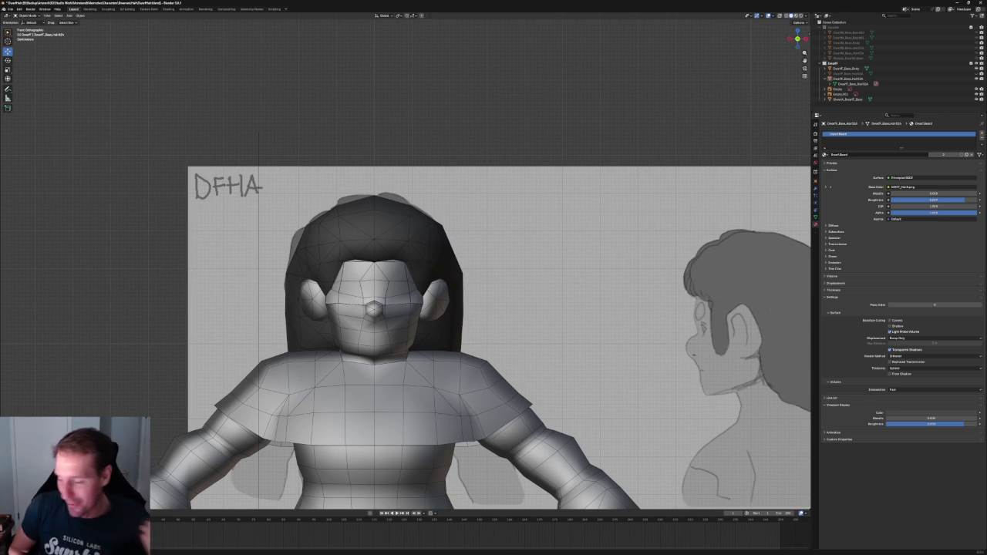
{"action": "scroll", "coordinate": [393, 286], "scroll_direction": "up", "scroll_amount": 6}
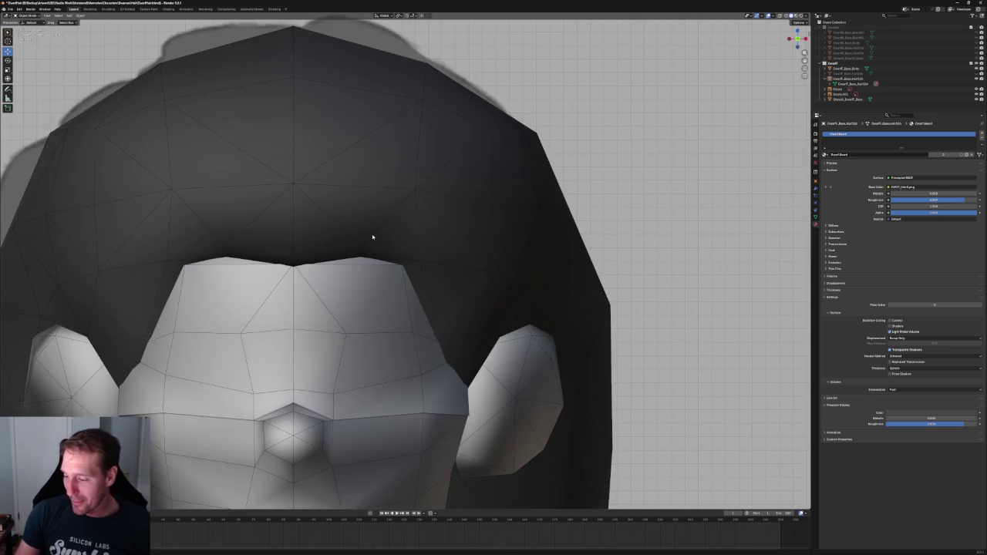
{"action": "scroll", "coordinate": [372, 236], "scroll_direction": "up", "scroll_amount": 2}
{"action": "scroll", "coordinate": [370, 235], "scroll_direction": "up", "scroll_amount": 2}
{"action": "scroll", "coordinate": [370, 234], "scroll_direction": "down", "scroll_amount": 5}
{"action": "middle_click_drag", "start_coordinate": [397, 246], "coordinate": [440, 260]}
{"action": "scroll", "coordinate": [440, 260], "scroll_direction": "up", "scroll_amount": 2}
{"action": "scroll", "coordinate": [381, 272], "scroll_direction": "up", "scroll_amount": 4}
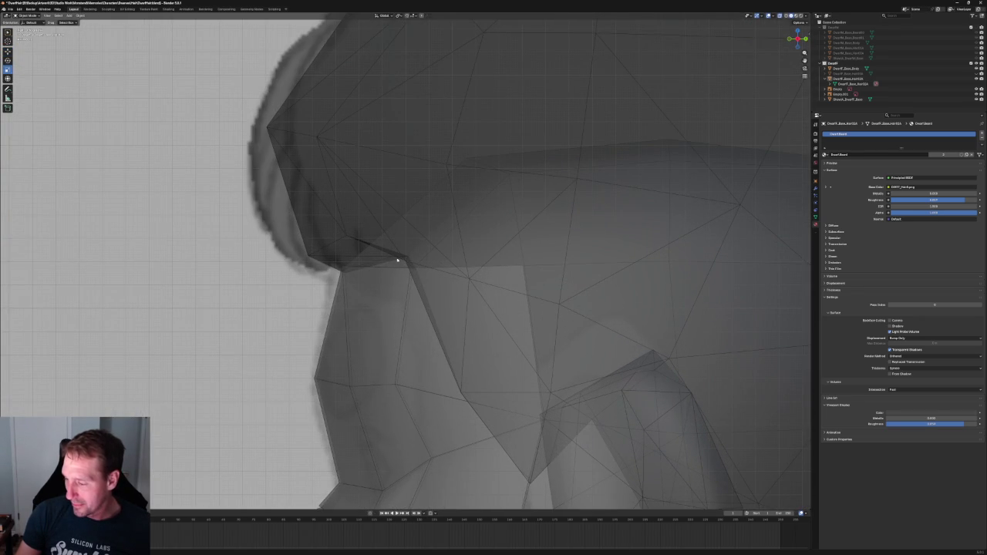
{"action": "scroll", "coordinate": [397, 261], "scroll_direction": "up", "scroll_amount": 2}
In Edit Mode, drag a hairline vertex down and shift it along Y toward the head.
{"action": "key", "text": "Tab"}
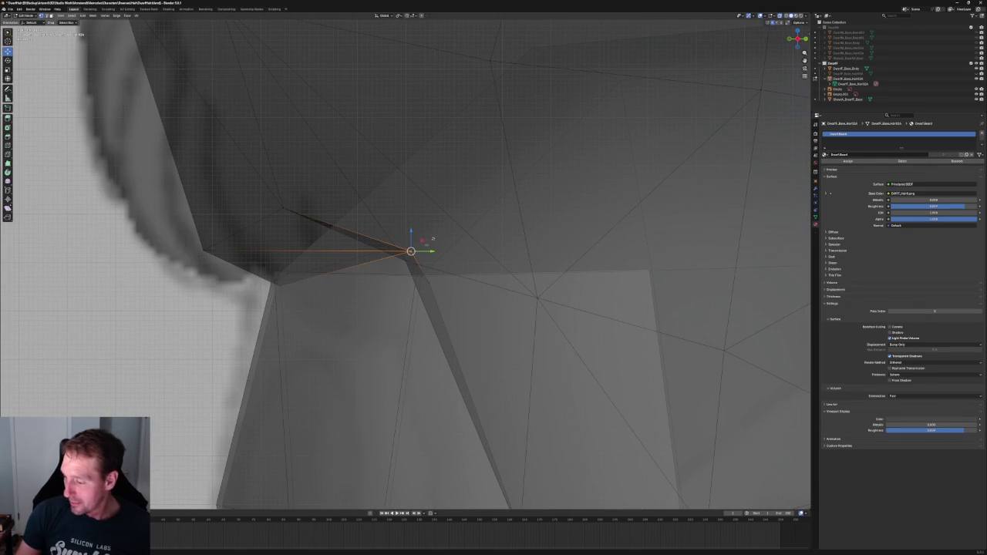
{"action": "left_click_drag", "start_coordinate": [411, 233], "coordinate": [416, 263]}
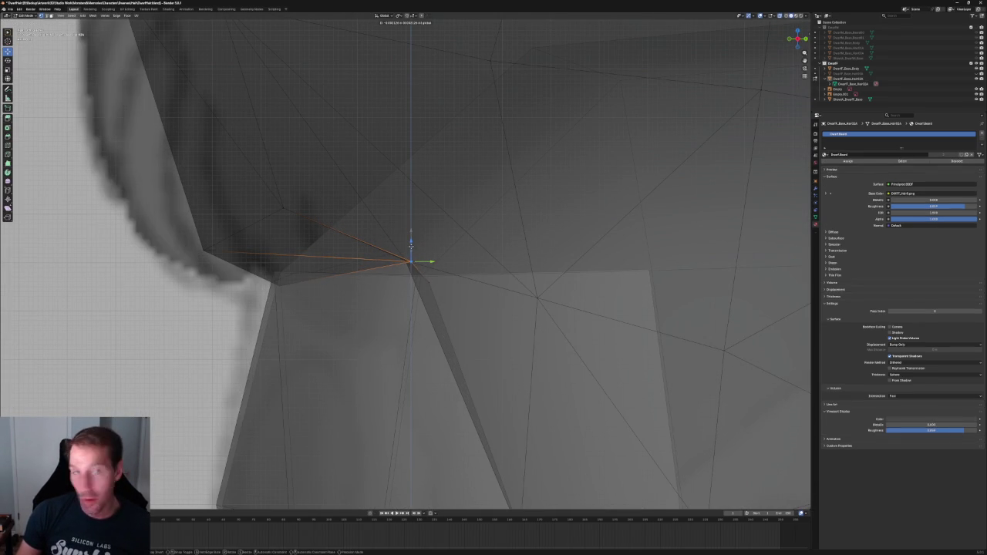
{"action": "scroll", "coordinate": [435, 265], "scroll_direction": "down", "scroll_amount": 2}
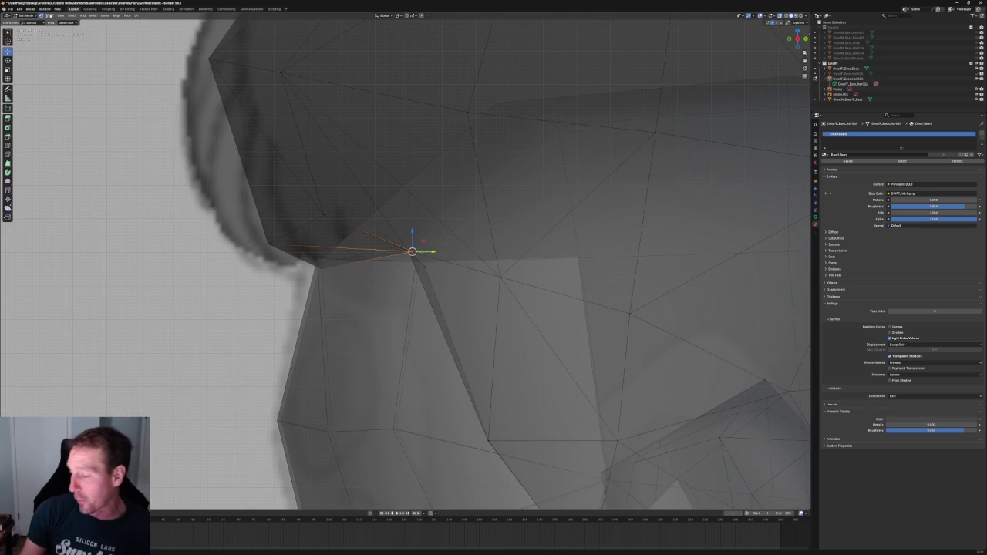
{"action": "scroll", "coordinate": [434, 282], "scroll_direction": "up", "scroll_amount": 2}
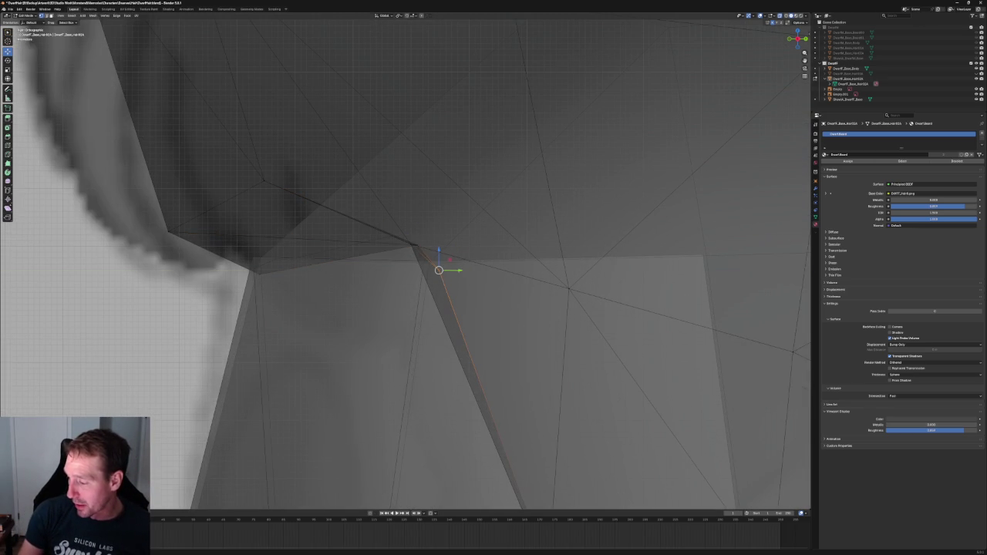
{"action": "key", "text": "g"}
{"action": "key", "text": "y"}
{"action": "left_click", "coordinate": [445, 271]}
Orbit around the head to inspect the hair edge from the front, side and top.
{"action": "scroll", "coordinate": [452, 231], "scroll_direction": "down", "scroll_amount": 2}
{"action": "scroll", "coordinate": [439, 247], "scroll_direction": "down", "scroll_amount": 2}
{"action": "scroll", "coordinate": [424, 263], "scroll_direction": "down", "scroll_amount": 2}
{"action": "scroll", "coordinate": [432, 260], "scroll_direction": "down", "scroll_amount": 5}
{"action": "middle_click_drag", "start_coordinate": [432, 259], "coordinate": [423, 261]}
{"action": "scroll", "coordinate": [423, 260], "scroll_direction": "up", "scroll_amount": 2}
{"action": "scroll", "coordinate": [421, 267], "scroll_direction": "up", "scroll_amount": 4}
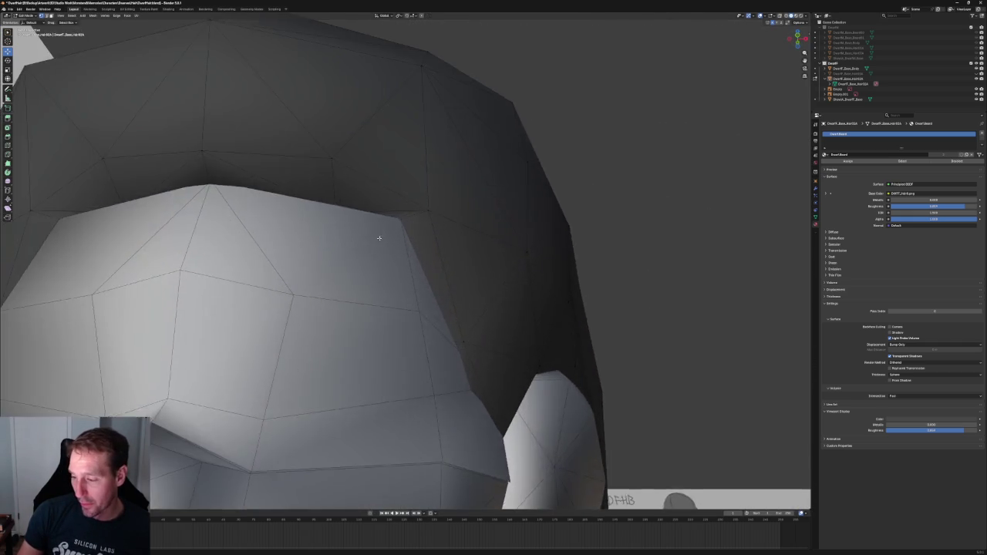
{"action": "scroll", "coordinate": [422, 260], "scroll_direction": "up", "scroll_amount": 2}
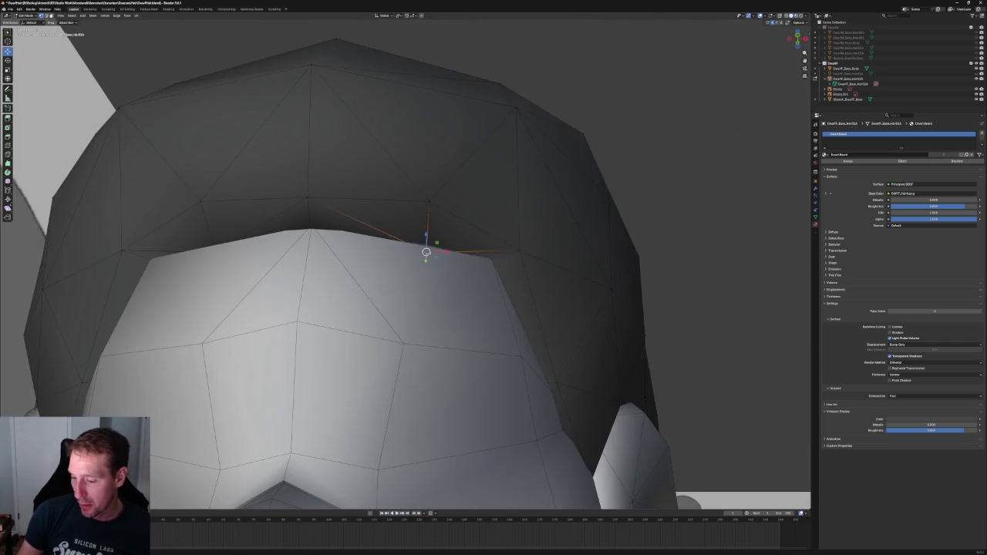
{"action": "middle_click_drag", "start_coordinate": [422, 261], "coordinate": [494, 262]}
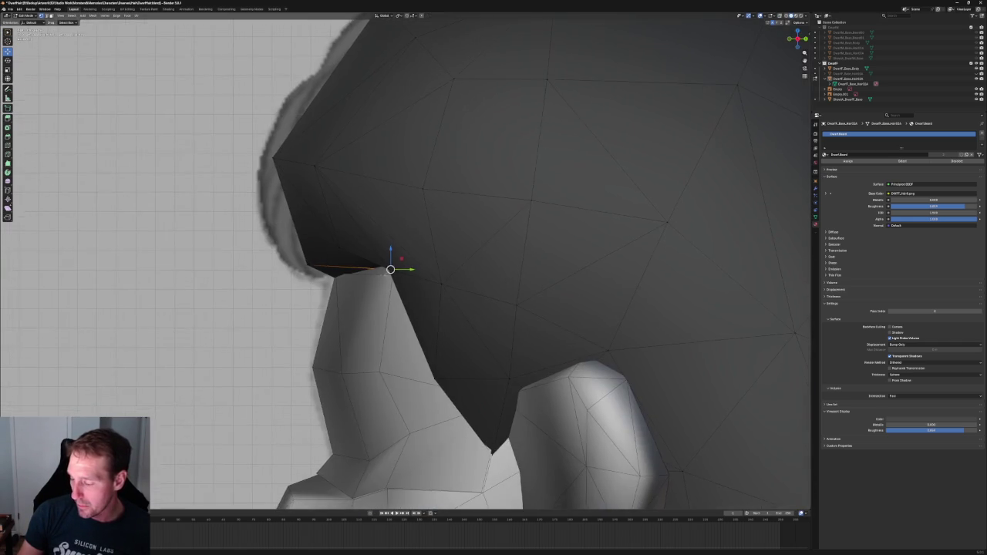
{"action": "middle_click_drag", "start_coordinate": [391, 269], "coordinate": [415, 245]}
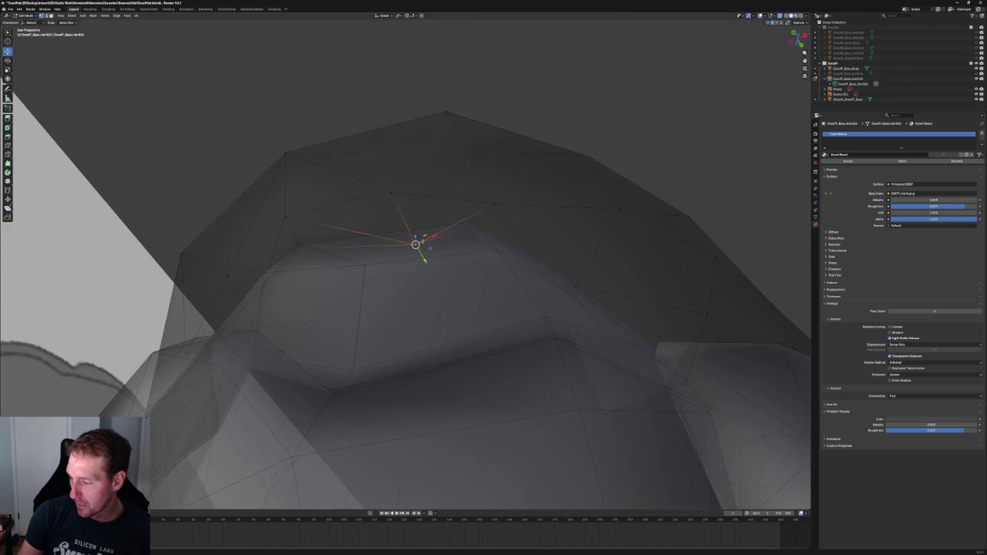
Select another hair-edge vertex, try a Y-constrained move, then return to Front Orthographic view.
{"action": "left_click", "coordinate": [466, 231]}
{"action": "key", "text": "g"}
{"action": "key", "text": "y"}
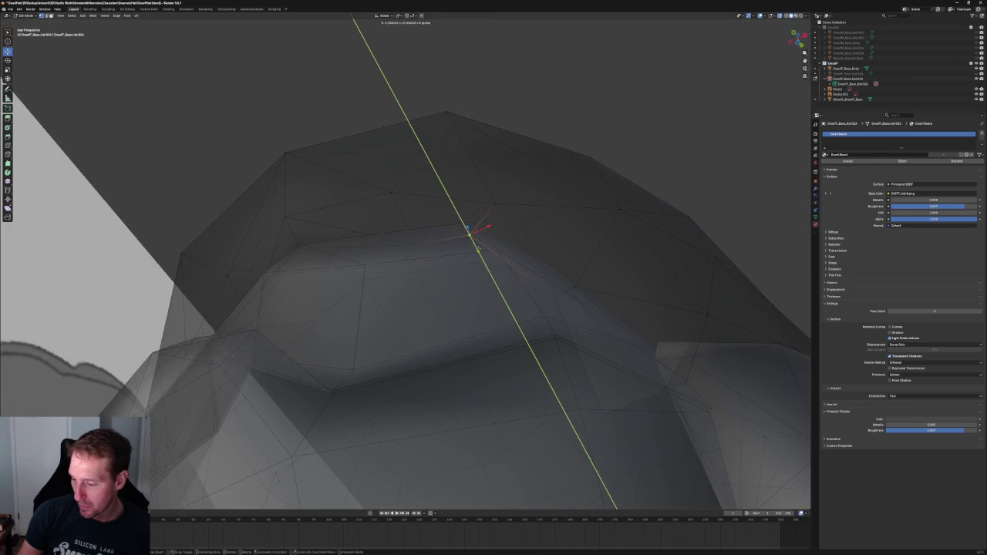
{"action": "key", "text": "Escape"}
{"action": "mouse_move", "coordinate": [471, 242]}
{"action": "middle_mouse_down"}
{"action": "mouse_move", "coordinate": [492, 270]}
{"action": "mouse_move", "coordinate": [439, 223]}
{"action": "mouse_move", "coordinate": [441, 202]}
{"action": "mouse_move", "coordinate": [455, 217]}
{"action": "mouse_move", "coordinate": [445, 272]}
{"action": "middle_mouse_up"}
{"action": "key", "text": "g"}
{"action": "key", "text": "y"}
{"action": "key", "text": "Escape"}
{"action": "scroll", "coordinate": [445, 272], "scroll_direction": "down", "scroll_amount": 2}
{"action": "key", "text": "KP_1"}
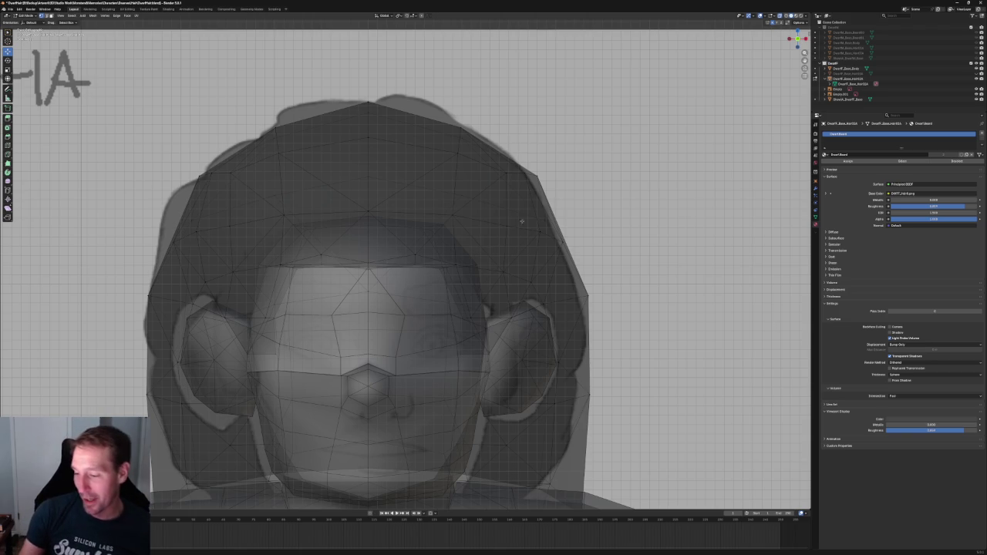
With X-ray off, raise the mirrored pair of fringe corner vertices along Z.
{"action": "scroll", "coordinate": [467, 255], "scroll_direction": "up", "scroll_amount": 3}
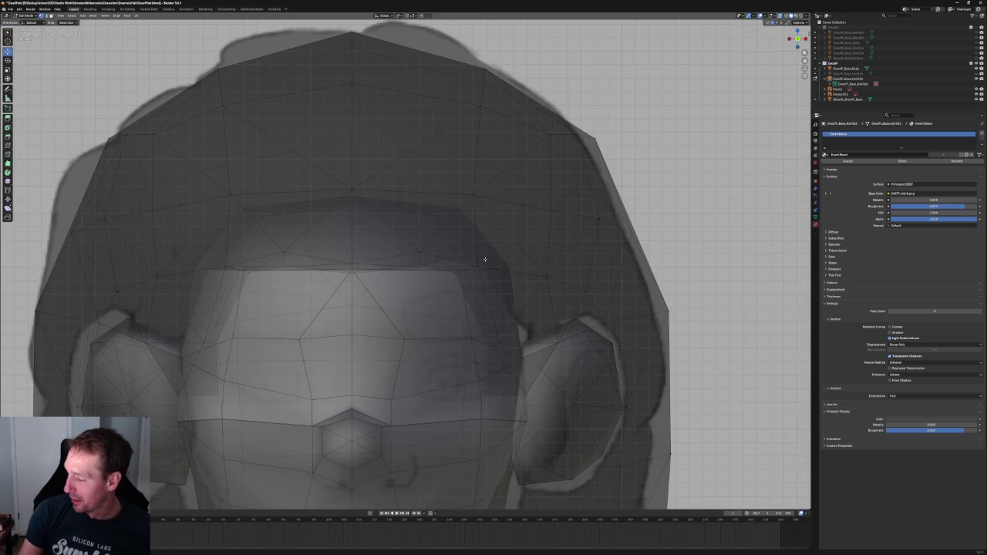
{"action": "key", "text": "alt+z"}
{"action": "left_click", "coordinate": [478, 266]}
{"action": "left_click", "coordinate": [226, 267], "text": "shift"}
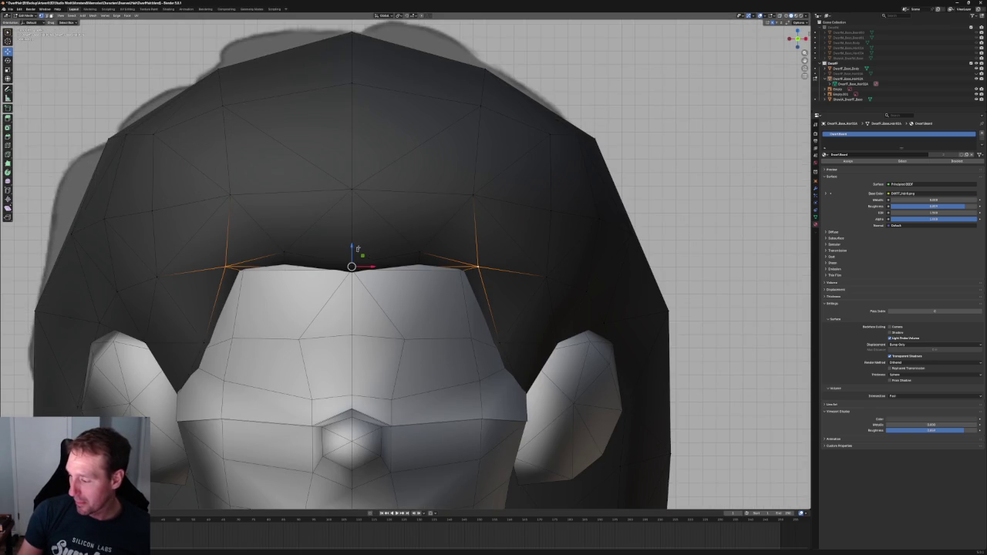
{"action": "key", "text": "g"}
{"action": "key", "text": "z"}
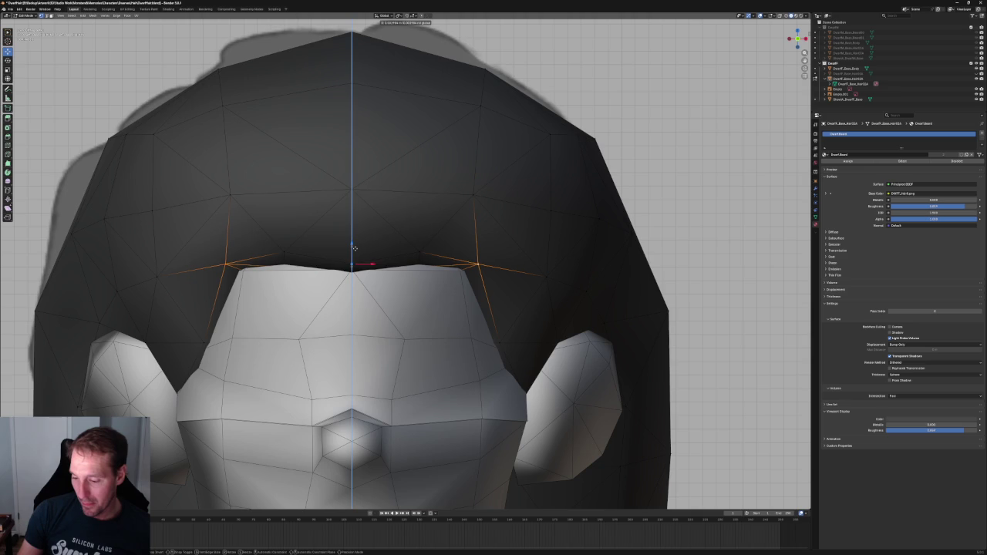
{"action": "left_click", "coordinate": [354, 248]}
Widen an upper mirrored vertex pair by scaling it along the X axis.
{"action": "left_click", "coordinate": [463, 200]}
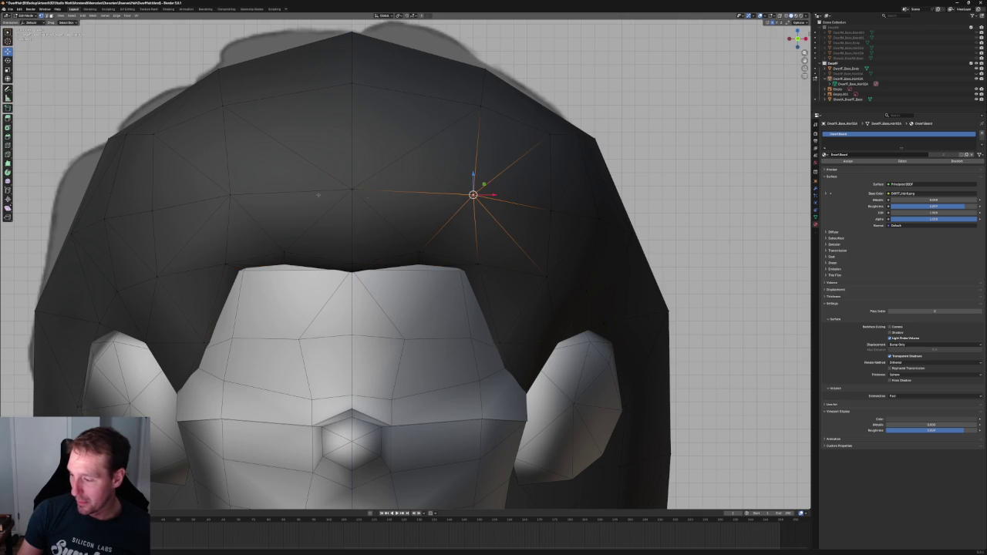
{"action": "left_click", "coordinate": [227, 197], "text": "shift"}
{"action": "key", "text": "s"}
{"action": "key", "text": "x"}
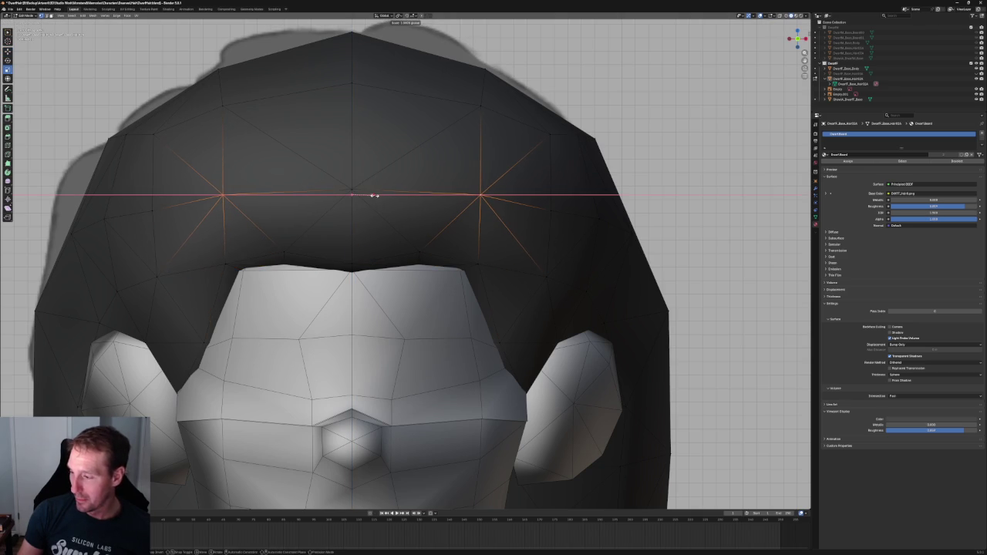
{"action": "left_click", "coordinate": [374, 195]}
{"action": "left_click", "coordinate": [294, 151]}
Scale the mirrored crown vertex pair horizontally along X, then deselect it.
{"action": "left_click", "coordinate": [221, 103]}
{"action": "left_click", "coordinate": [482, 104], "text": "shift"}
{"action": "key", "text": "s"}
{"action": "key", "text": "x"}
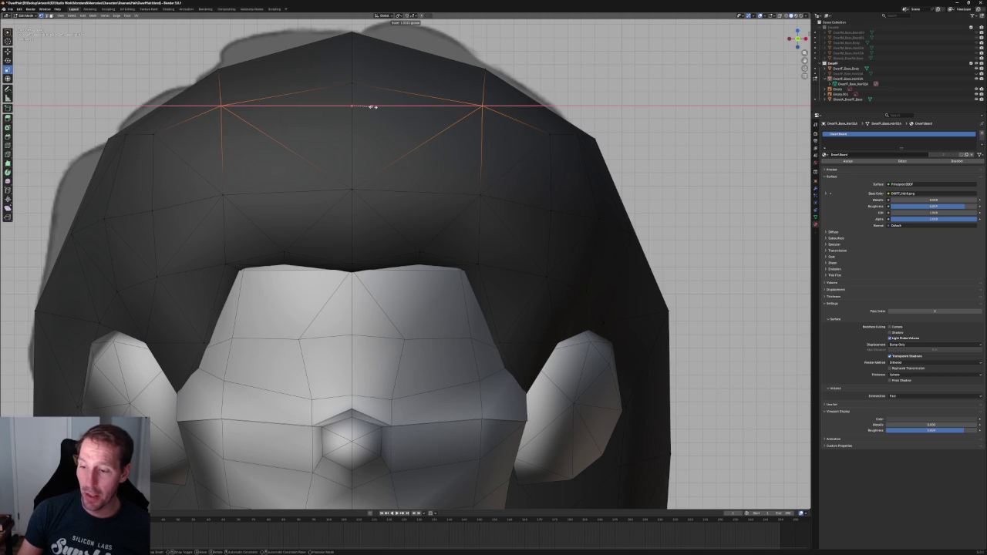
{"action": "left_click", "coordinate": [374, 106]}
{"action": "key", "text": "alt+a"}
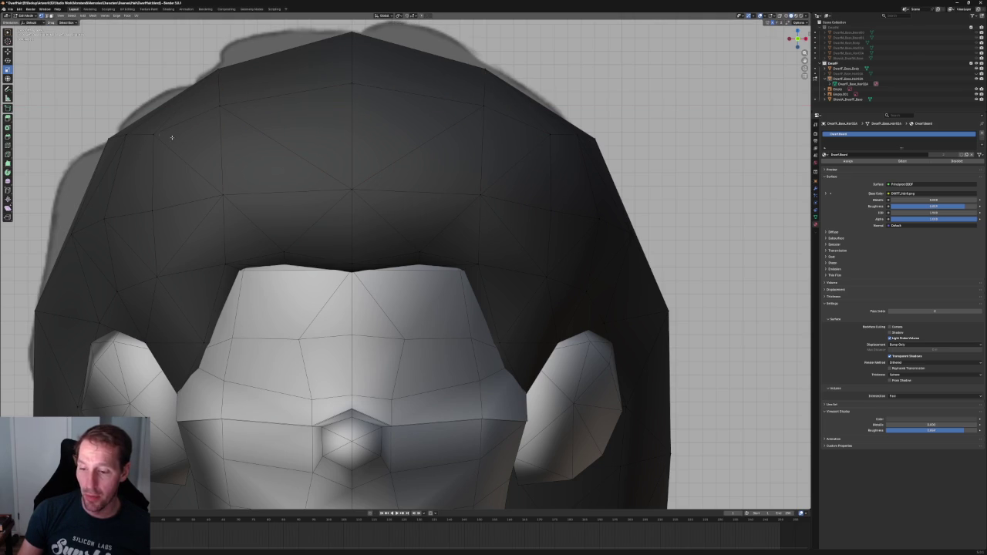
Raise the two outer crown vertices slightly using the Move tool.
{"action": "left_click", "coordinate": [154, 134]}
{"action": "left_click", "coordinate": [550, 134], "text": "shift"}
{"action": "key", "text": "shift+space"}
{"action": "key", "text": "g"}
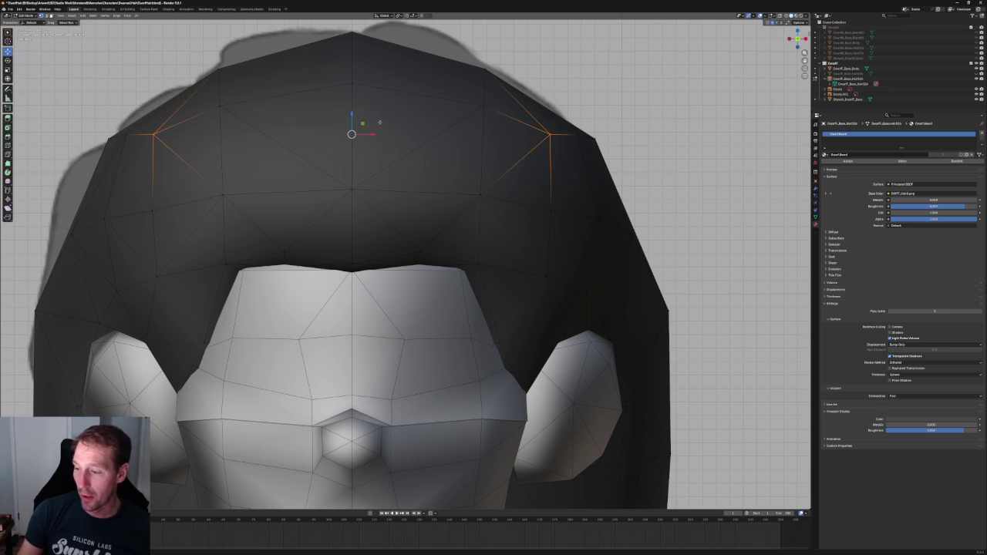
{"action": "left_click_drag", "start_coordinate": [351, 120], "coordinate": [353, 110]}
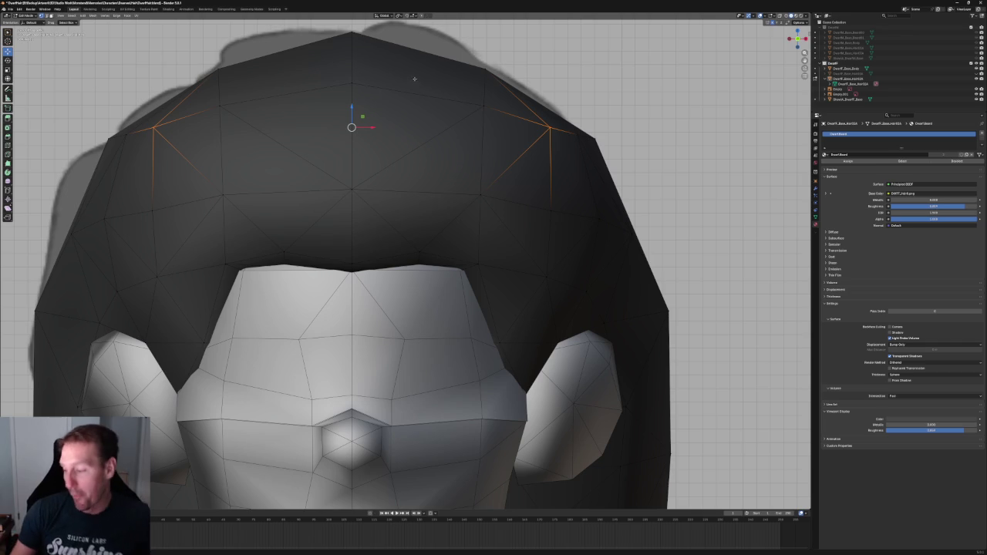
Zoom the viewport out to see more of the hair against the front reference.
{"action": "scroll", "coordinate": [425, 204], "scroll_direction": "down", "scroll_amount": 7}
Pull the top crown vertex of the hair toward the reference outline, sliding it along X.
{"action": "scroll", "coordinate": [463, 179], "scroll_direction": "up", "scroll_amount": 1}
{"action": "scroll", "coordinate": [463, 179], "scroll_direction": "up", "scroll_amount": 3}
{"action": "scroll", "coordinate": [463, 179], "scroll_direction": "up", "scroll_amount": 1}
{"action": "left_click", "coordinate": [459, 179]}
{"action": "scroll", "coordinate": [449, 188], "scroll_direction": "up", "scroll_amount": 5}
{"action": "key", "text": "g"}
{"action": "left_click_drag", "start_coordinate": [478, 175], "coordinate": [446, 169]}
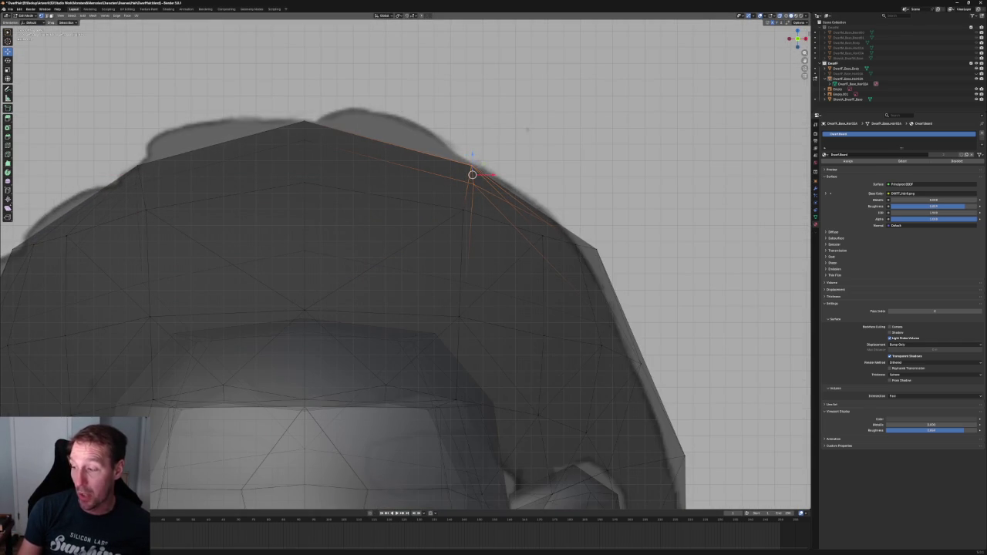
{"action": "key", "text": "g"}
{"action": "key", "text": "x"}
{"action": "key", "text": "Return"}
{"action": "left_click", "coordinate": [378, 111]}
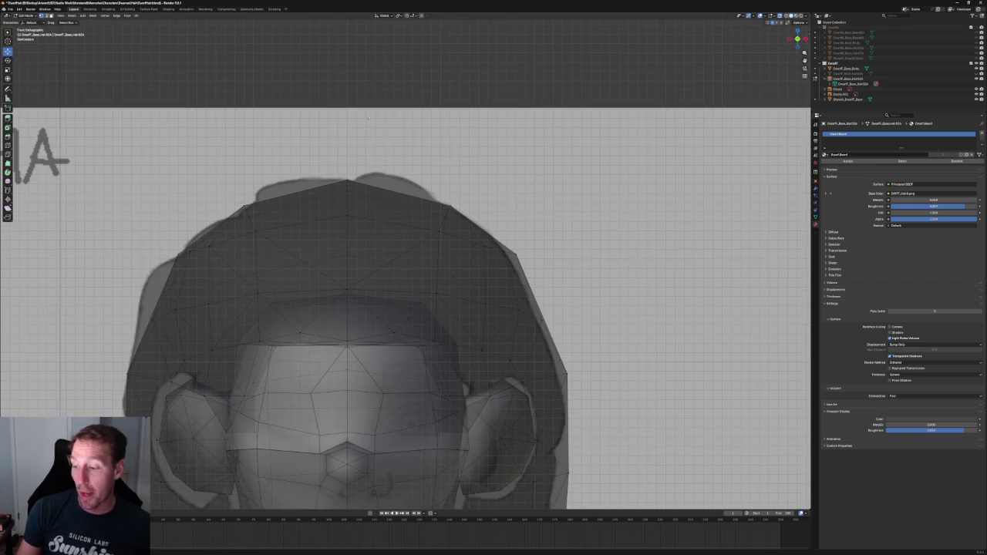
In side view, reposition the hair's top-edge vertices, raising two of them along Z.
{"action": "mouse_move", "coordinate": [366, 116]}
{"action": "middle_mouse_down"}
{"action": "mouse_move", "coordinate": [344, 138]}
{"action": "mouse_move", "coordinate": [368, 127]}
{"action": "middle_mouse_up"}
{"action": "mouse_move", "coordinate": [321, 124]}
{"action": "left_mouse_down"}
{"action": "mouse_move", "coordinate": [402, 179]}
{"action": "mouse_move", "coordinate": [211, 235]}
{"action": "left_mouse_up"}
{"action": "key", "text": "g"}
{"action": "key", "text": "shift+x"}
{"action": "left_click", "coordinate": [364, 147]}
{"action": "key", "text": "g"}
{"action": "key", "text": "z"}
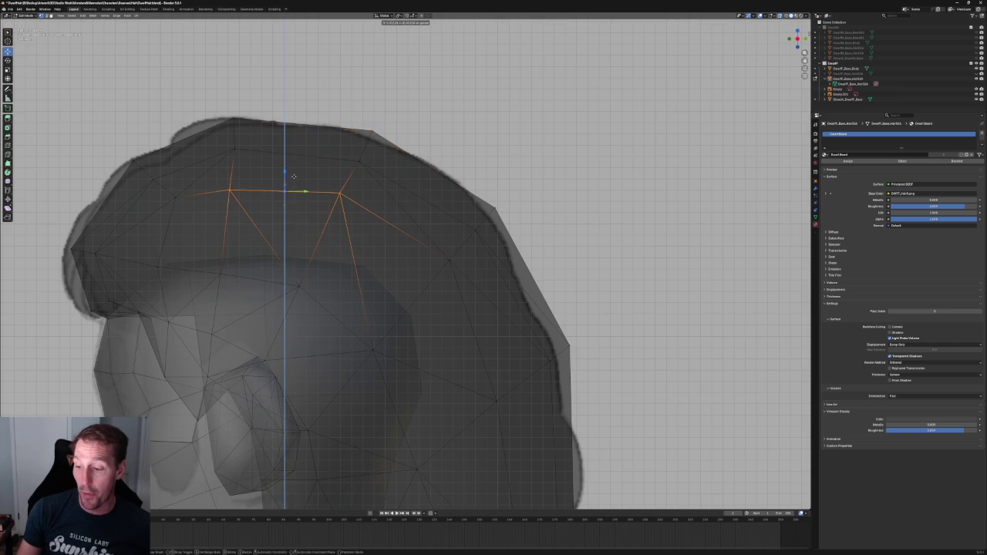
{"action": "left_click", "coordinate": [188, 177]}
{"action": "left_click_drag", "start_coordinate": [199, 129], "coordinate": [76, 224]}
{"action": "key", "text": "g"}
{"action": "key", "text": "shift+x"}
{"action": "left_click", "coordinate": [77, 231]}
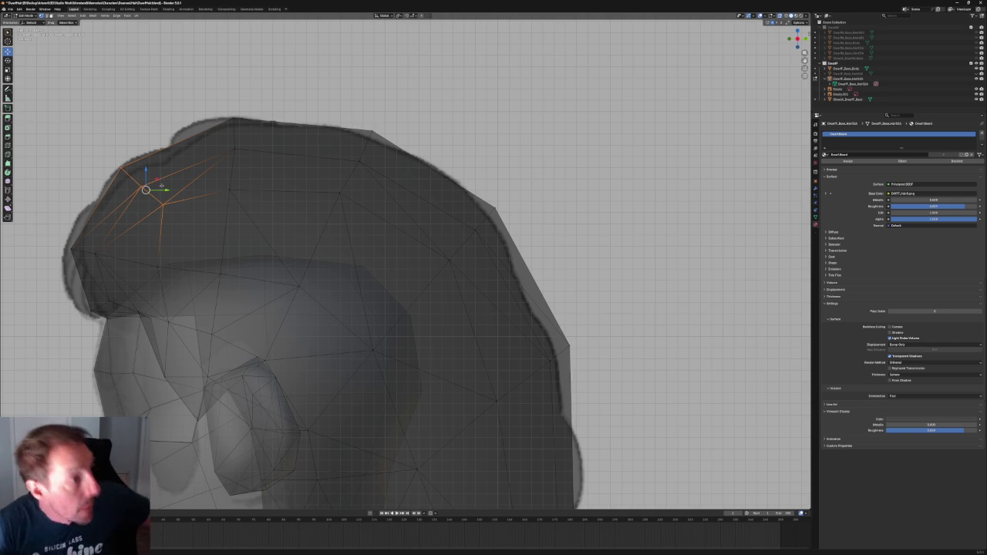
Rotate the fringe's front-tip vertices slightly and lift a hairline vertex upward.
{"action": "left_click_drag", "start_coordinate": [161, 185], "coordinate": [181, 223]}
{"action": "key", "text": "ctrl+z"}
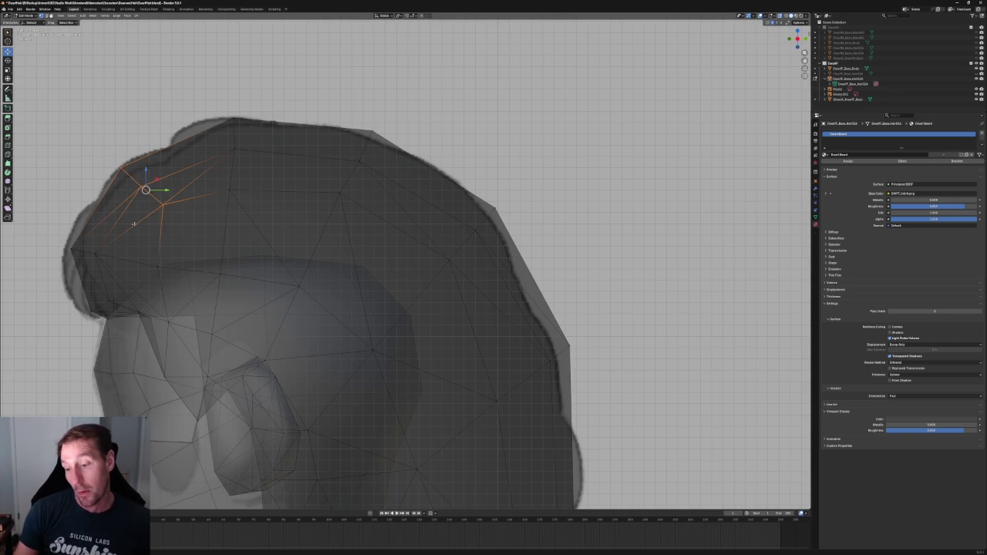
{"action": "left_click_drag", "start_coordinate": [197, 232], "coordinate": [63, 282]}
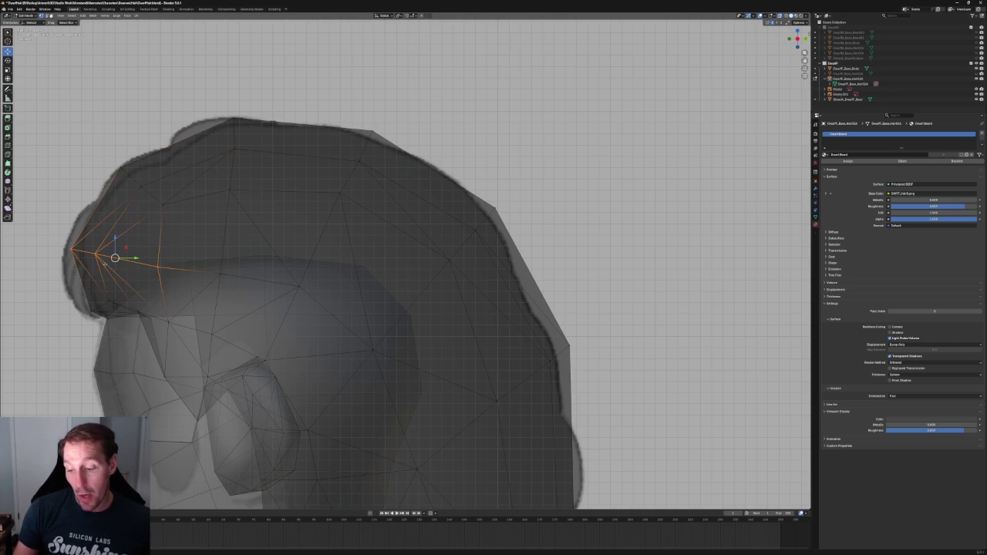
{"action": "key", "text": "shift+space"}
{"action": "key", "text": "r"}
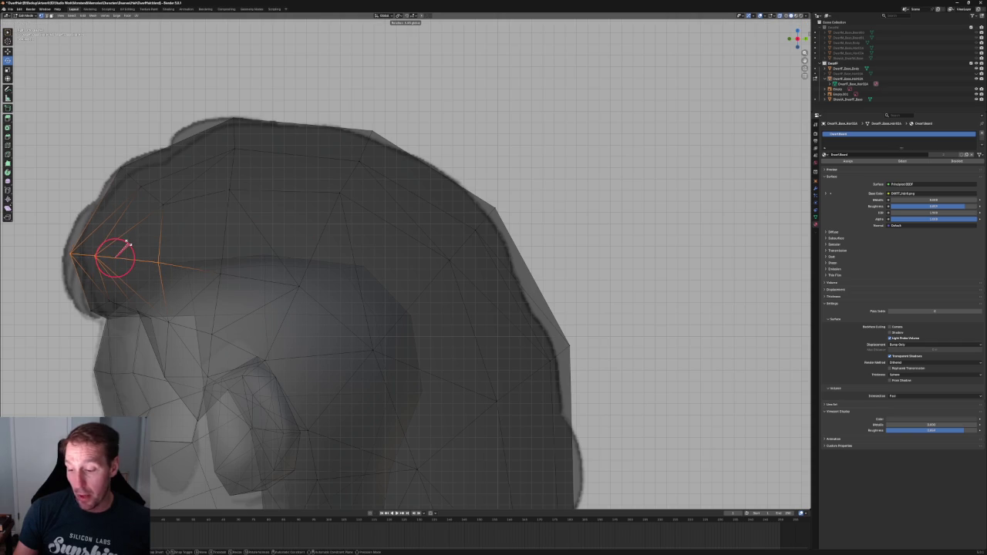
{"action": "mouse_move", "coordinate": [129, 235]}
{"action": "left_mouse_down"}
{"action": "mouse_move", "coordinate": [135, 246]}
{"action": "mouse_move", "coordinate": [128, 234]}
{"action": "left_mouse_up"}
{"action": "left_click", "coordinate": [220, 248]}
{"action": "left_click_drag", "start_coordinate": [260, 257], "coordinate": [213, 283]}
{"action": "key", "text": "shift+space"}
{"action": "key", "text": "g"}
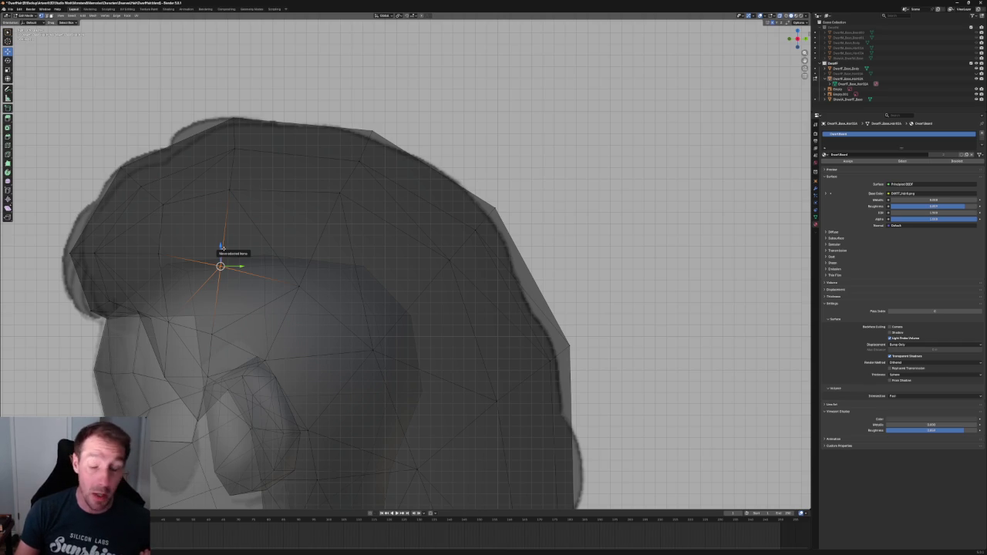
{"action": "left_click_drag", "start_coordinate": [221, 248], "coordinate": [335, 303]}
{"action": "left_click_drag", "start_coordinate": [299, 270], "coordinate": [300, 259]}
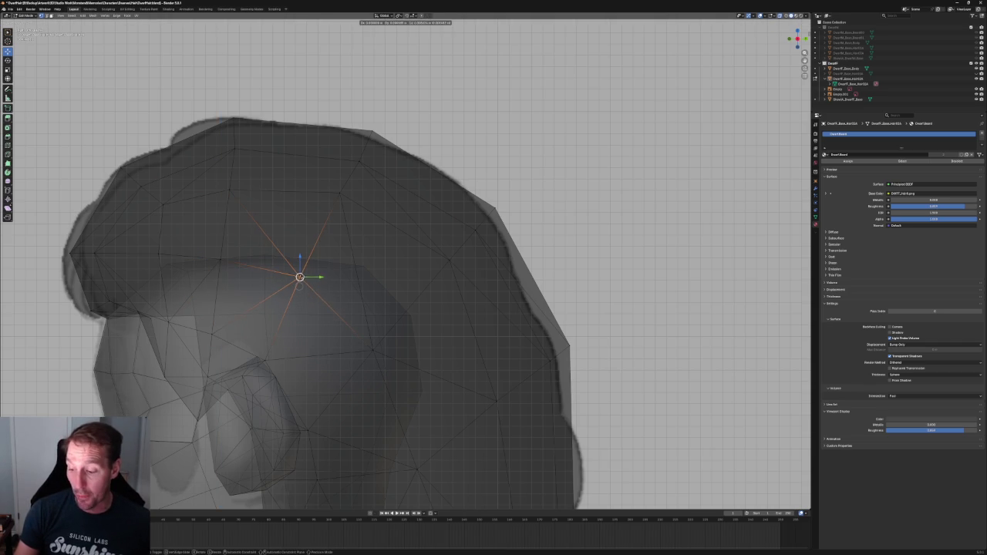
{"action": "left_click", "coordinate": [326, 260]}
Toggle Edit Mode on and off to compare the hair against the reference.
{"action": "key", "text": "Tab"}
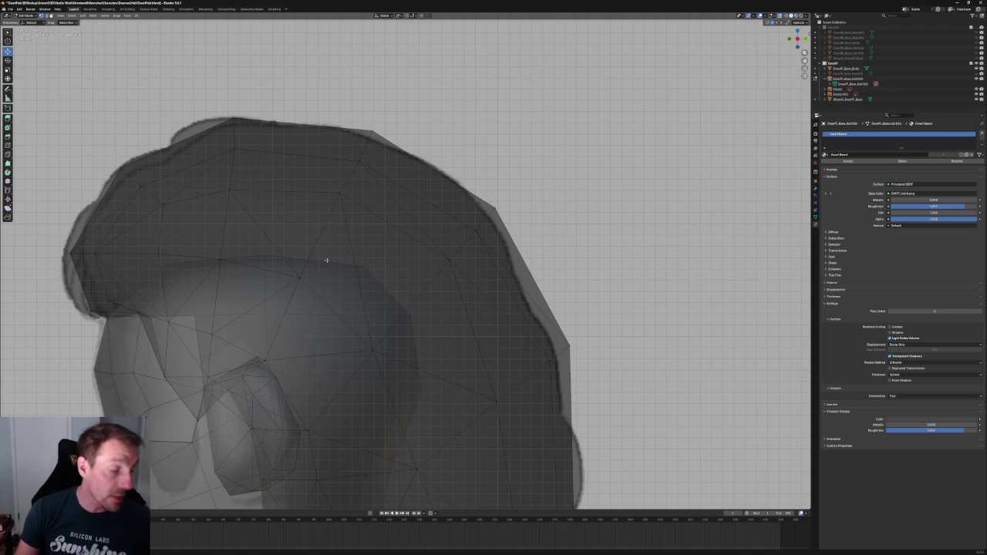
{"action": "key", "text": "Tab"}
{"action": "key", "text": "Tab"}
{"action": "key", "text": "Tab"}
{"action": "key", "text": "Tab"}
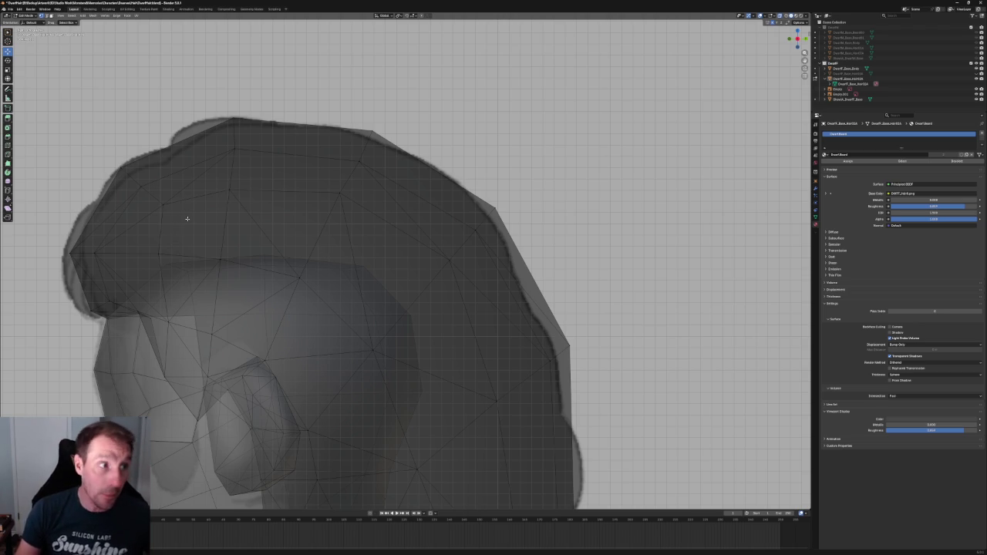
{"action": "key", "text": "Tab"}
{"action": "key", "text": "Tab"}
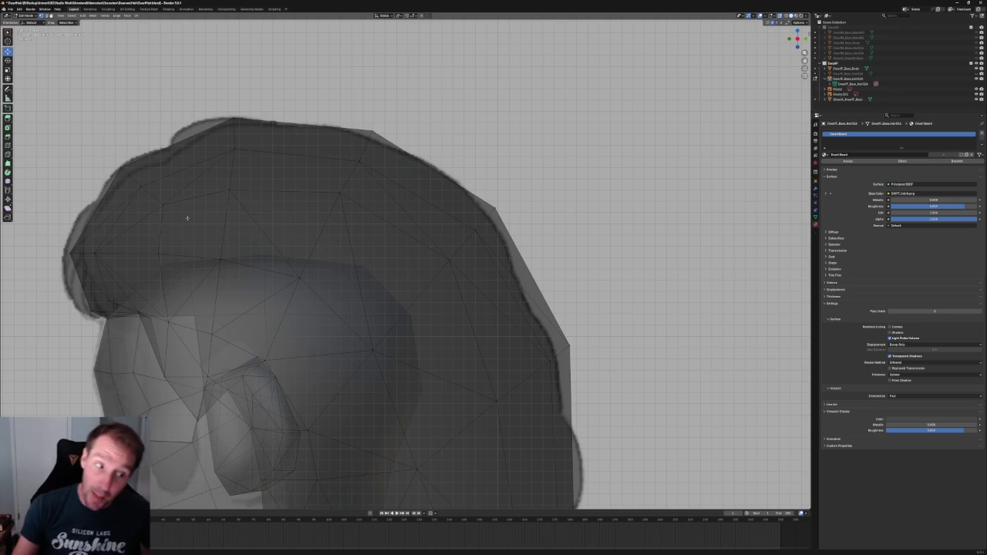
{"action": "key", "text": "Tab"}
{"action": "key", "text": "Tab"}
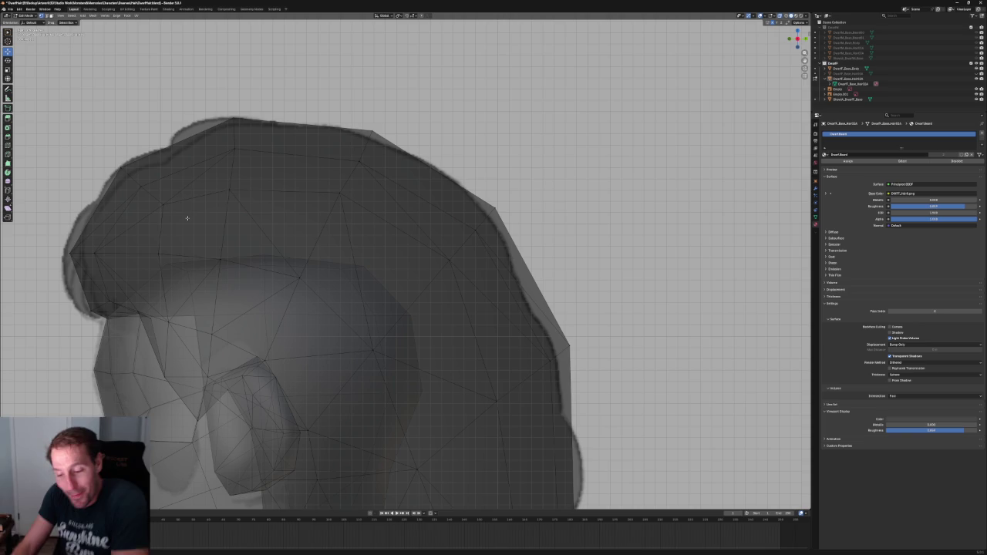
{"action": "key", "text": "Tab"}
{"action": "key", "text": "Tab"}
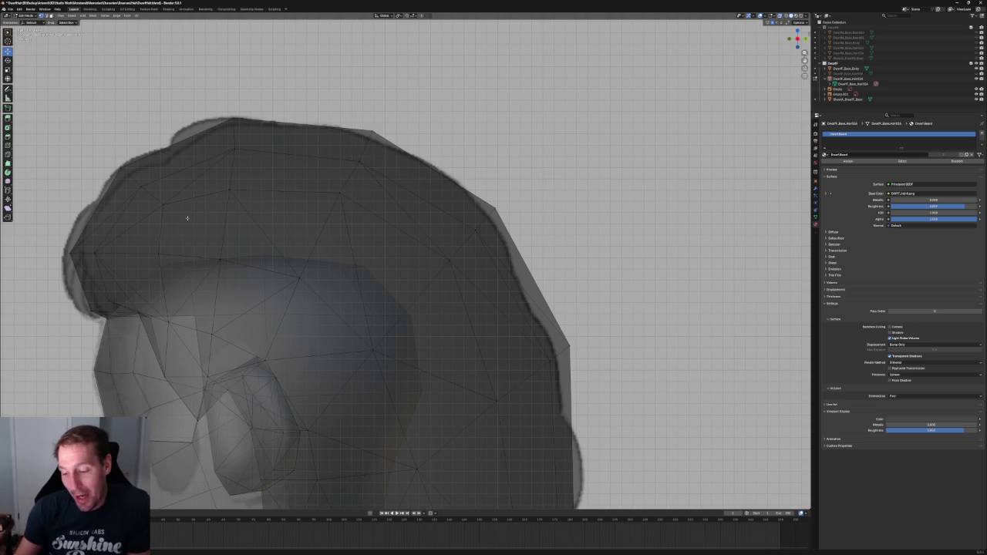
{"action": "key", "text": "Tab"}
Move the hair vertices near the ear vertically along Z.
{"action": "left_click_drag", "start_coordinate": [236, 299], "coordinate": [172, 336]}
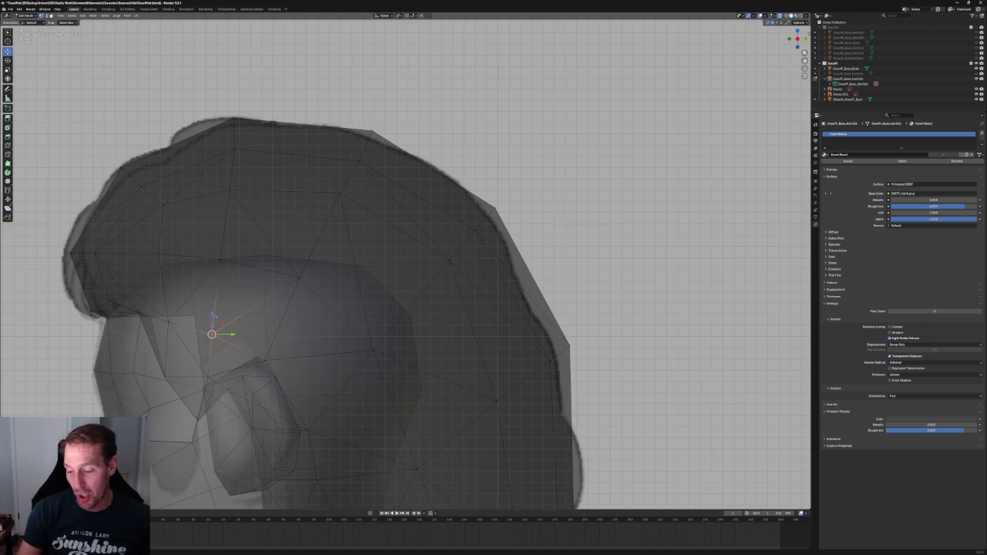
{"action": "key", "text": "g"}
{"action": "key", "text": "z"}
{"action": "left_click", "coordinate": [214, 305]}
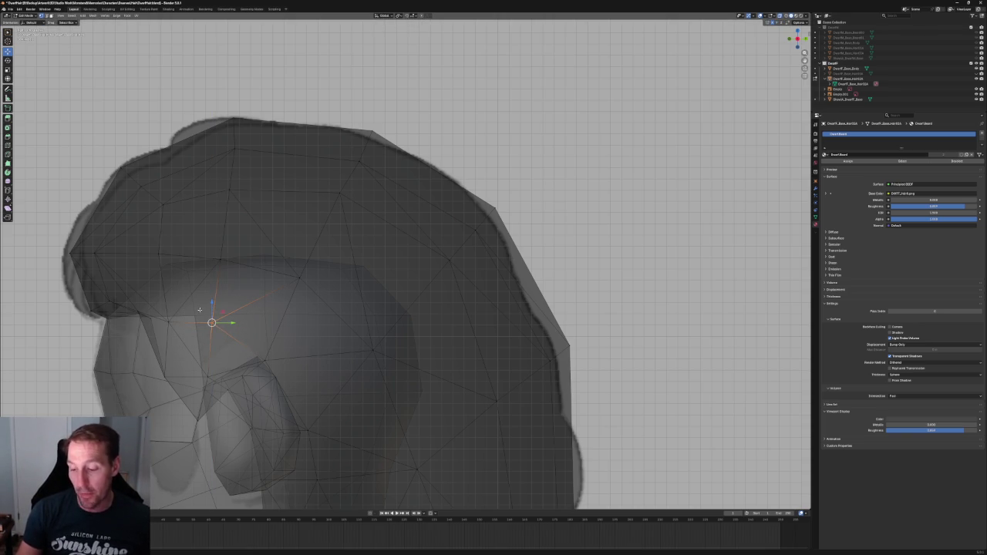
{"action": "middle_click_drag", "start_coordinate": [186, 297], "coordinate": [195, 281], "text": "shift"}
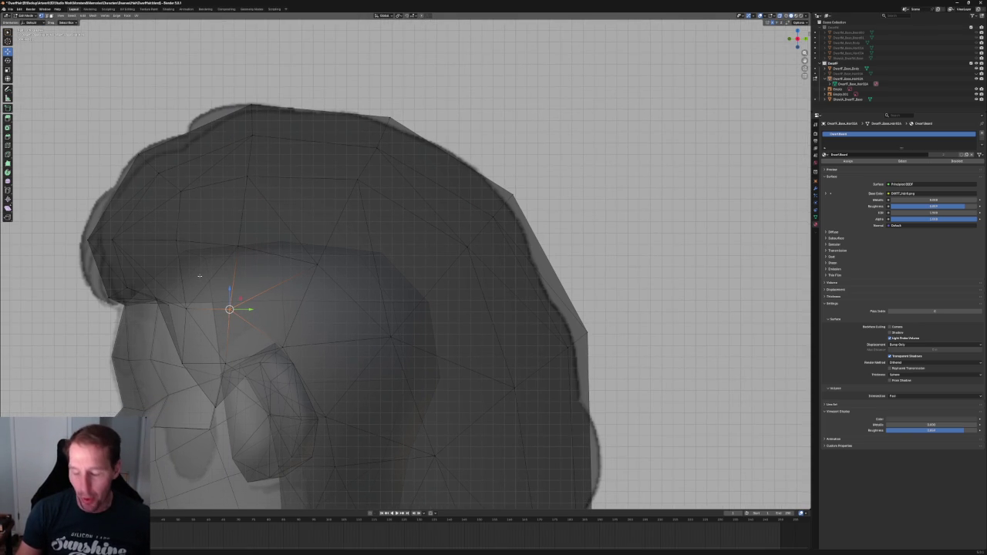
{"action": "middle_click_drag", "start_coordinate": [231, 308], "coordinate": [294, 297]}
In right orthographic view, raise two vertices on the hair's side toward the silhouette.
{"action": "key", "text": "KP_3"}
{"action": "scroll", "coordinate": [294, 297], "scroll_direction": "up", "scroll_amount": 3}
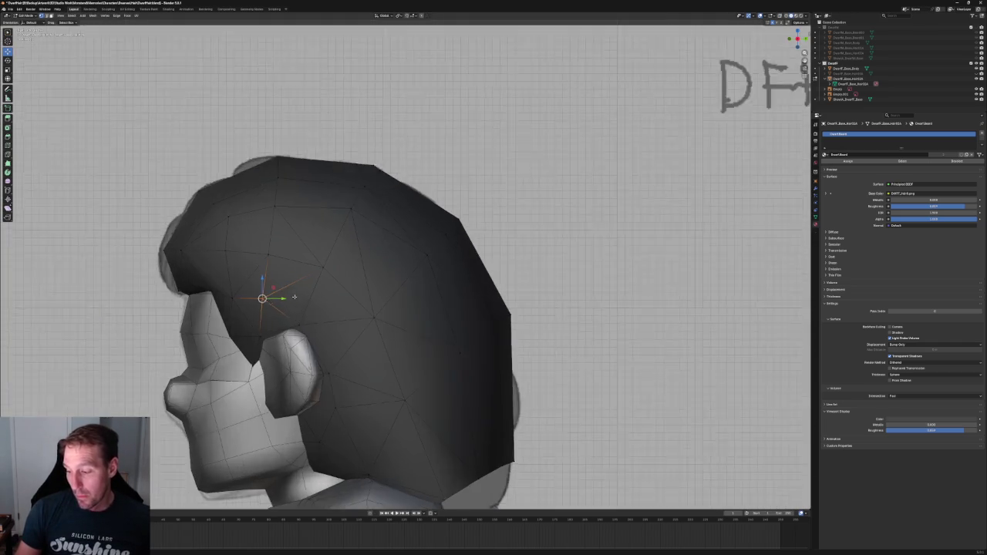
{"action": "scroll", "coordinate": [294, 297], "scroll_direction": "up", "scroll_amount": 3}
{"action": "key", "text": "alt+z"}
{"action": "left_click", "coordinate": [312, 265]}
{"action": "key", "text": "alt+z"}
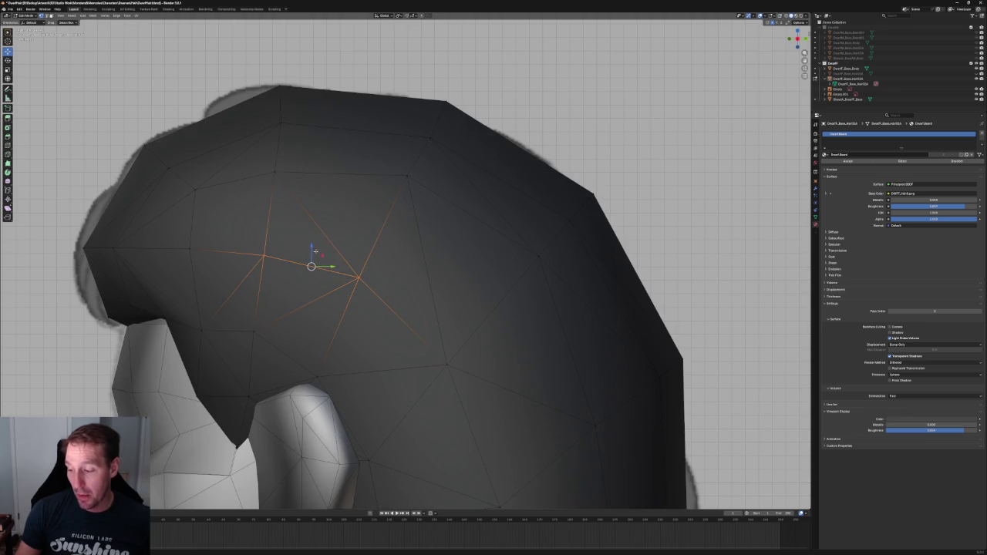
{"action": "key", "text": "g"}
{"action": "key", "text": "z"}
{"action": "left_click", "coordinate": [402, 232]}
{"action": "left_click", "coordinate": [359, 273]}
{"action": "key", "text": "g"}
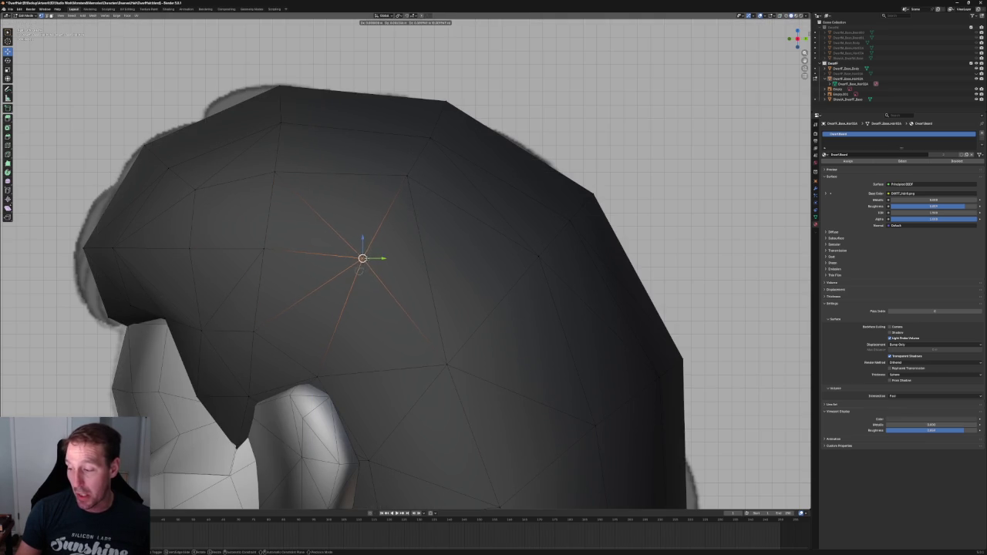
{"action": "left_click", "coordinate": [401, 224]}
Select another side hair vertex in X-ray and pull it up and right.
{"action": "scroll", "coordinate": [451, 128], "scroll_direction": "down", "scroll_amount": 3}
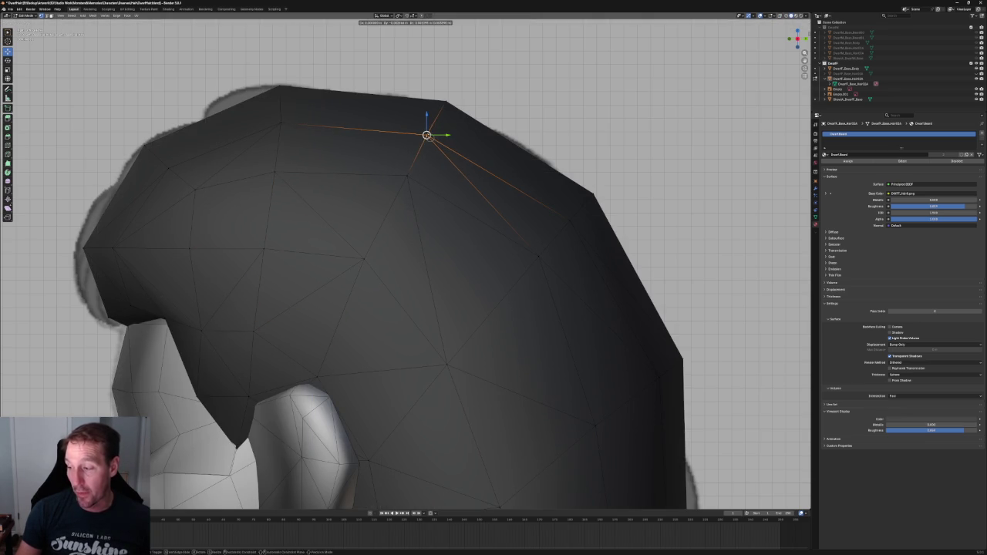
{"action": "key", "text": "KP_3"}
{"action": "middle_click_drag", "start_coordinate": [497, 139], "coordinate": [420, 116], "text": "shift"}
{"action": "scroll", "coordinate": [340, 259], "scroll_direction": "up", "scroll_amount": 3}
{"action": "key", "text": "alt+z"}
{"action": "left_click", "coordinate": [316, 291]}
{"action": "key", "text": "alt+z"}
{"action": "left_click_drag", "start_coordinate": [317, 292], "coordinate": [328, 273]}
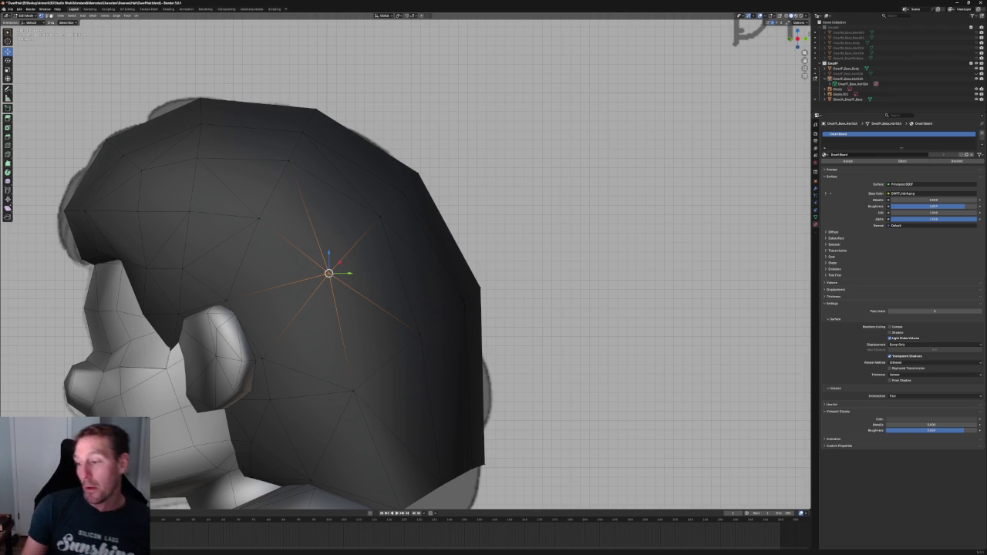
Nudge the side vertex up and right, then select the hair's front vertices for inspection.
{"action": "left_click_drag", "start_coordinate": [329, 272], "coordinate": [354, 254]}
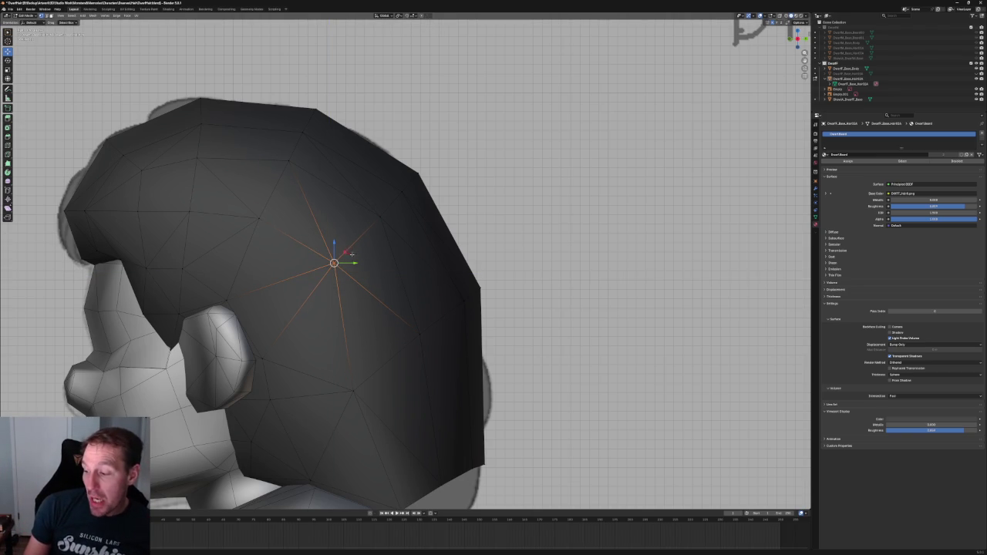
{"action": "key", "text": "alt+a"}
{"action": "mouse_move", "coordinate": [185, 193]}
{"action": "middle_mouse_down"}
{"action": "mouse_move", "coordinate": [231, 189]}
{"action": "mouse_move", "coordinate": [263, 101]}
{"action": "middle_mouse_up"}
{"action": "left_click_drag", "start_coordinate": [194, 139], "coordinate": [247, 280]}
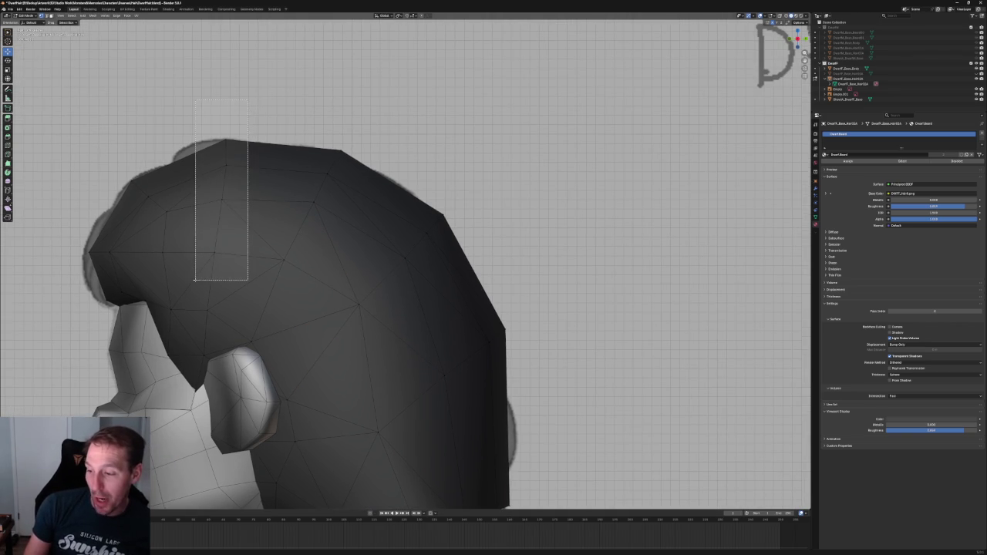
{"action": "key", "text": "alt+z"}
{"action": "key", "text": "alt+z"}
{"action": "middle_click_drag", "start_coordinate": [246, 280], "coordinate": [308, 278]}
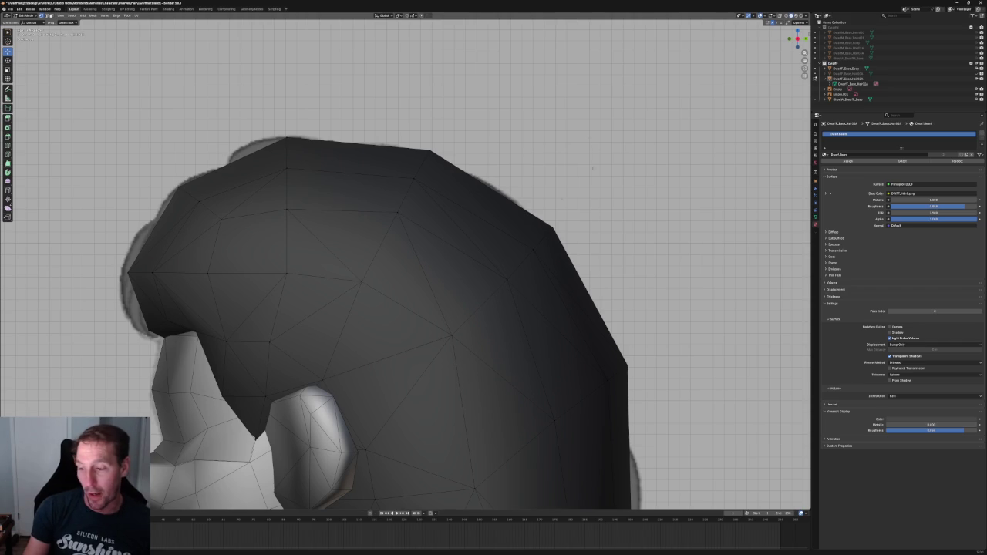
Pick fringe front vertices in X-ray, then clear the selection and reframe the view.
{"action": "key", "text": "alt+z"}
{"action": "left_click_drag", "start_coordinate": [161, 176], "coordinate": [214, 219]}
{"action": "key", "text": "alt+z"}
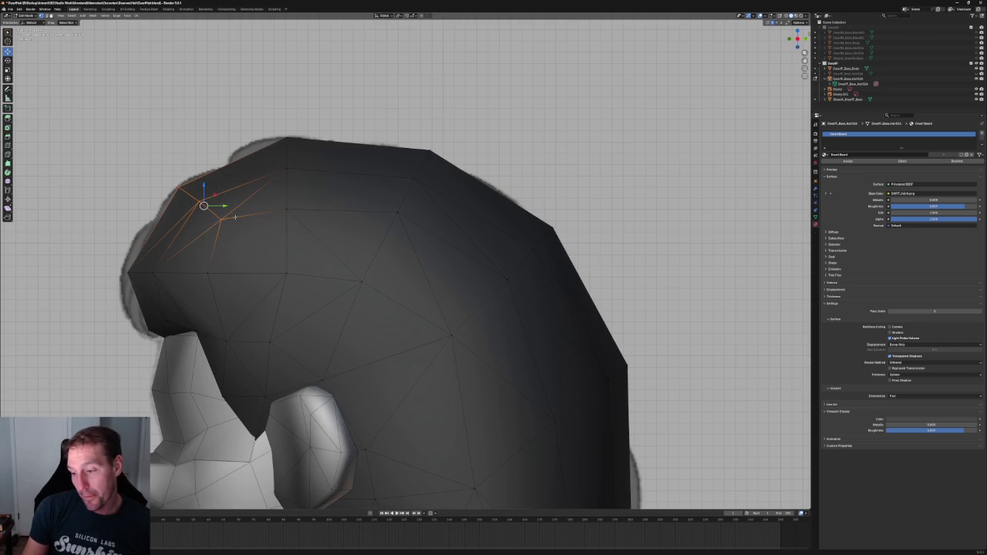
{"action": "key", "text": "alt+z"}
{"action": "key", "text": "alt+z"}
{"action": "left_click", "coordinate": [185, 185]}
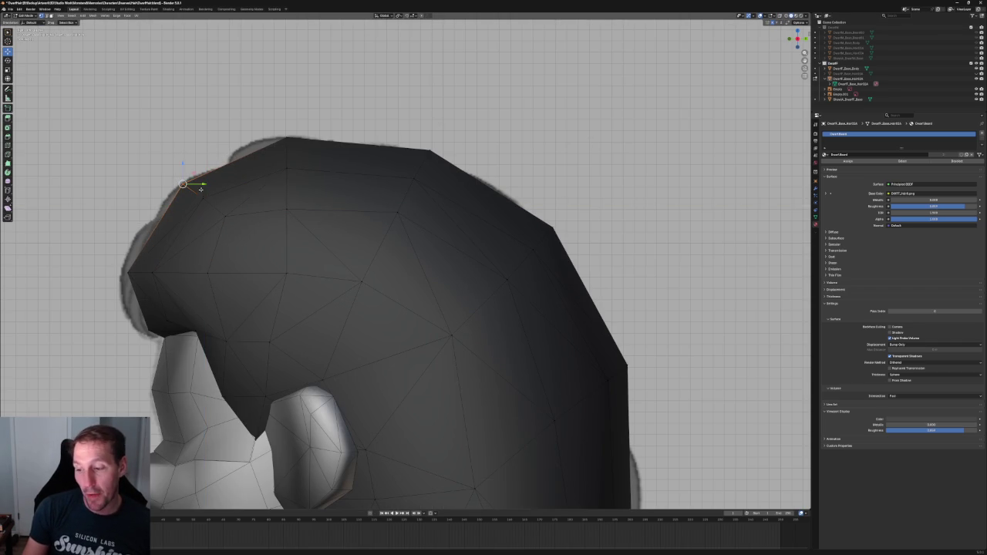
{"action": "key", "text": "alt+z"}
{"action": "key", "text": "alt+z"}
{"action": "key", "text": "alt+a"}
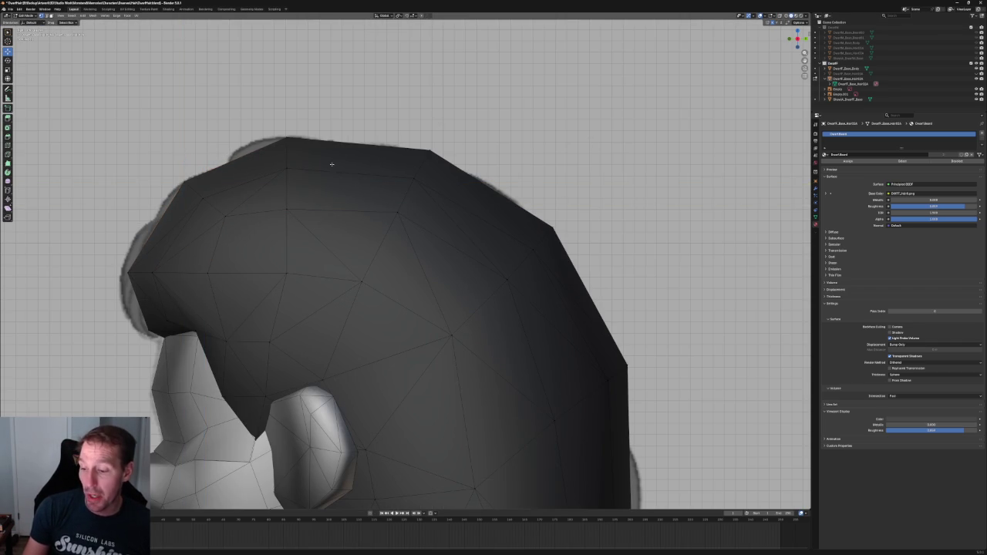
{"action": "middle_click_drag", "start_coordinate": [212, 202], "coordinate": [242, 194]}
{"action": "scroll", "coordinate": [242, 201], "scroll_direction": "down", "scroll_amount": 3}
{"action": "scroll", "coordinate": [255, 224], "scroll_direction": "up", "scroll_amount": 3}
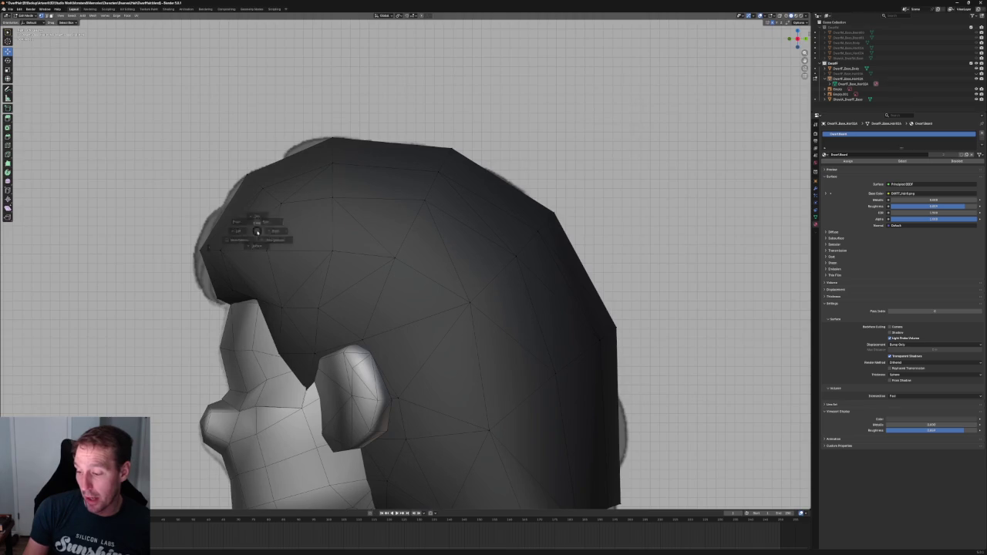
{"action": "scroll", "coordinate": [263, 228], "scroll_direction": "up", "scroll_amount": 4}
Move the fringe's lower front edge vertices onto the reference outline.
{"action": "key", "text": "alt+z"}
{"action": "left_click_drag", "start_coordinate": [137, 208], "coordinate": [89, 242]}
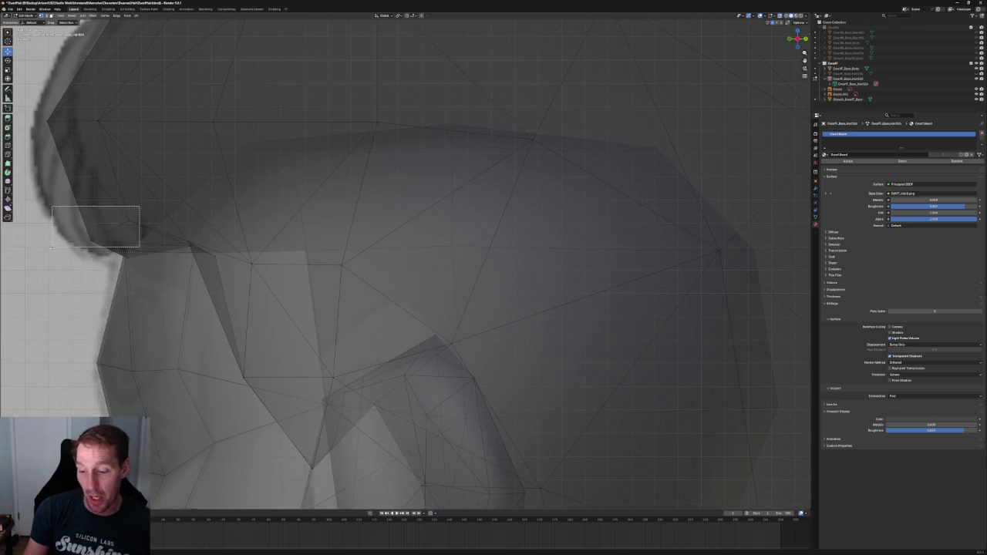
{"action": "key", "text": "alt+z"}
{"action": "middle_click_drag", "start_coordinate": [116, 218], "coordinate": [251, 245], "text": "shift"}
{"action": "key", "text": "g"}
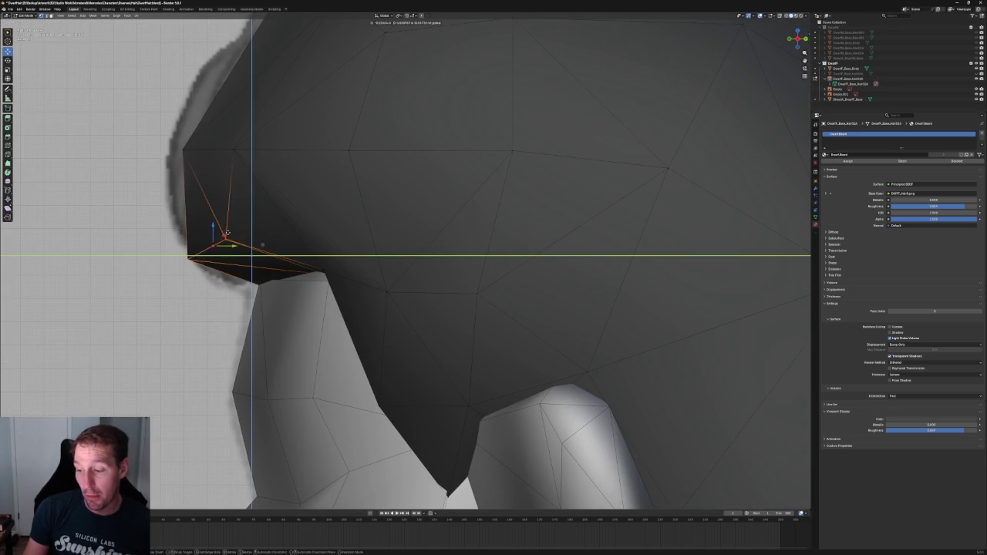
{"action": "left_click", "coordinate": [275, 125]}
Slide another hair vertex along the Y axis.
{"action": "key", "text": "alt+z"}
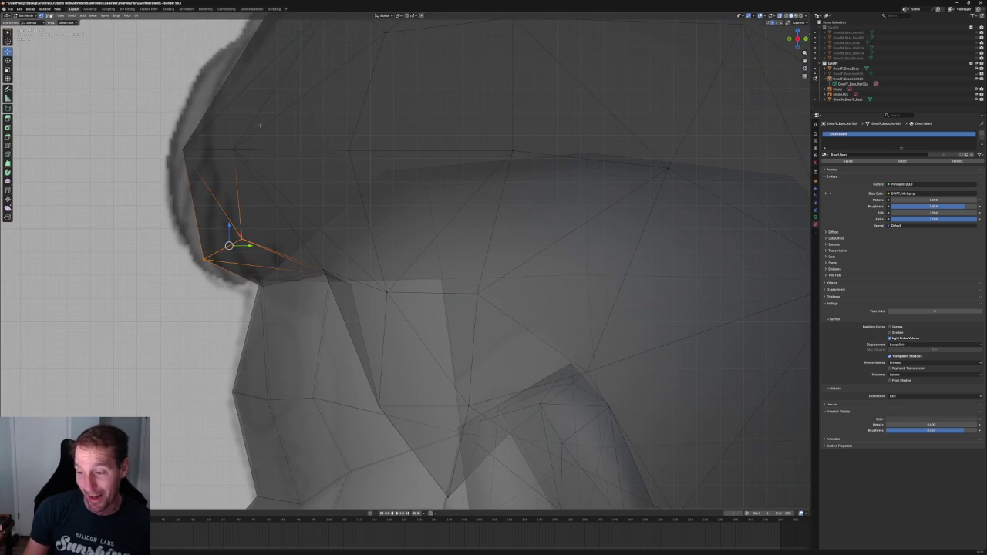
{"action": "left_click", "coordinate": [221, 148]}
{"action": "key", "text": "alt+z"}
{"action": "key", "text": "g"}
{"action": "key", "text": "y"}
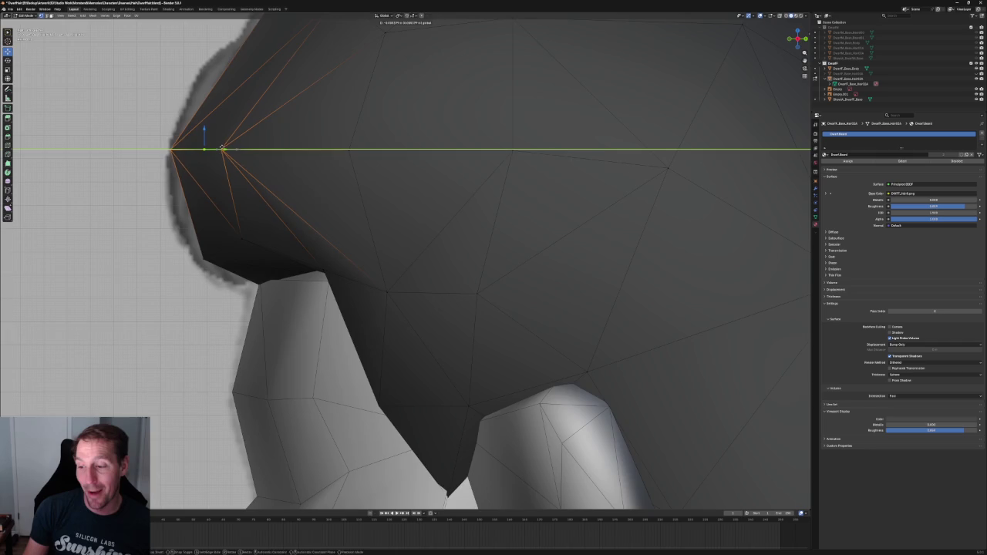
{"action": "left_click", "coordinate": [221, 148]}
Zoom in on the hair top and move a crown vertex down-left onto the silhouette.
{"action": "middle_click_drag", "start_coordinate": [221, 148], "coordinate": [267, 236]}
{"action": "key", "text": "shift+b"}
{"action": "left_click_drag", "start_coordinate": [214, 126], "coordinate": [347, 206]}
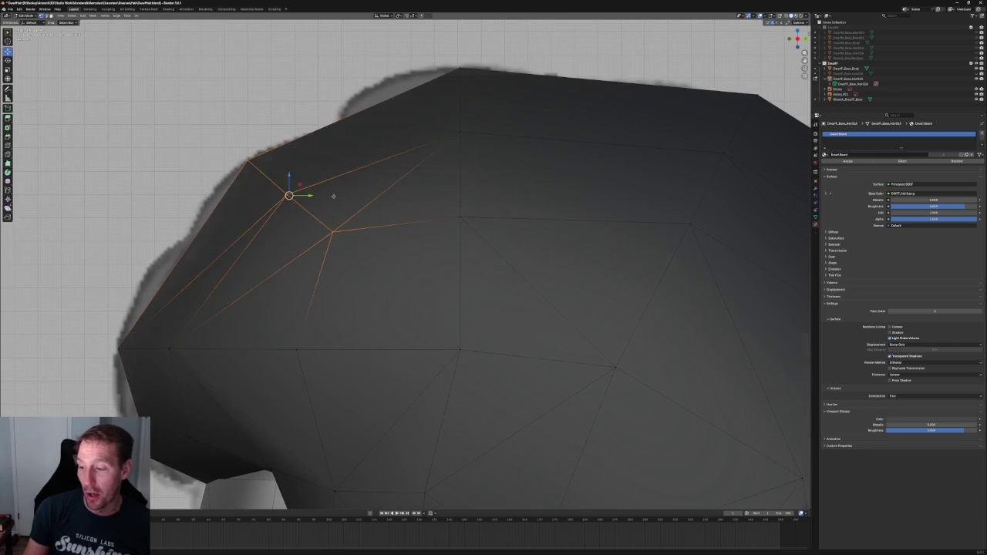
{"action": "key", "text": "alt+z"}
{"action": "key", "text": "g"}
{"action": "left_click", "coordinate": [290, 192]}
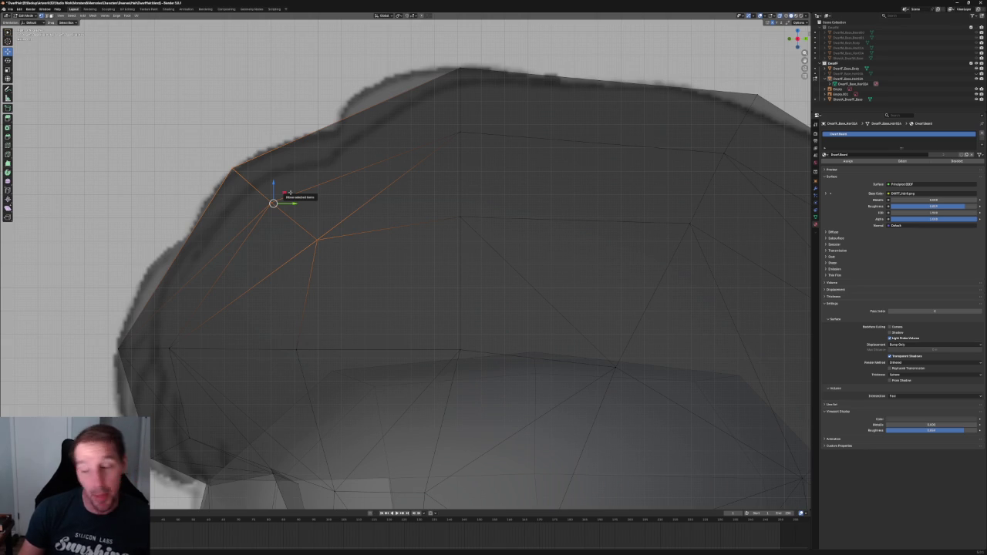
In front view with X-ray, select the two forehead hairline vertices.
{"action": "left_click", "coordinate": [316, 240]}
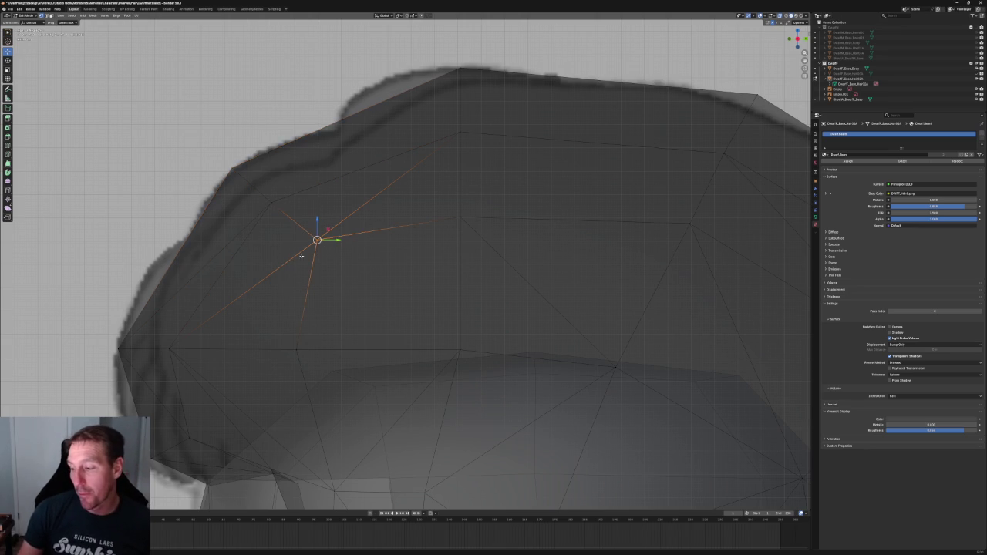
{"action": "left_click_drag", "start_coordinate": [331, 240], "coordinate": [336, 240]}
{"action": "mouse_move", "coordinate": [346, 176]}
{"action": "middle_mouse_down"}
{"action": "mouse_move", "coordinate": [273, 220]}
{"action": "mouse_move", "coordinate": [378, 258]}
{"action": "middle_mouse_up"}
{"action": "key", "text": "alt+z"}
{"action": "key", "text": "KP_1"}
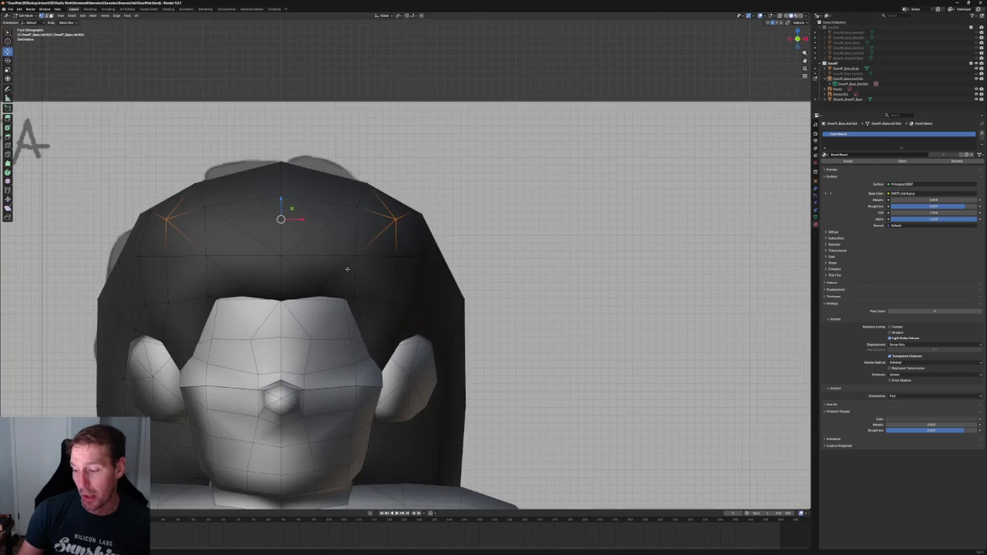
{"action": "scroll", "coordinate": [347, 267], "scroll_direction": "up", "scroll_amount": 4}
{"action": "key", "text": "alt+z"}
{"action": "left_click_drag", "start_coordinate": [272, 275], "coordinate": [301, 331]}
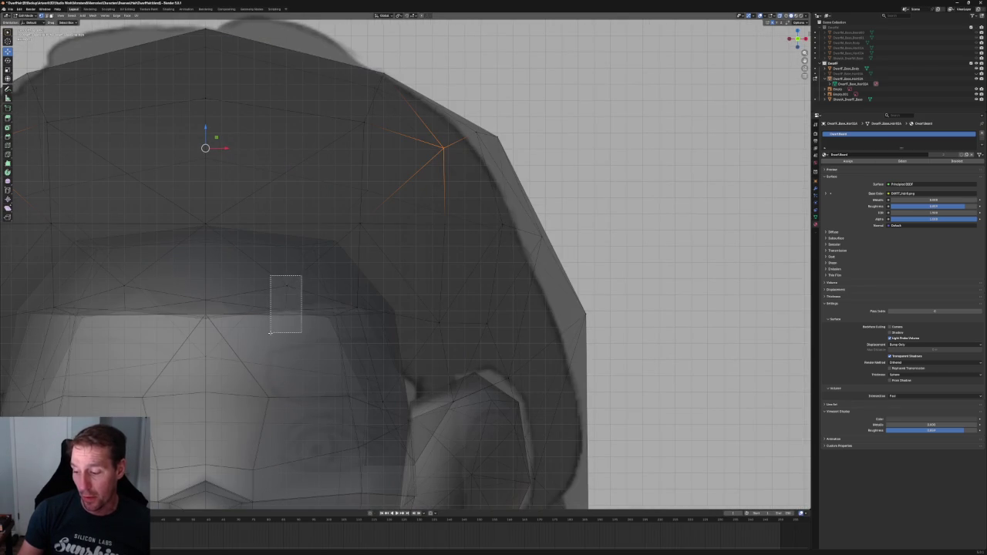
{"action": "left_click", "coordinate": [124, 286], "text": "shift"}
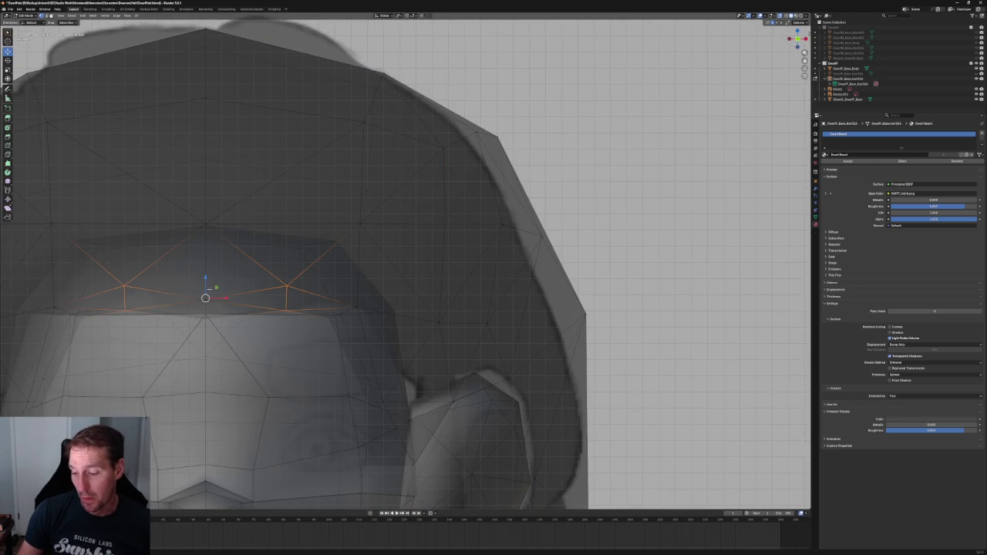
{"action": "key", "text": "KP_1"}
{"action": "key", "text": "alt+z"}
Enable Material Preview and move both hairline vertices vertically to the bangs line.
{"action": "scroll", "coordinate": [273, 284], "scroll_direction": "down", "scroll_amount": 2}
{"action": "key", "text": "alt+z"}
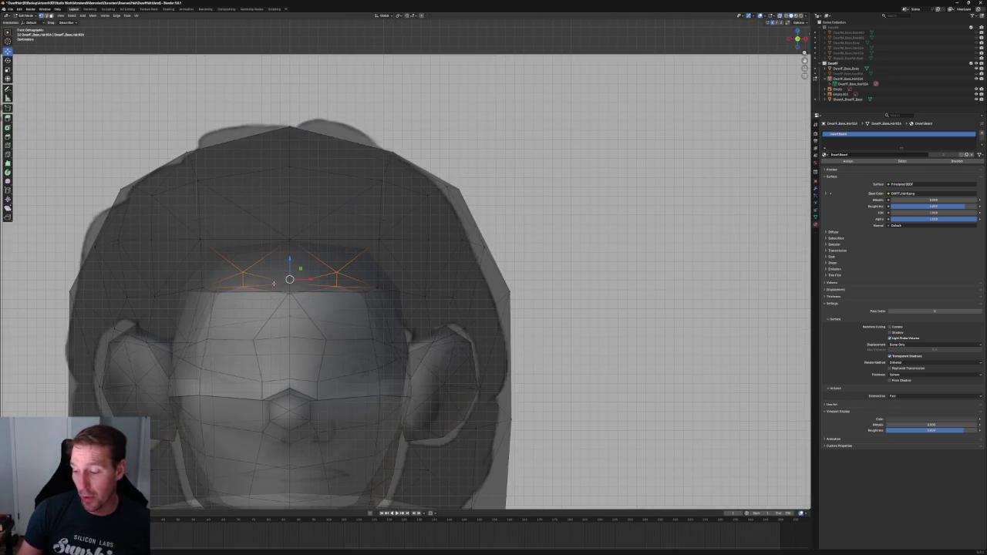
{"action": "left_click_drag", "start_coordinate": [797, 40], "coordinate": [788, 56]}
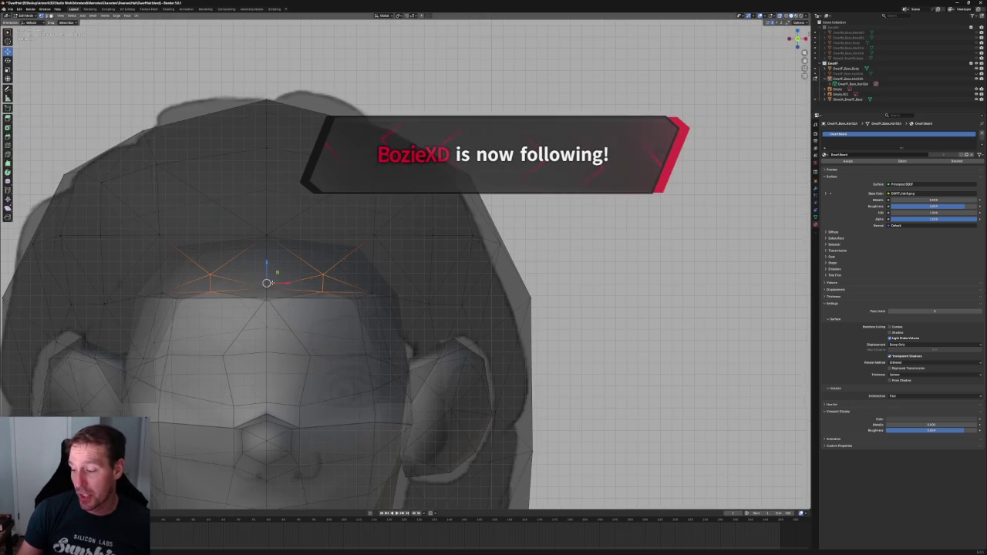
{"action": "left_click", "coordinate": [789, 17]}
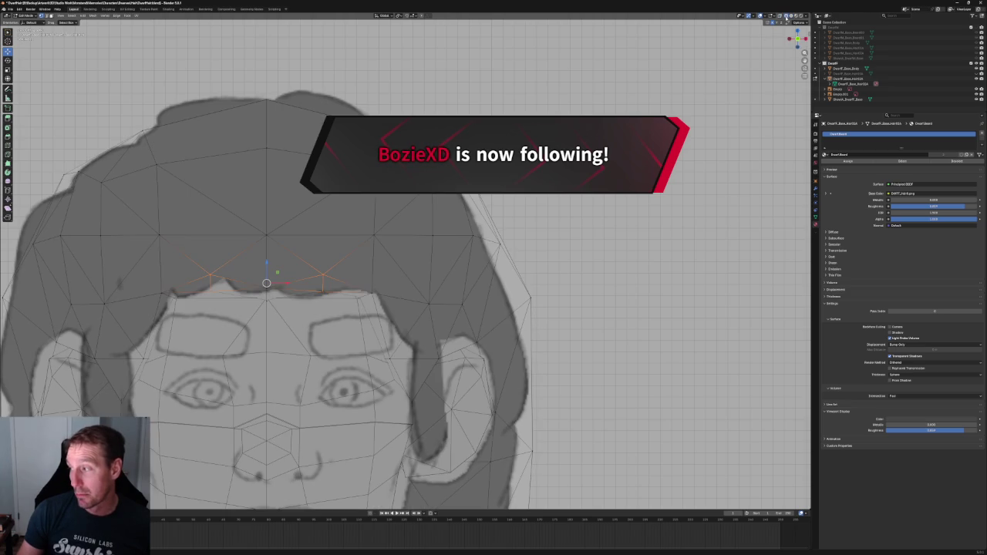
{"action": "key", "text": "g"}
{"action": "key", "text": "z"}
{"action": "left_click", "coordinate": [270, 261]}
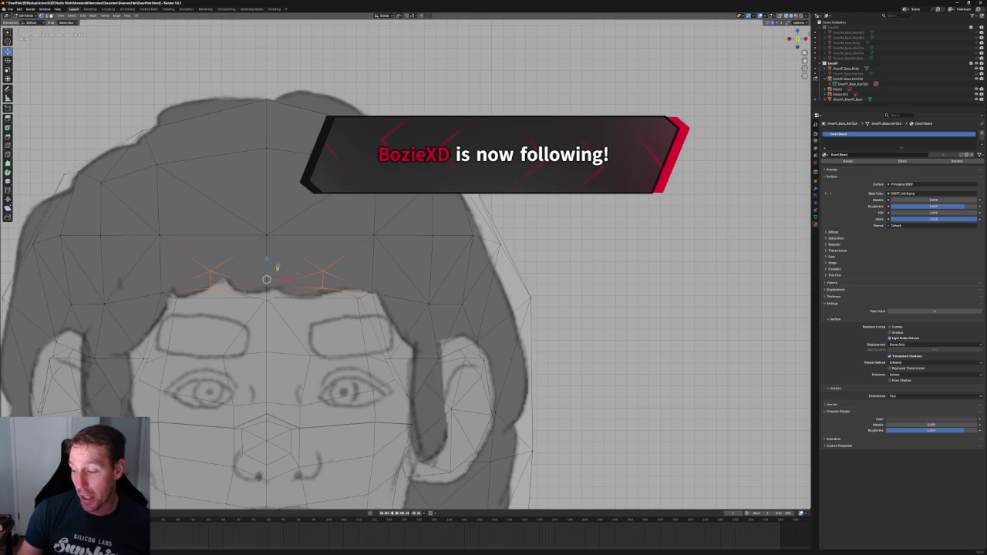
{"action": "key", "text": "KP_1"}
{"action": "middle_click_drag", "start_coordinate": [463, 309], "coordinate": [324, 309]}
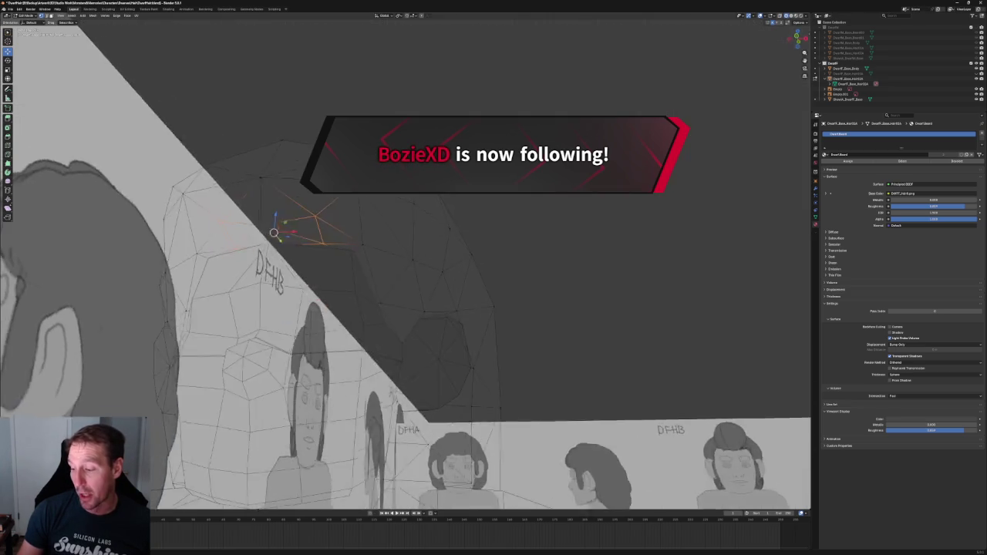
In zoomed side view, slide the vertex near the ear along the Y axis.
{"action": "key", "text": "KP_3"}
{"action": "scroll", "coordinate": [336, 298], "scroll_direction": "up", "scroll_amount": 1}
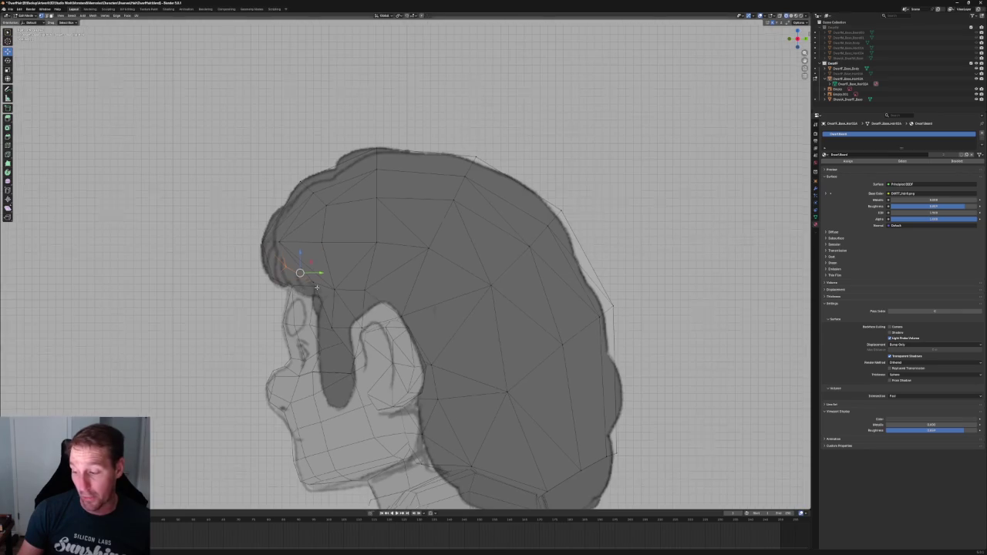
{"action": "scroll", "coordinate": [336, 298], "scroll_direction": "up", "scroll_amount": 4}
{"action": "scroll", "coordinate": [337, 298], "scroll_direction": "up", "scroll_amount": 2}
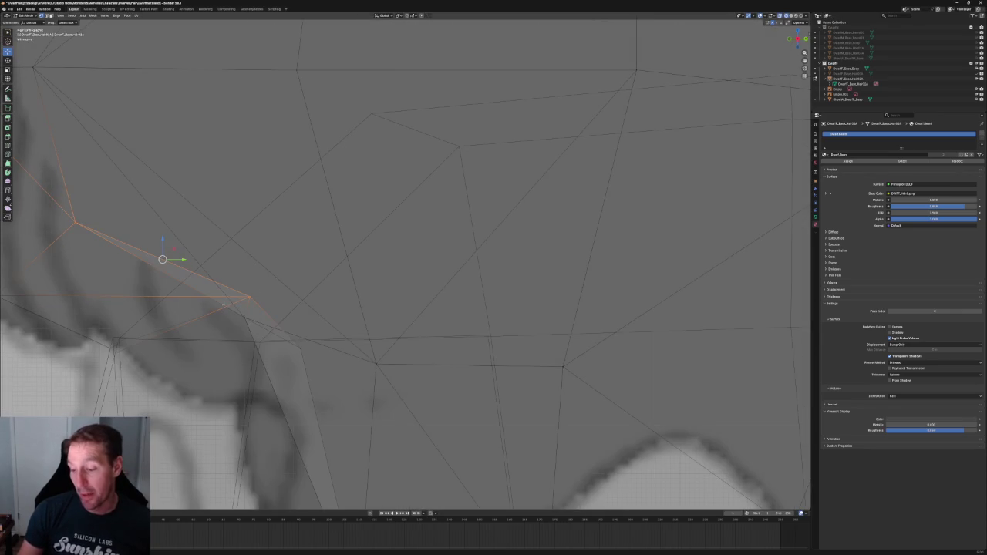
{"action": "scroll", "coordinate": [239, 301], "scroll_direction": "down", "scroll_amount": 4}
{"action": "scroll", "coordinate": [308, 285], "scroll_direction": "up", "scroll_amount": 2}
{"action": "scroll", "coordinate": [323, 293], "scroll_direction": "down", "scroll_amount": 2}
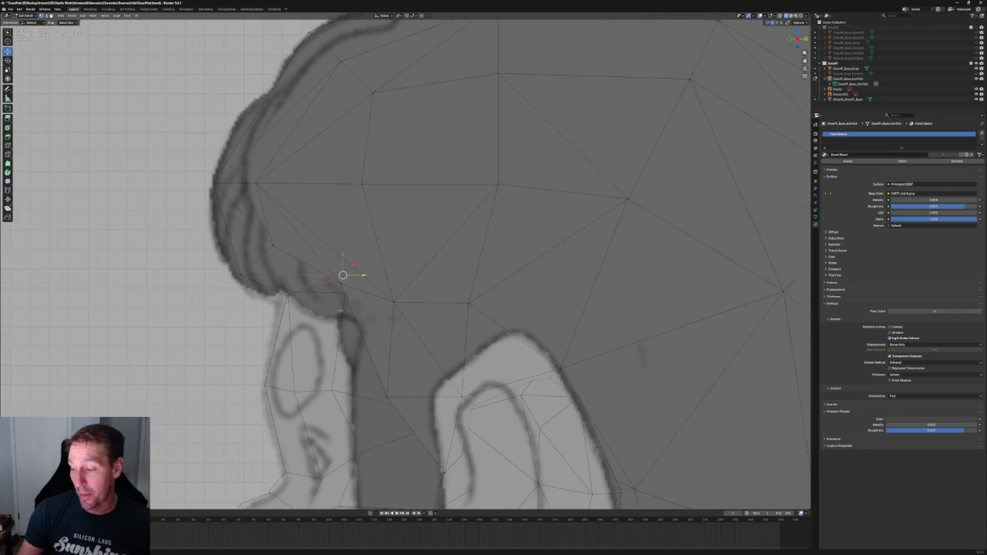
{"action": "scroll", "coordinate": [324, 312], "scroll_direction": "up", "scroll_amount": 2}
{"action": "key", "text": "g"}
{"action": "key", "text": "y"}
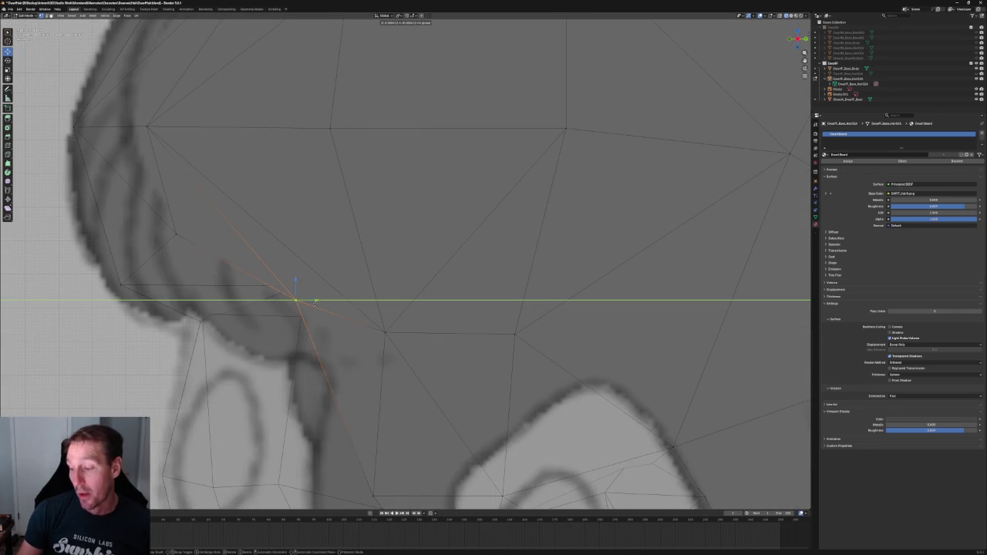
{"action": "left_click", "coordinate": [317, 305]}
Reselect the ear vertex and slide it further along Y toward the outline.
{"action": "left_click_drag", "start_coordinate": [261, 258], "coordinate": [316, 330]}
{"action": "left_click_drag", "start_coordinate": [281, 270], "coordinate": [314, 328]}
{"action": "key", "text": "g"}
{"action": "key", "text": "y"}
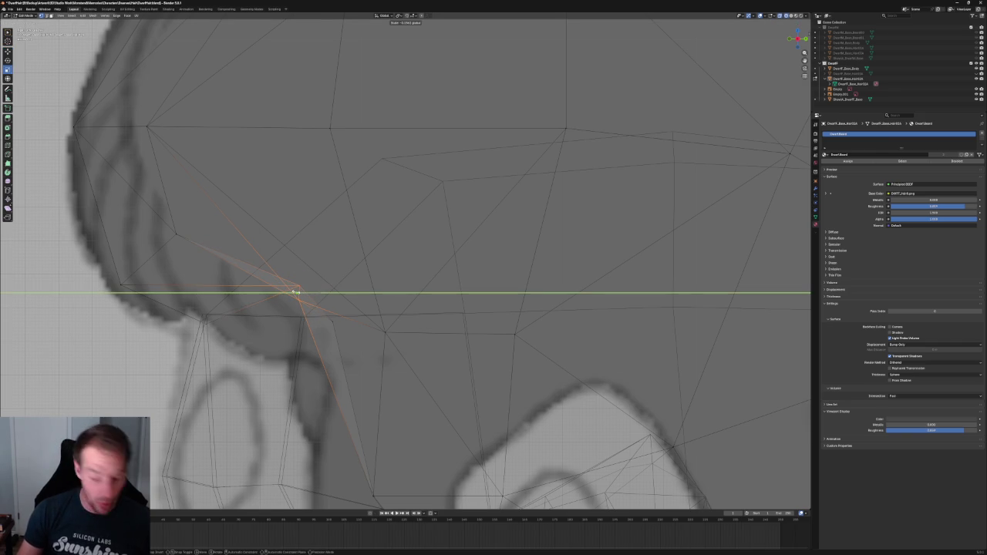
{"action": "left_click", "coordinate": [295, 292]}
Check the references, then drag the vertex onto the side reference's fringe edge above the face.
{"action": "scroll", "coordinate": [295, 291], "scroll_direction": "down", "scroll_amount": 5}
{"action": "mouse_move", "coordinate": [295, 292]}
{"action": "middle_mouse_down"}
{"action": "mouse_move", "coordinate": [386, 232]}
{"action": "mouse_move", "coordinate": [324, 278]}
{"action": "middle_mouse_up"}
{"action": "scroll", "coordinate": [296, 296], "scroll_direction": "up", "scroll_amount": 2}
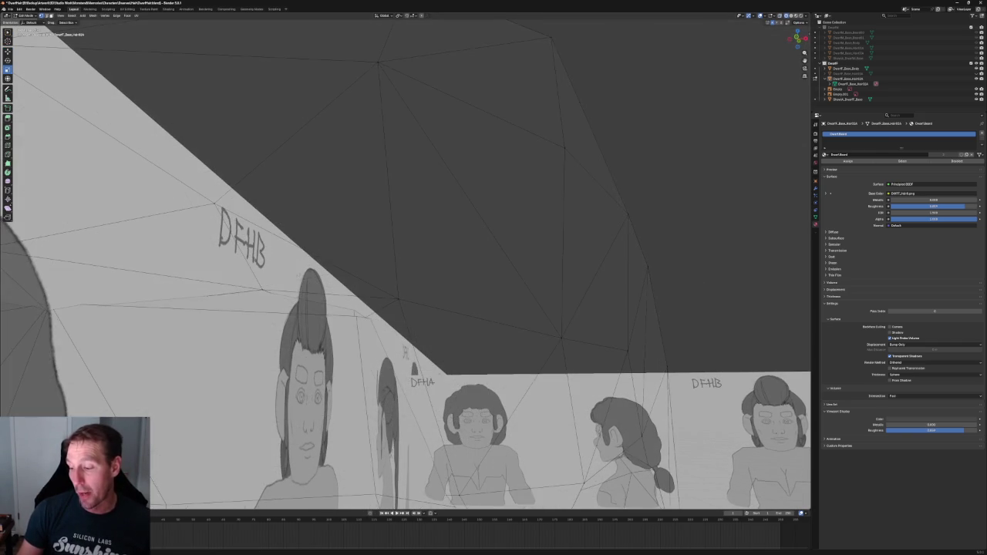
{"action": "scroll", "coordinate": [259, 295], "scroll_direction": "down", "scroll_amount": 2}
{"action": "middle_click_drag", "start_coordinate": [258, 295], "coordinate": [266, 267]}
{"action": "key", "text": "shift+space"}
{"action": "key", "text": "g"}
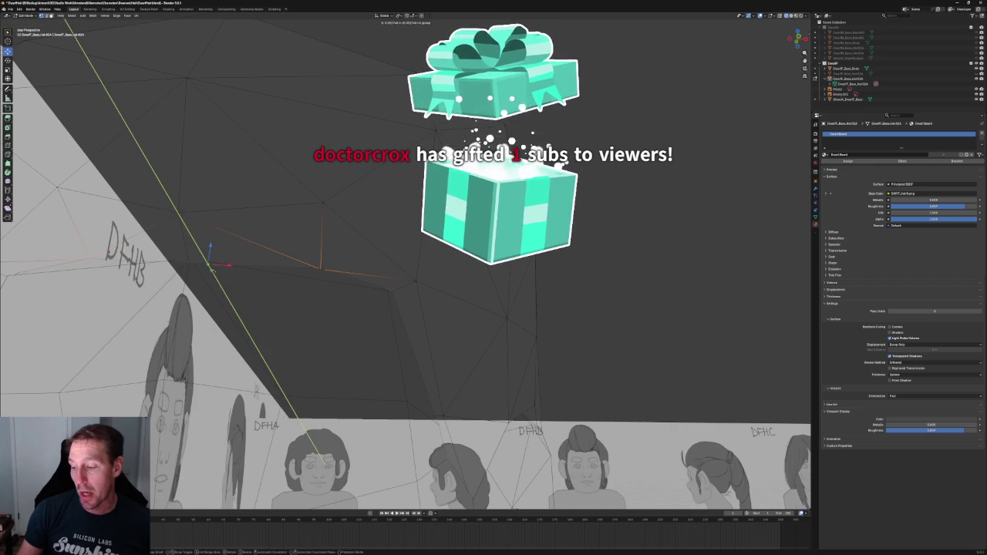
{"action": "mouse_move", "coordinate": [226, 273]}
{"action": "middle_mouse_down"}
{"action": "mouse_move", "coordinate": [231, 262]}
{"action": "mouse_move", "coordinate": [319, 260]}
{"action": "middle_mouse_up"}
{"action": "scroll", "coordinate": [330, 276], "scroll_direction": "up", "scroll_amount": 4}
{"action": "scroll", "coordinate": [304, 294], "scroll_direction": "up", "scroll_amount": 2}
{"action": "scroll", "coordinate": [304, 294], "scroll_direction": "up", "scroll_amount": 2}
{"action": "scroll", "coordinate": [304, 293], "scroll_direction": "up", "scroll_amount": 1}
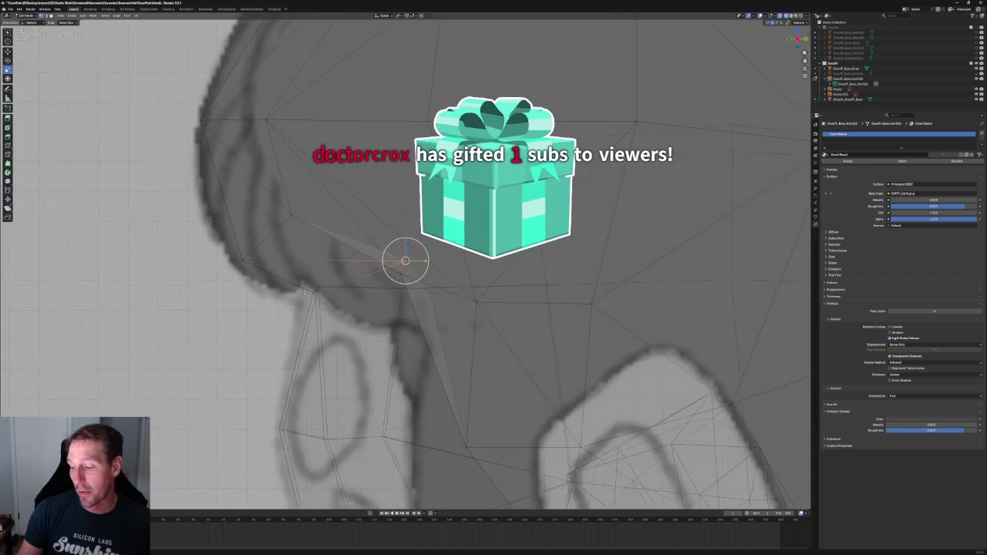
{"action": "scroll", "coordinate": [304, 294], "scroll_direction": "up", "scroll_amount": 2}
{"action": "left_click_drag", "start_coordinate": [405, 261], "coordinate": [280, 310]}
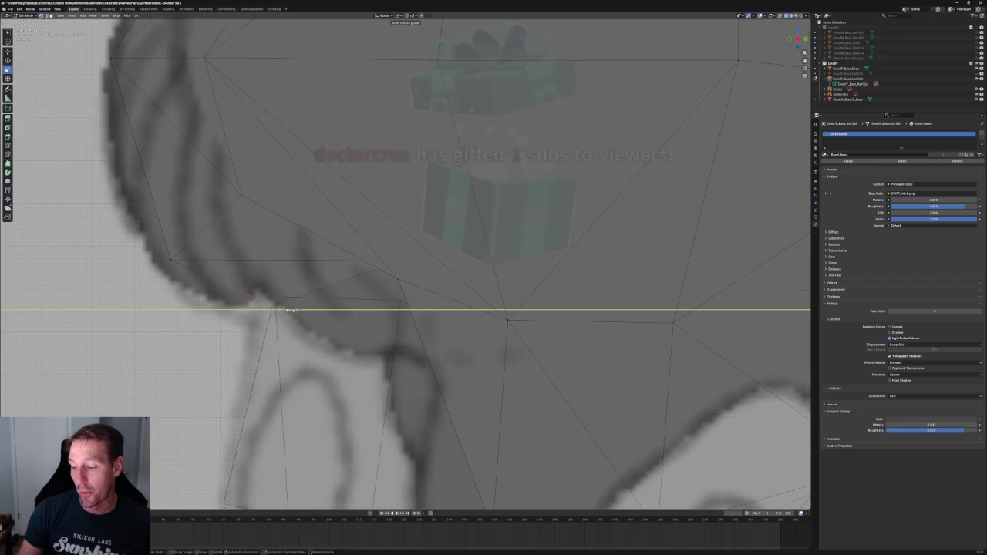
{"action": "key", "text": "w"}
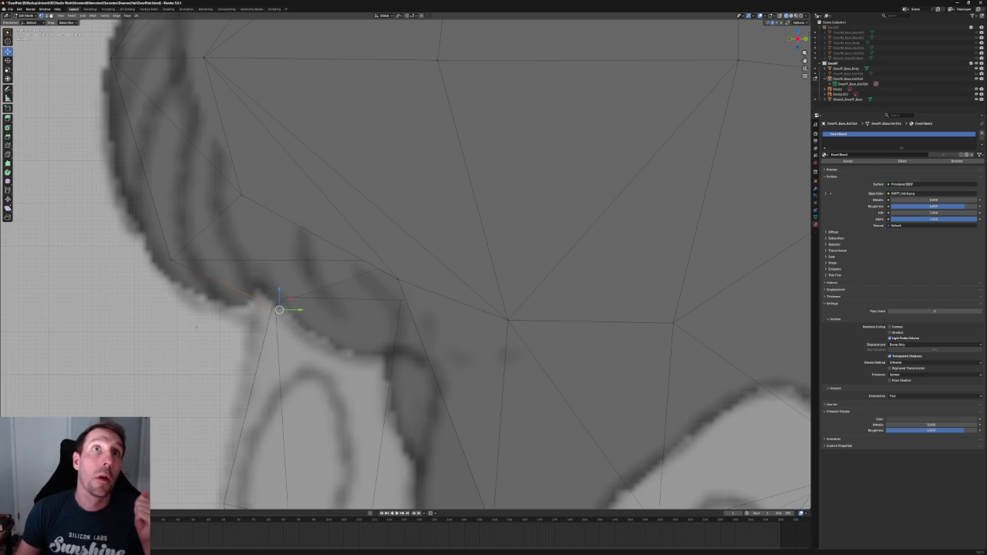